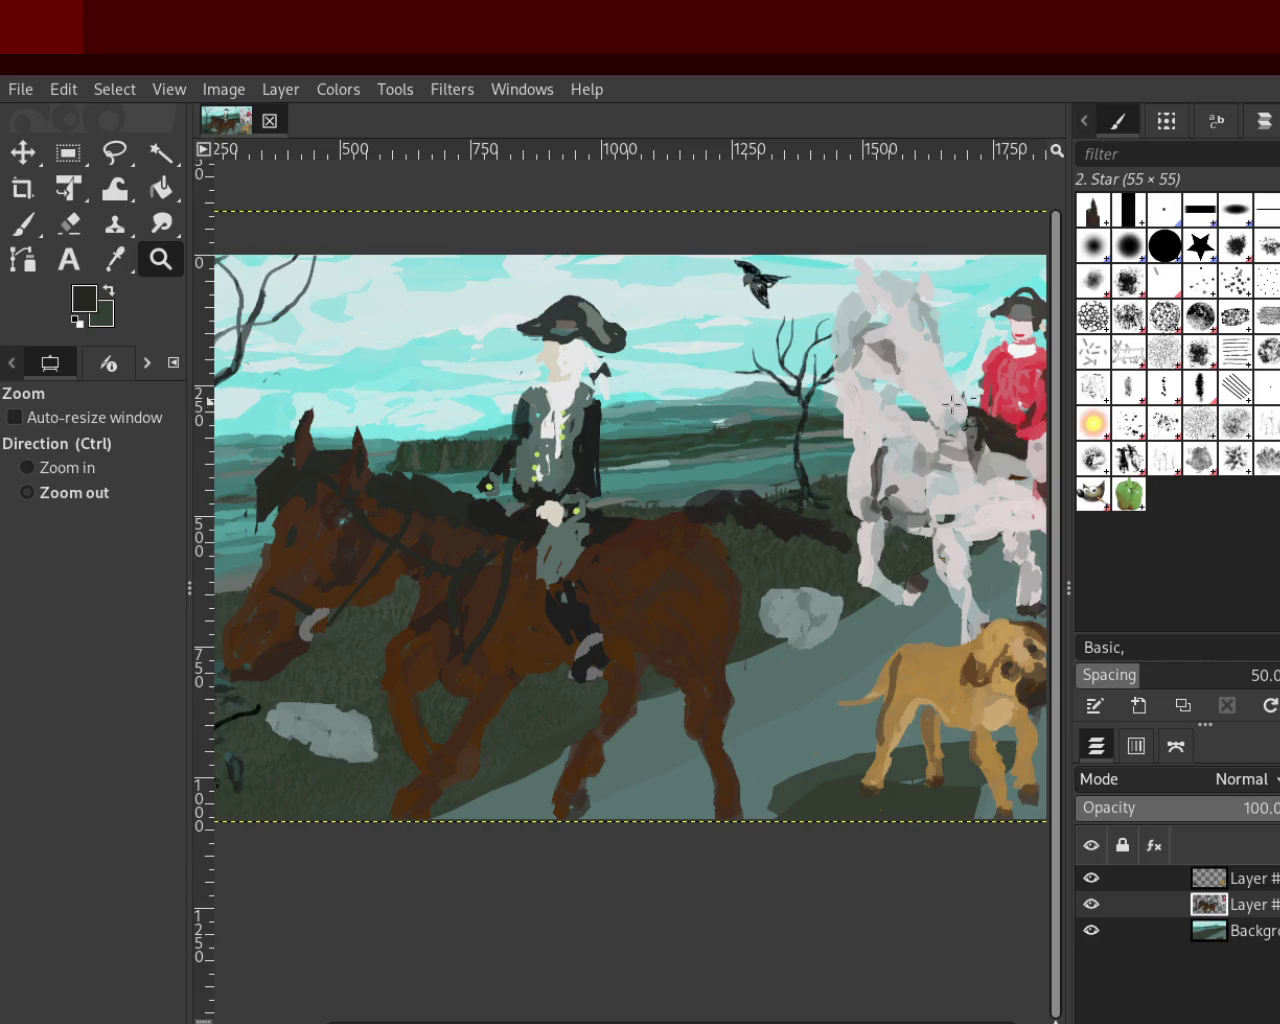
# Zoom in to inspect the cat and its paws, then the rider against the sky
pyautogui.keyDown('ctrl'); pyautogui.click(680, 660); pyautogui.keyUp('ctrl')
pyautogui.click(736, 615)
pyautogui.keyDown('ctrl'); pyautogui.click(475, 480); pyautogui.keyUp('ctrl')
pyautogui.click(390, 533)
pyautogui.click(390, 533)
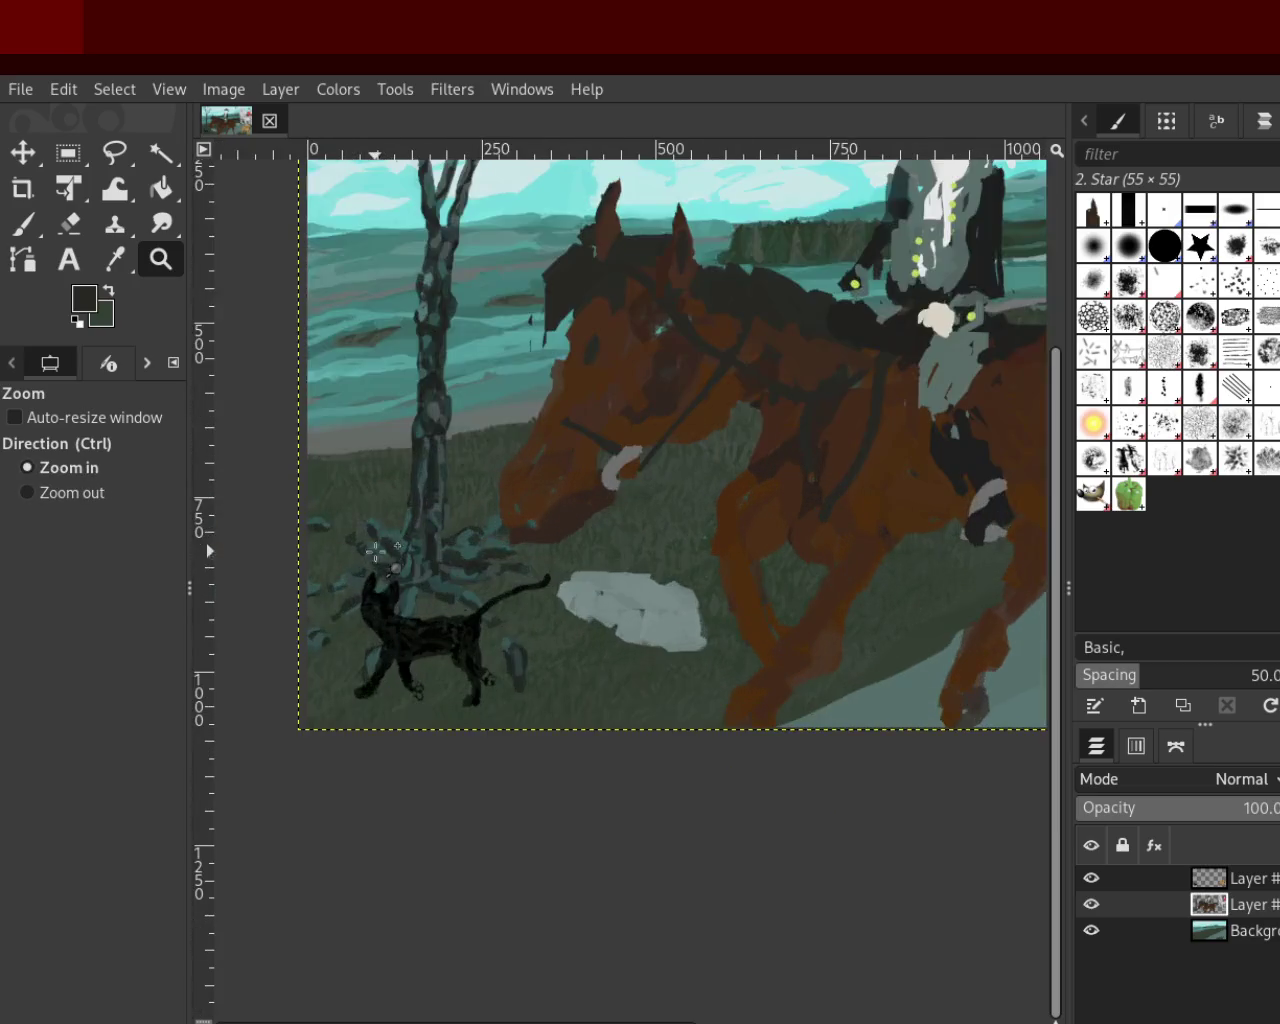
pyautogui.click(360, 690)
pyautogui.click(360, 690)
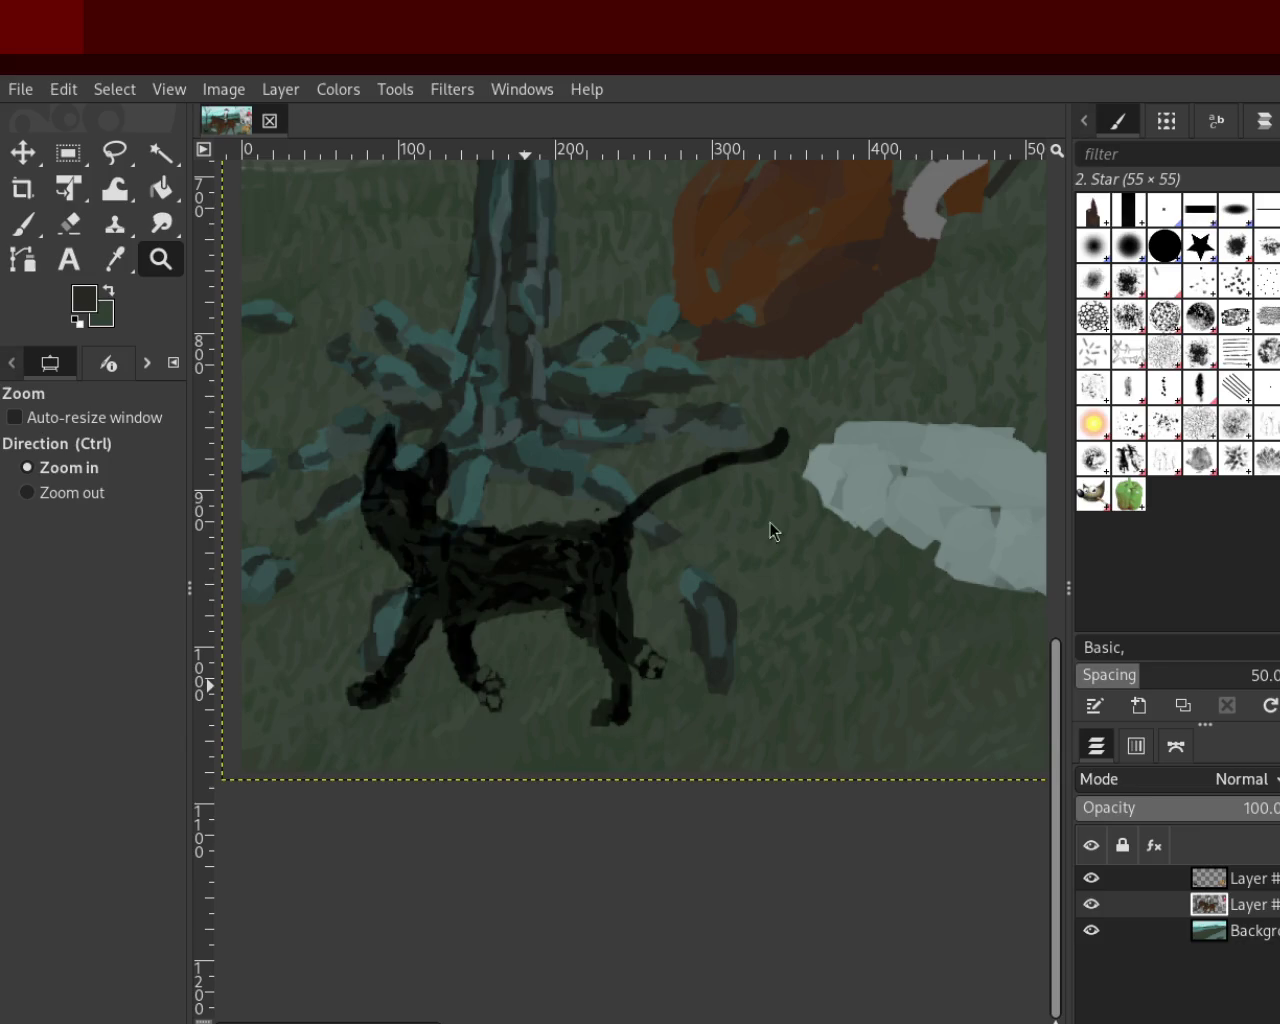
pyautogui.keyDown('ctrl'); pyautogui.click(705, 595); pyautogui.keyUp('ctrl')
pyautogui.keyDown('ctrl'); pyautogui.click(703, 597); pyautogui.keyUp('ctrl')
pyautogui.click(700, 600)
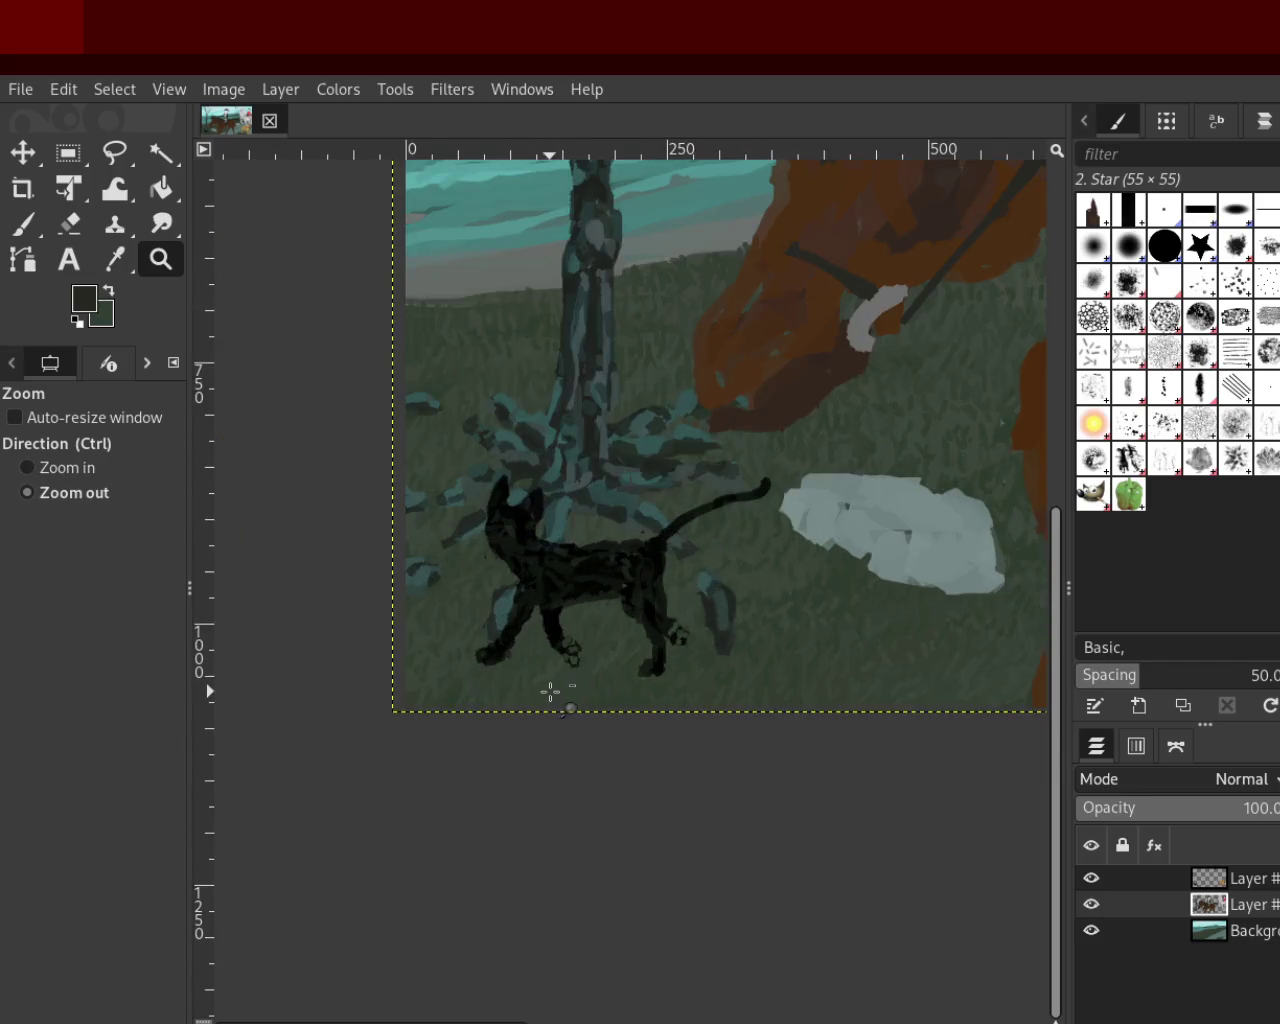
pyautogui.click(550, 690)
pyautogui.click(550, 690)
pyautogui.click(550, 690)
pyautogui.click(547, 688)
pyautogui.keyDown('ctrl'); pyautogui.click(763, 605); pyautogui.keyUp('ctrl')
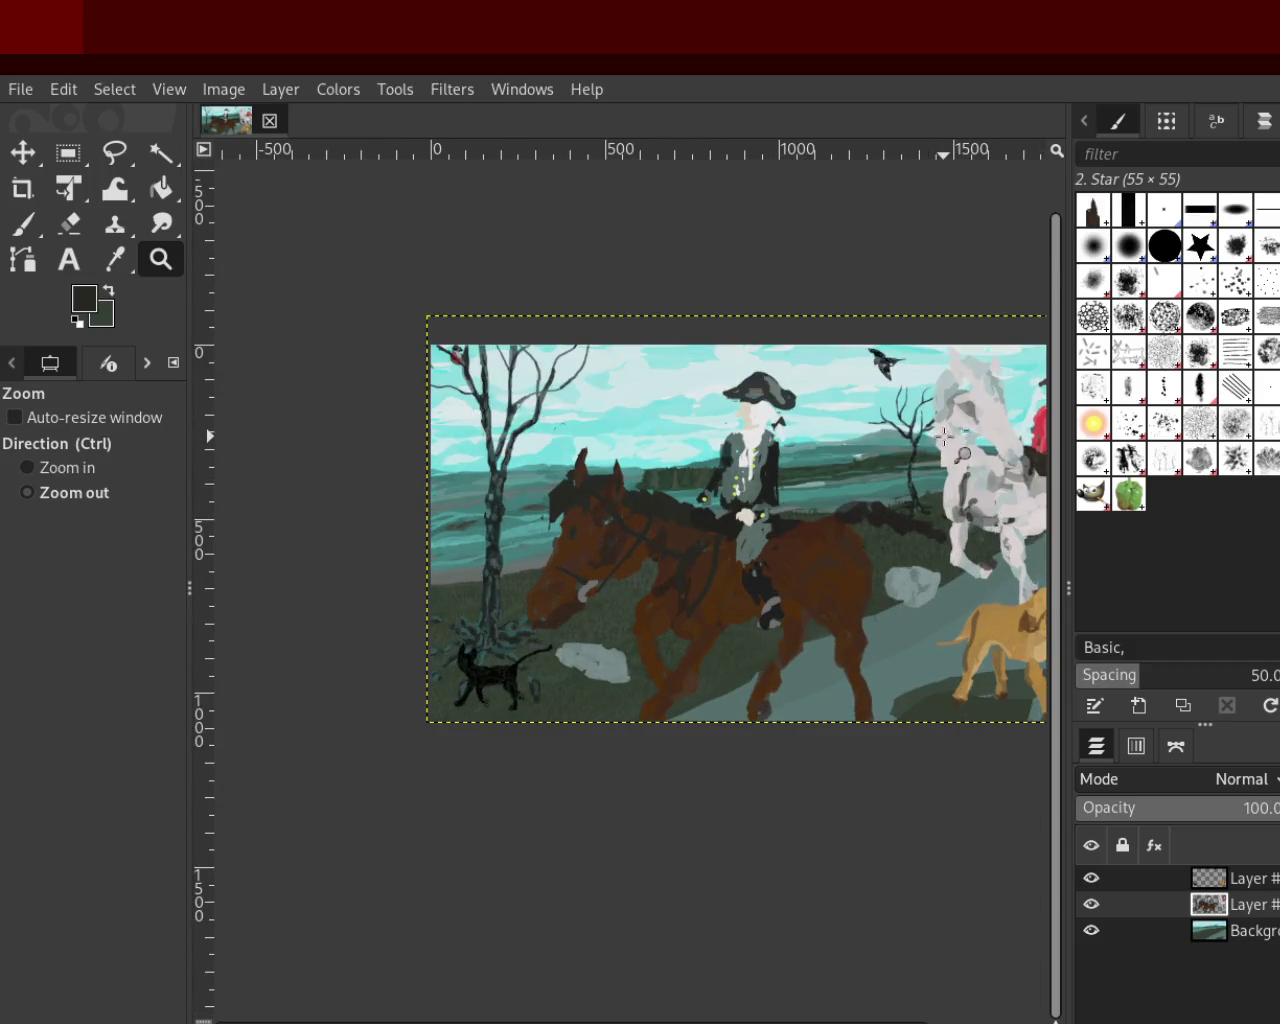
pyautogui.click(937, 365)
pyautogui.click(937, 365)
pyautogui.click(937, 365)
pyautogui.click(930, 370)
pyautogui.keyDown('ctrl'); pyautogui.click(928, 371); pyautogui.keyUp('ctrl')
pyautogui.keyDown('ctrl'); pyautogui.click(928, 371); pyautogui.keyUp('ctrl')
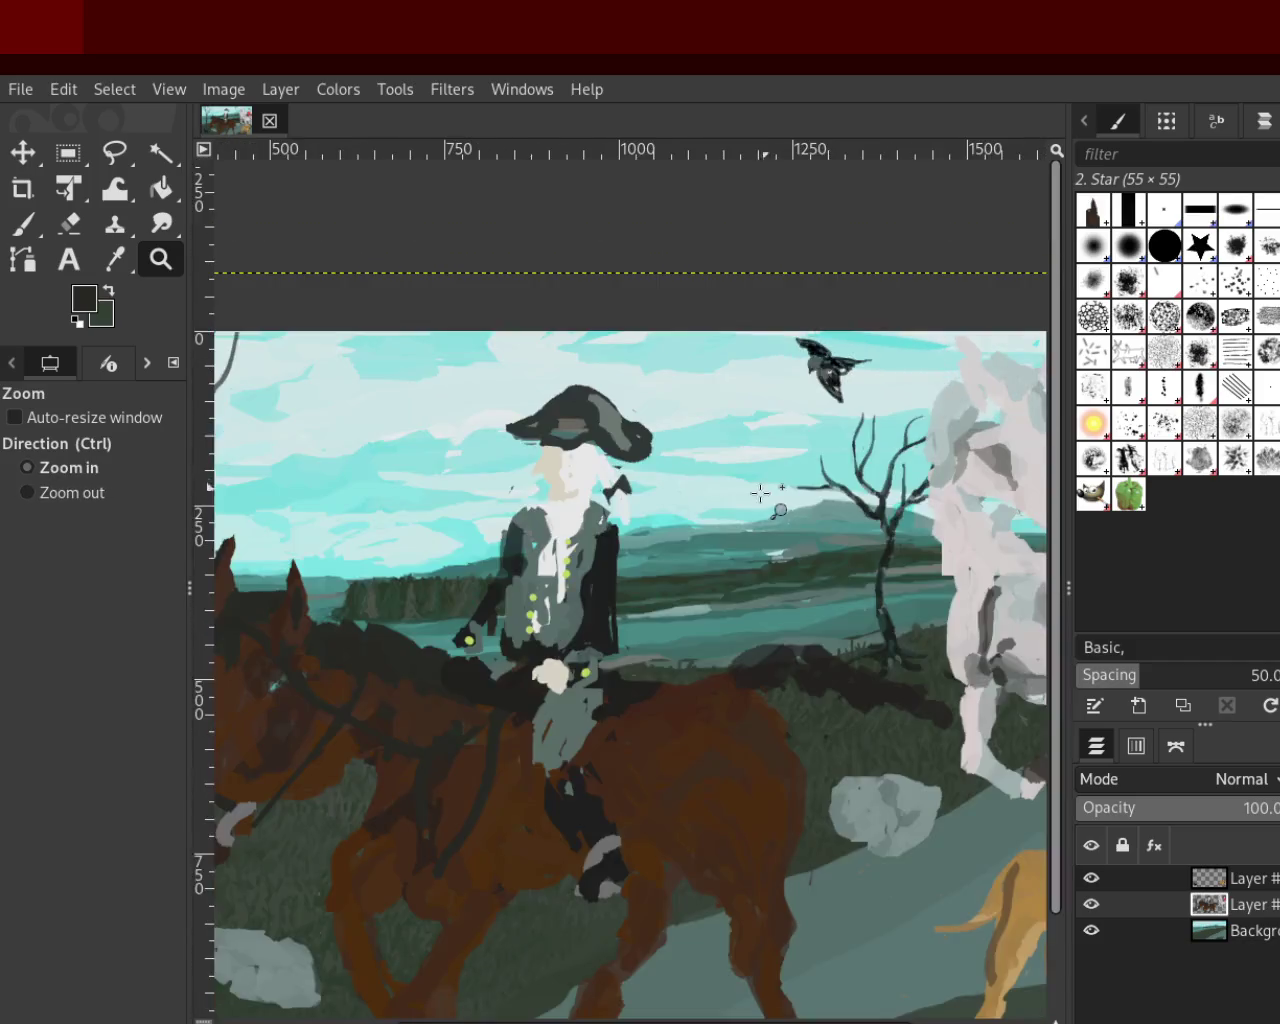
pyautogui.click(763, 490)
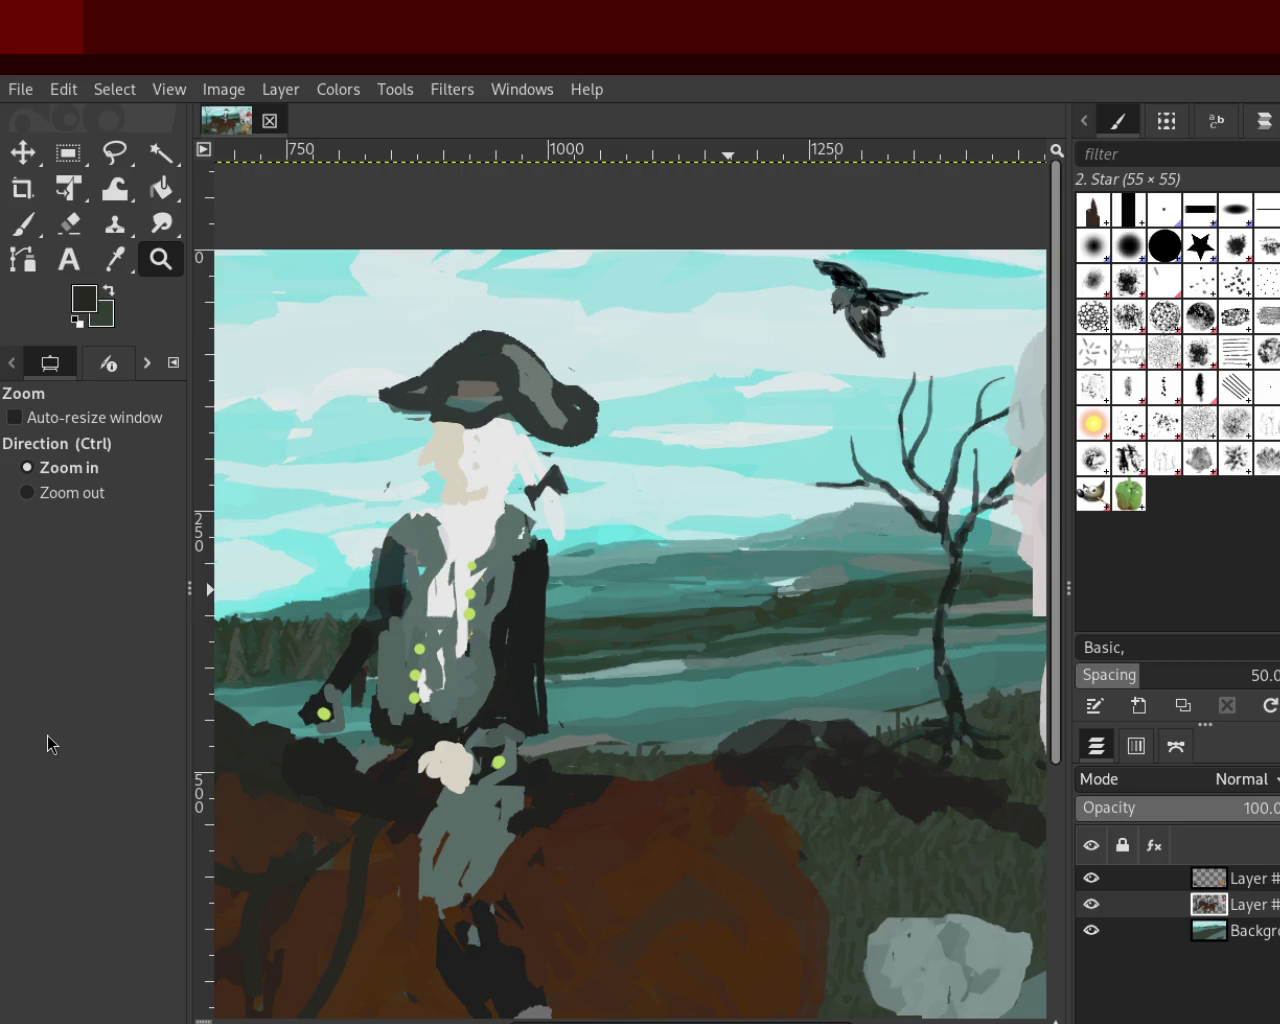
# Zoom out to the whole painting, then examine the white horse and dog up close
pyautogui.press('ctrl')
pyautogui.keyDown('ctrl'); pyautogui.click(840, 485); pyautogui.keyUp('ctrl')
pyautogui.click(831, 631)
pyautogui.keyDown('ctrl'); pyautogui.click(574, 643); pyautogui.keyUp('ctrl')
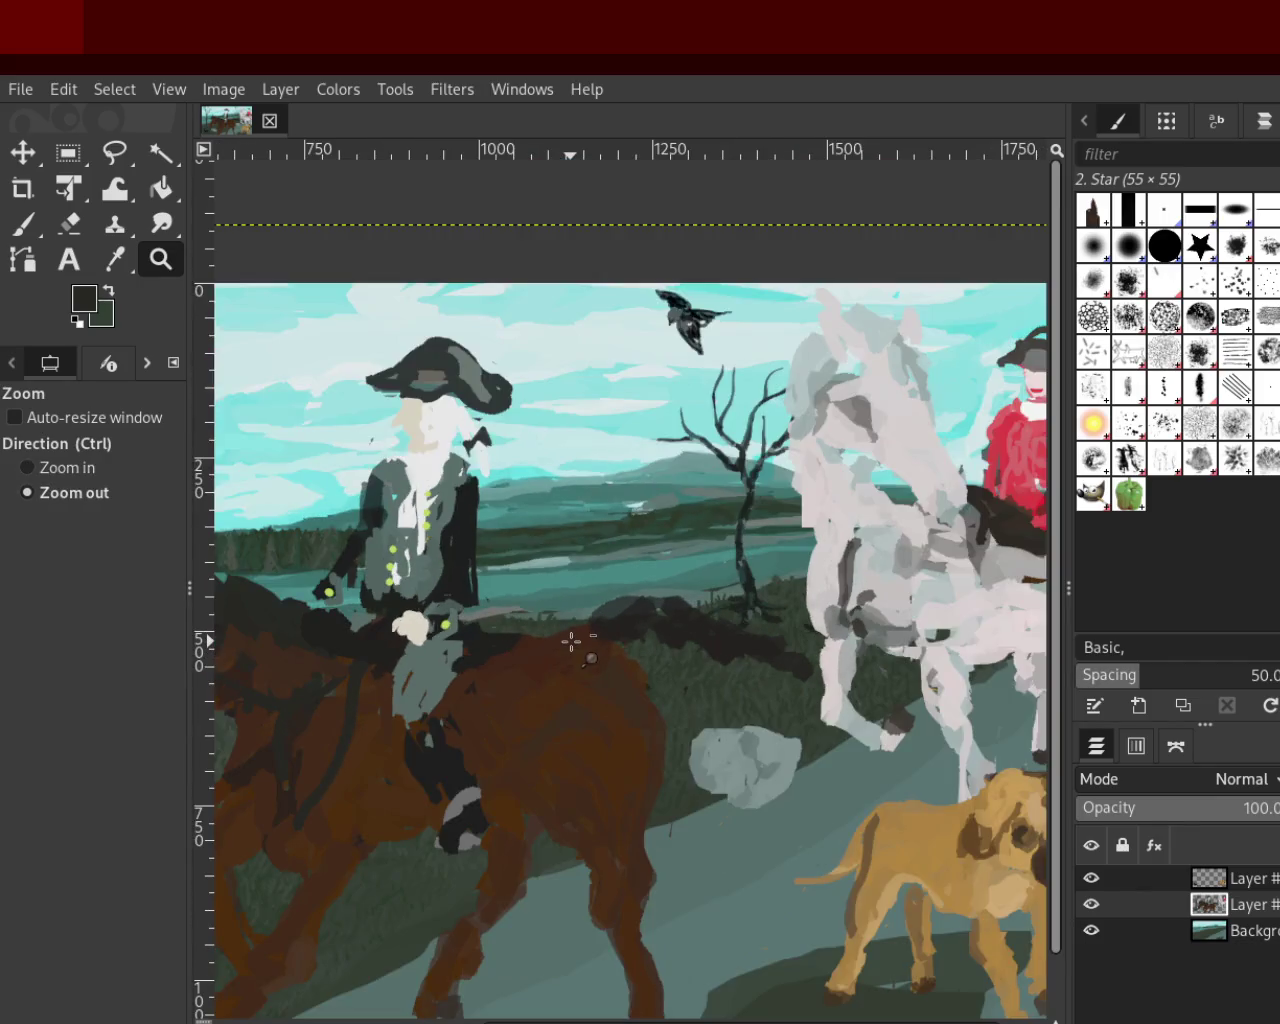
pyautogui.keyDown('ctrl'); pyautogui.click(572, 641); pyautogui.keyUp('ctrl')
pyautogui.keyDown('ctrl'); pyautogui.click(572, 641); pyautogui.keyUp('ctrl')
pyautogui.click(851, 826)
pyautogui.keyDown('ctrl'); pyautogui.click(851, 826); pyautogui.keyUp('ctrl')
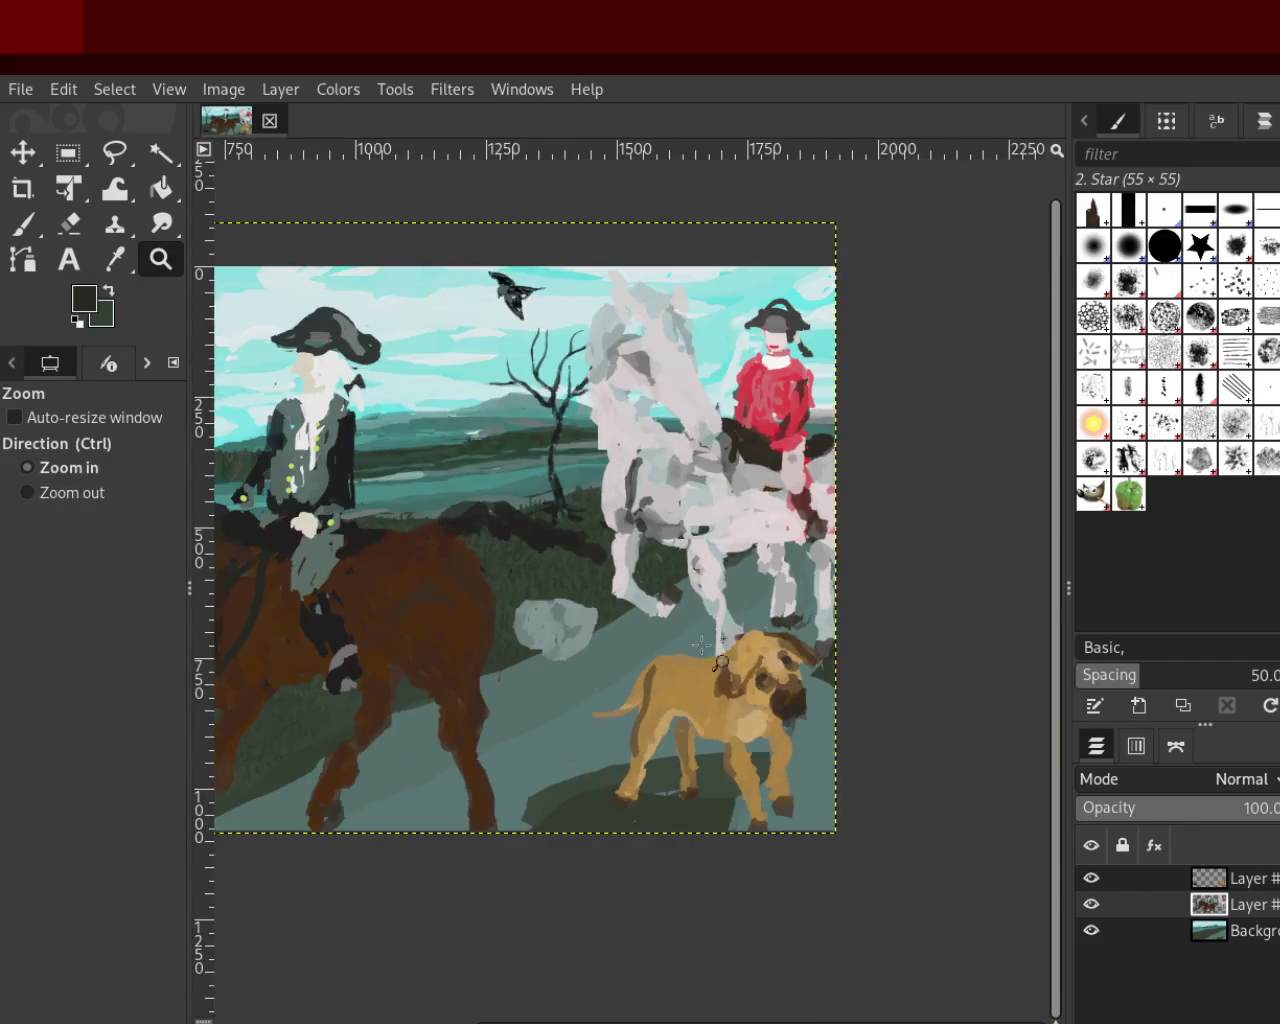
pyautogui.click(905, 591)
pyautogui.keyDown('ctrl'); pyautogui.click(887, 576); pyautogui.keyUp('ctrl')
pyautogui.keyDown('ctrl'); pyautogui.click(800, 600); pyautogui.keyUp('ctrl')
pyautogui.click(684, 619)
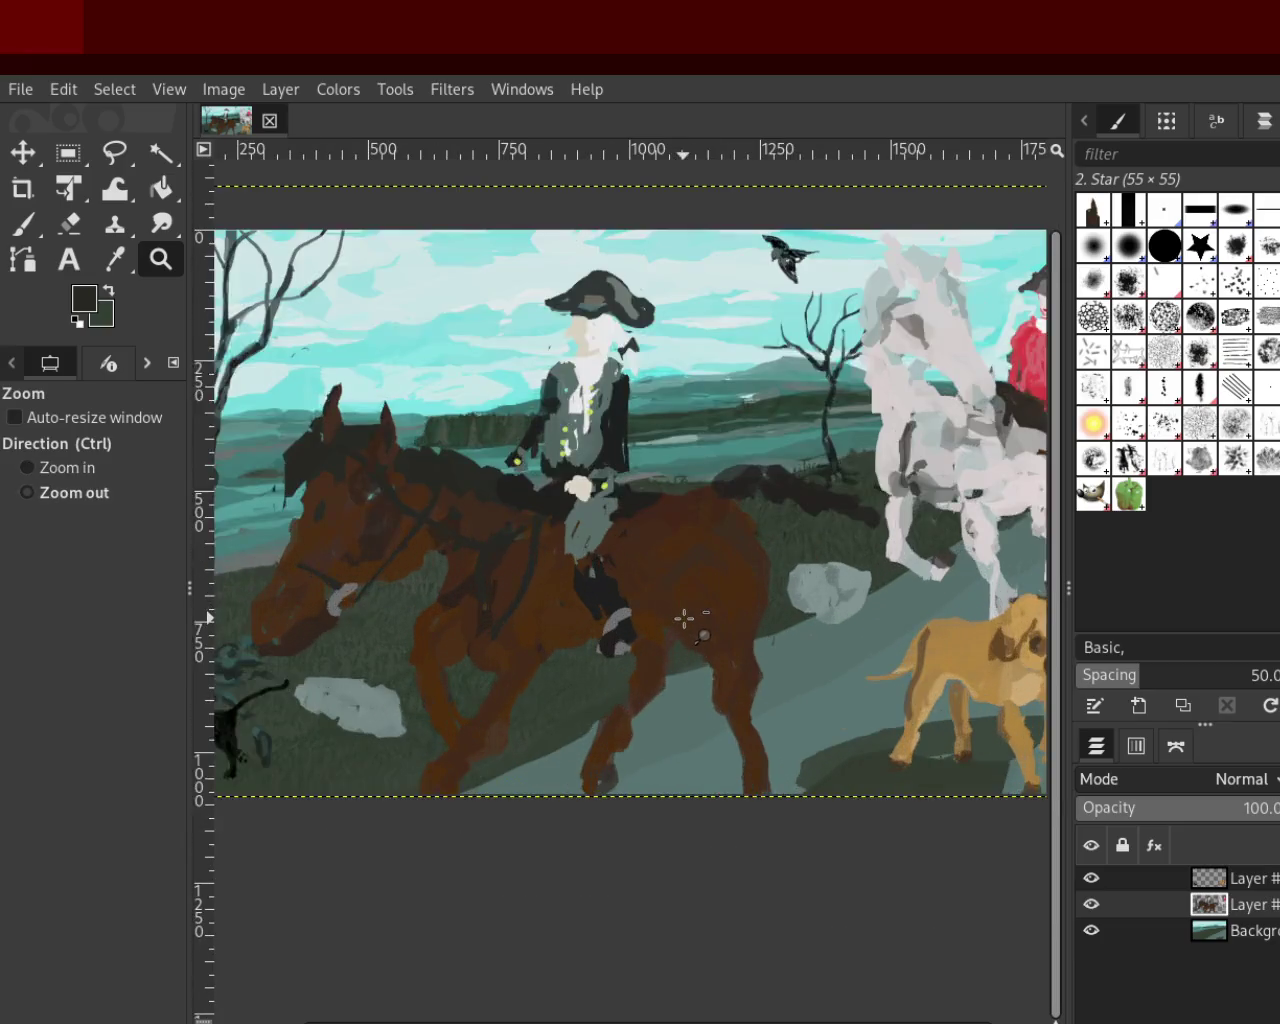
pyautogui.keyDown('ctrl'); pyautogui.click(684, 619); pyautogui.keyUp('ctrl')
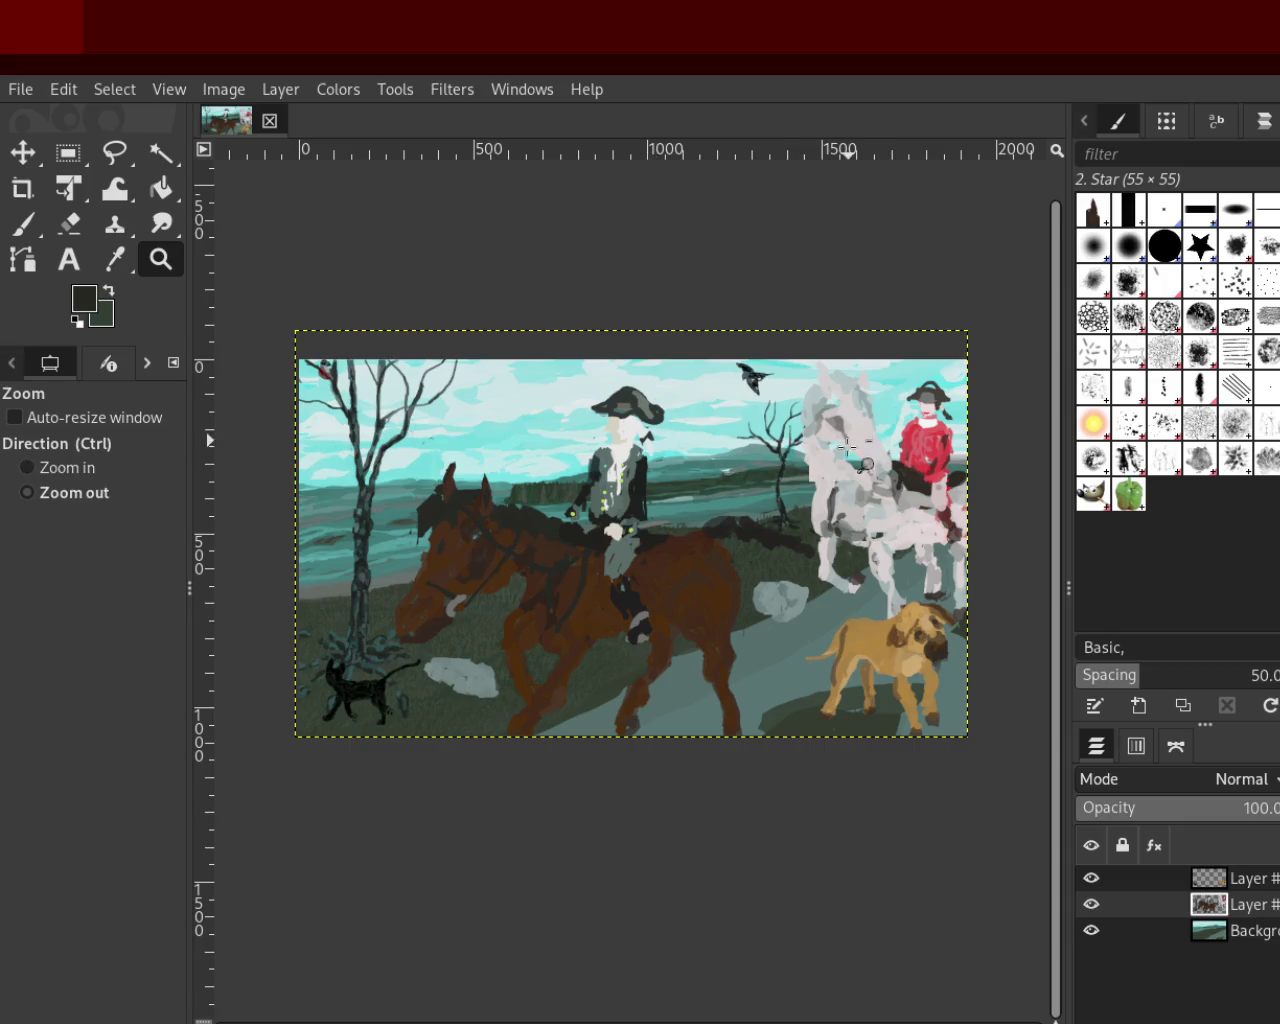
# Zoom in on the brown horse and its rider, then frame the dog and horses
pyautogui.keyDown('ctrl'); pyautogui.click(611, 612); pyautogui.keyUp('ctrl')
pyautogui.click(611, 612)
pyautogui.keyDown('ctrl'); pyautogui.click(677, 608); pyautogui.keyUp('ctrl')
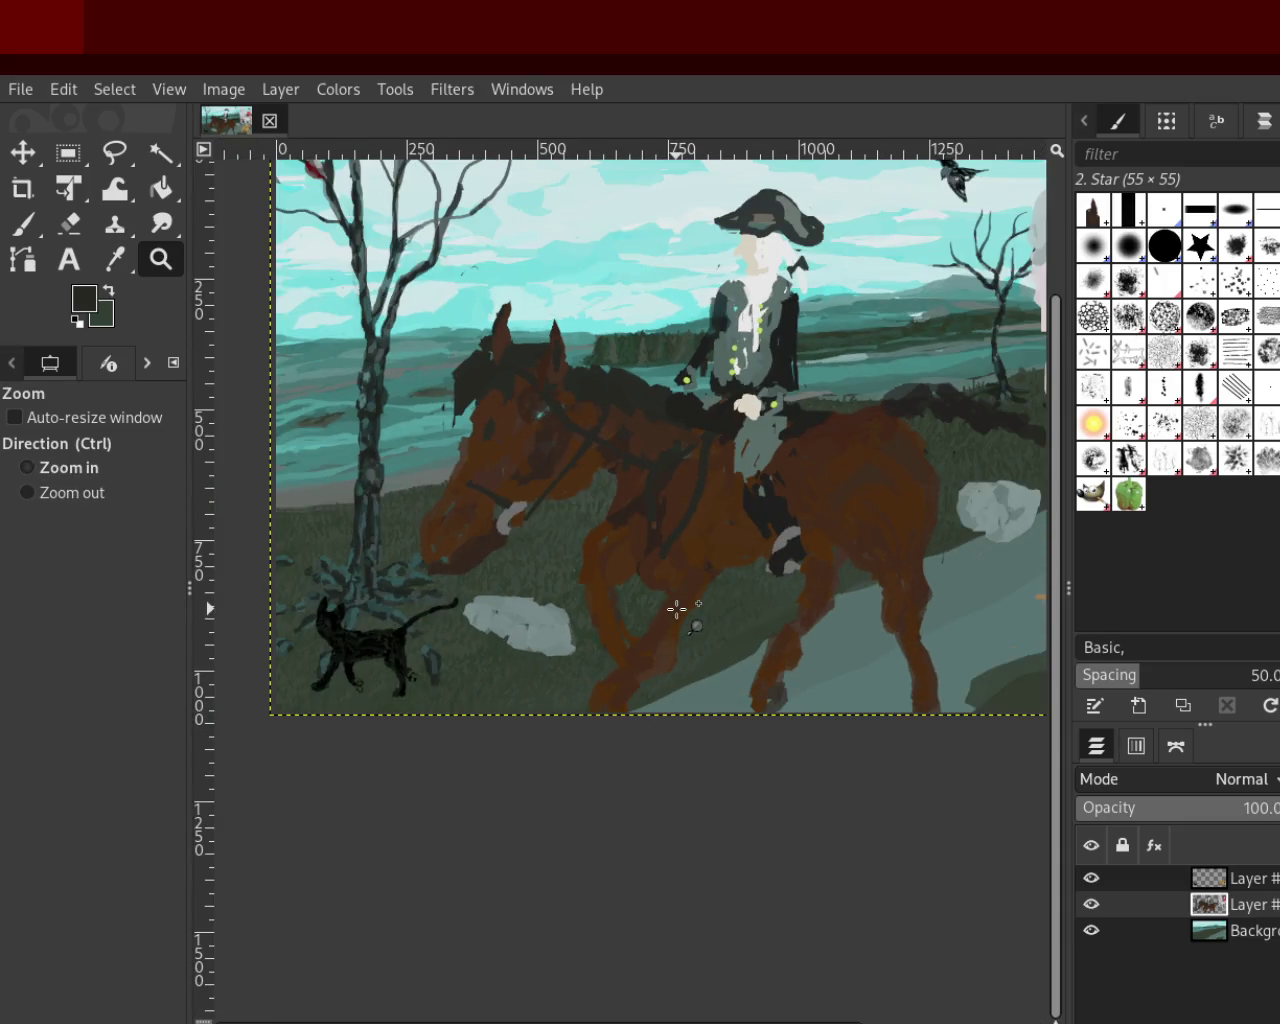
pyautogui.click(451, 624)
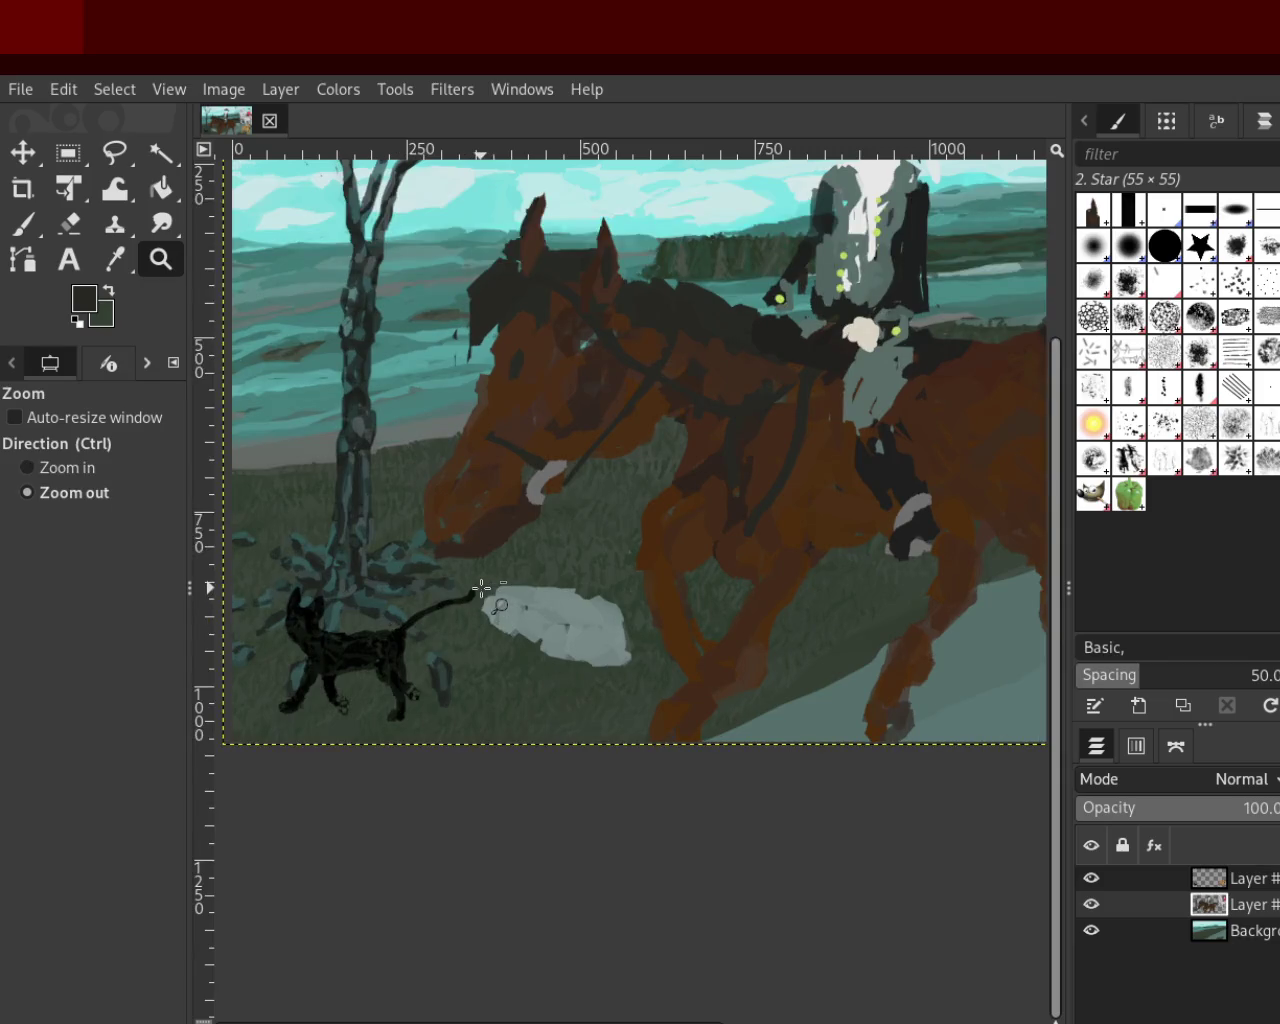
pyautogui.keyDown('ctrl'); pyautogui.click(620, 530); pyautogui.keyUp('ctrl')
pyautogui.click(651, 491)
pyautogui.click(624, 425)
pyautogui.click(571, 466)
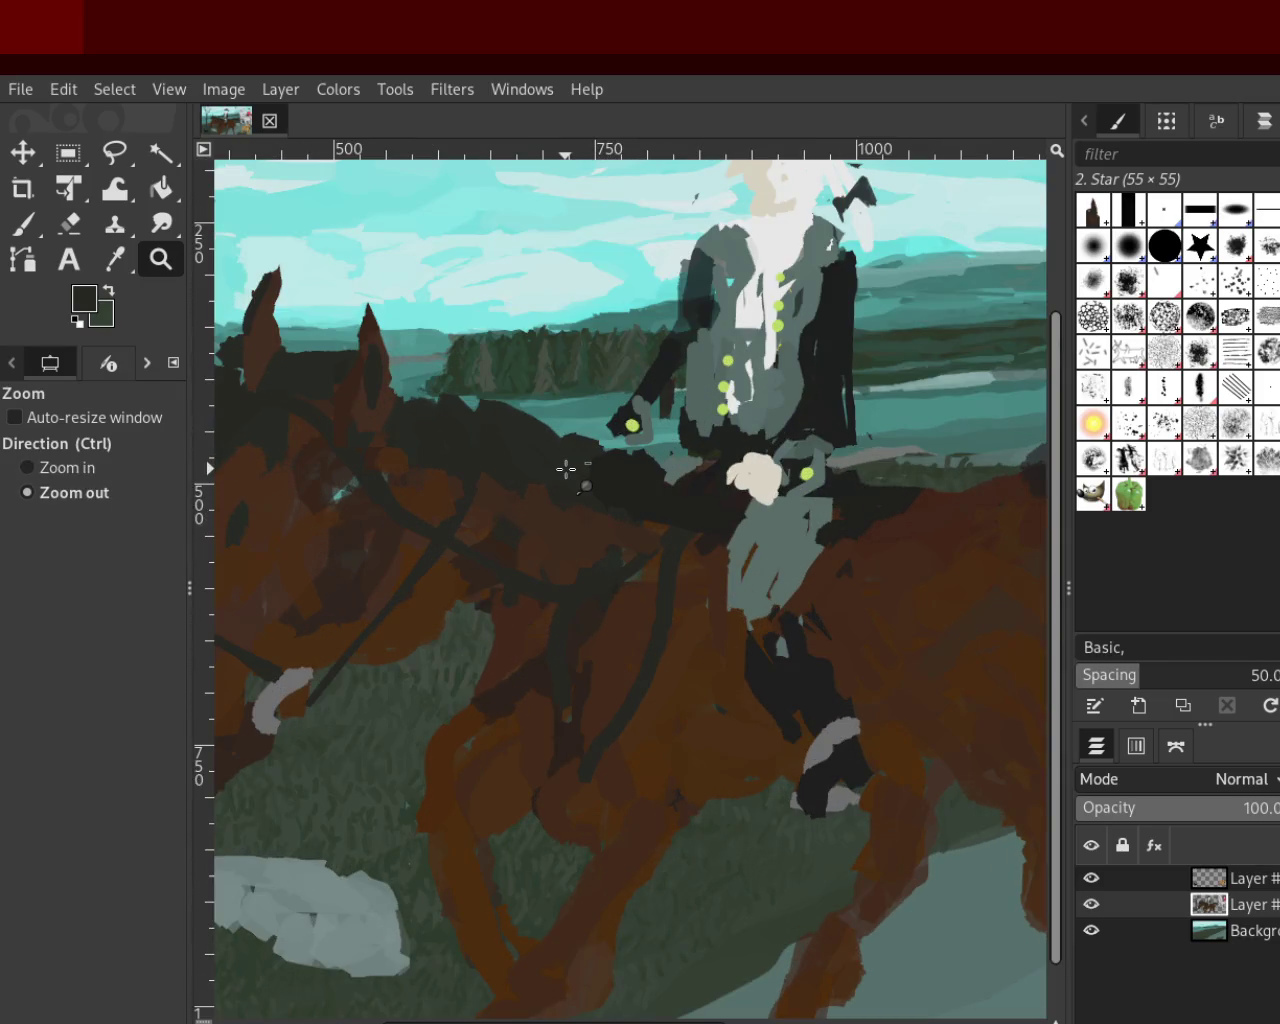
pyautogui.keyDown('ctrl'); pyautogui.click(566, 469); pyautogui.keyUp('ctrl')
pyautogui.keyDown('ctrl'); pyautogui.click(566, 469); pyautogui.keyUp('ctrl')
pyautogui.click(560, 470)
pyautogui.keyDown('ctrl'); pyautogui.click(560, 470); pyautogui.keyUp('ctrl')
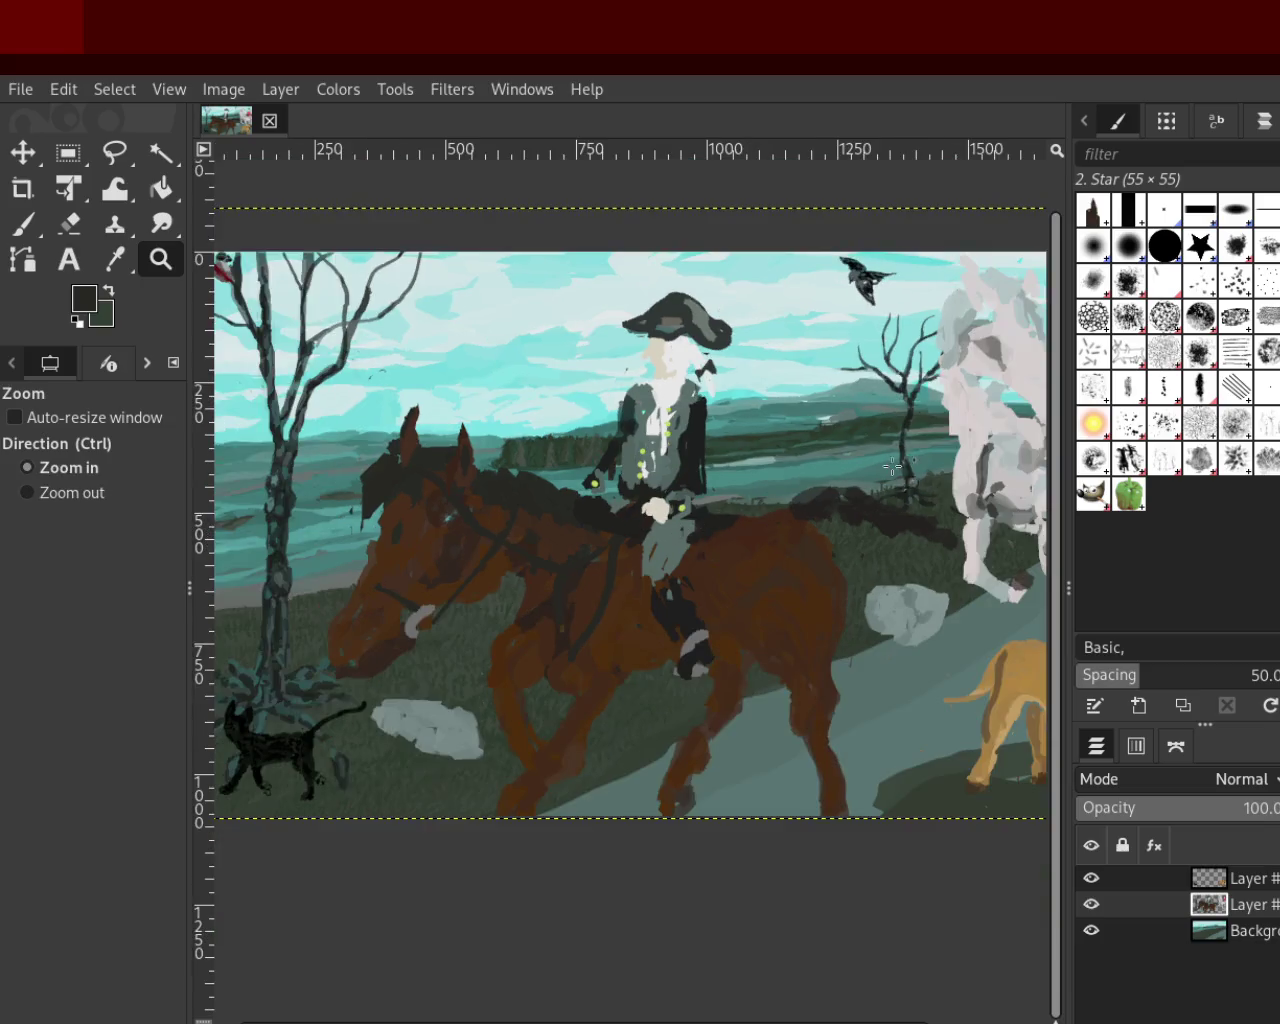
pyautogui.click(875, 470)
pyautogui.keyDown('ctrl'); pyautogui.click(870, 480); pyautogui.keyUp('ctrl')
pyautogui.keyDown('ctrl'); pyautogui.click(825, 535); pyautogui.keyUp('ctrl')
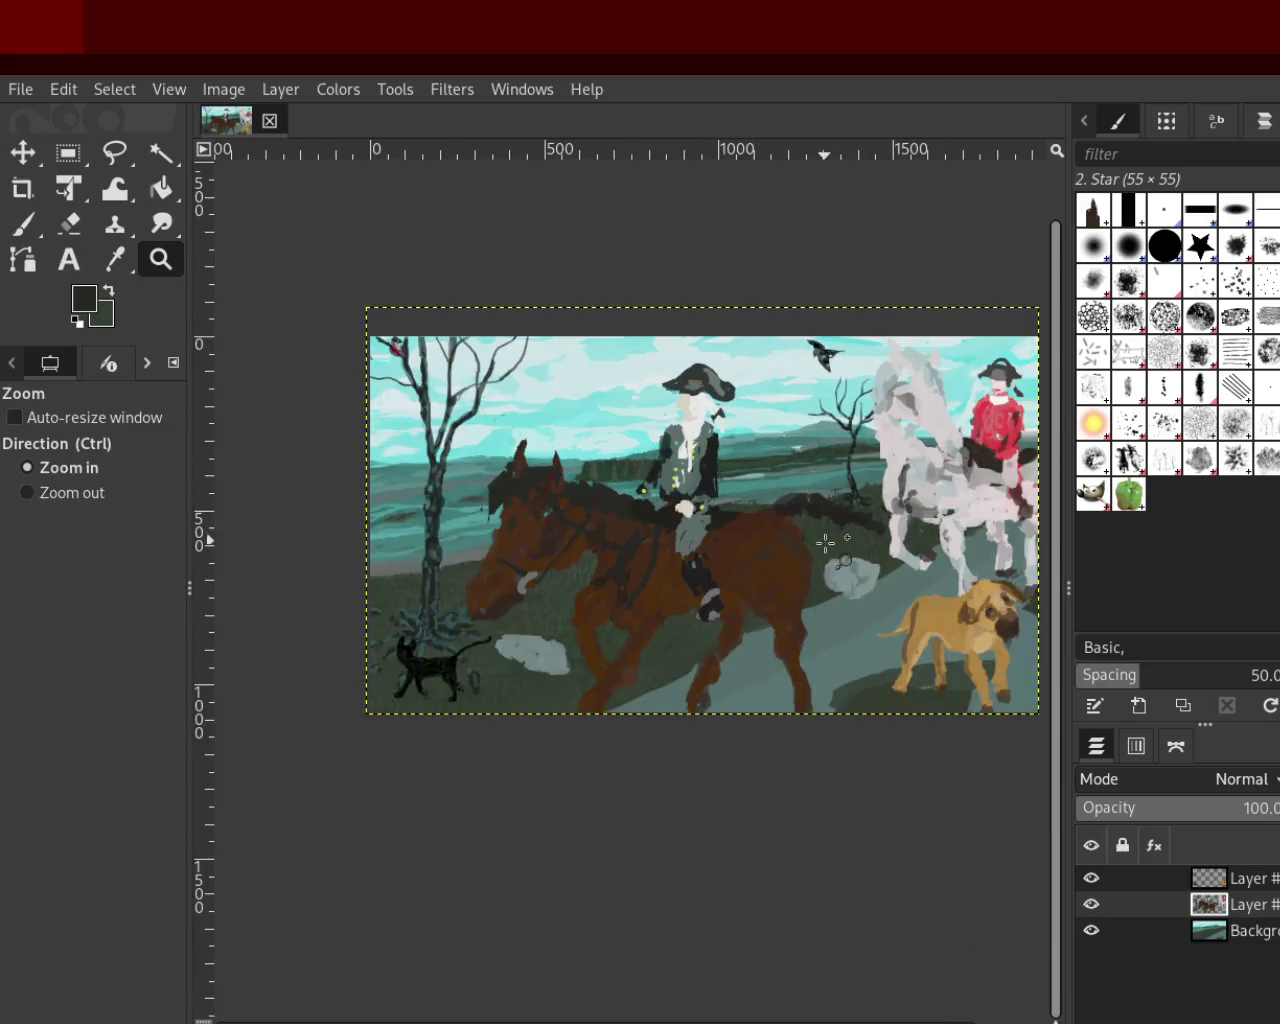
pyautogui.keyDown('ctrl'); pyautogui.click(611, 558); pyautogui.keyUp('ctrl')
pyautogui.click(812, 590)
pyautogui.click(818, 580)
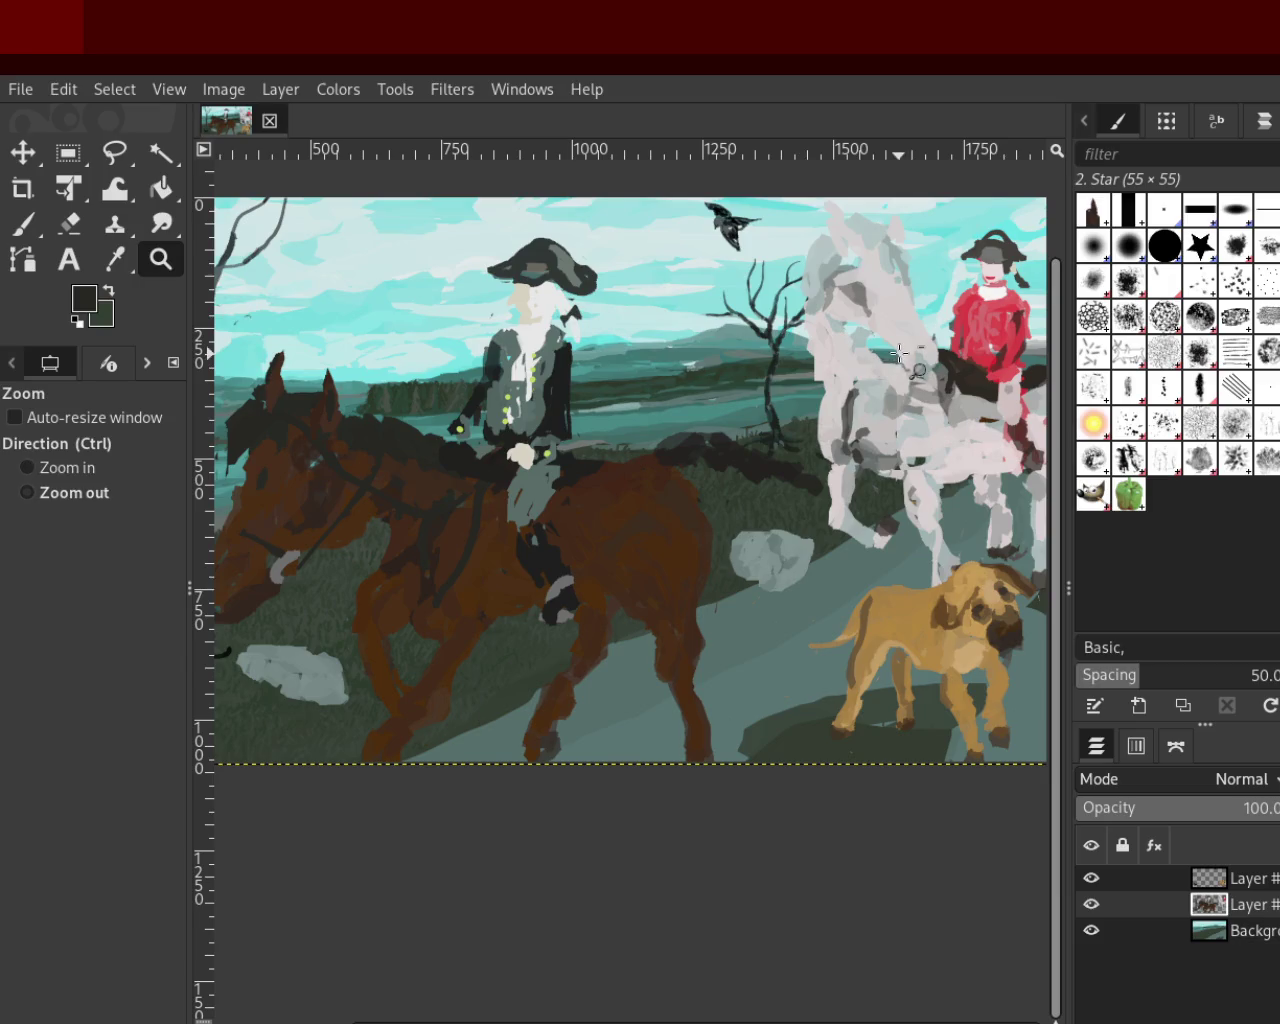
# Examine the brown horse's head close up, scrolling around the painting
pyautogui.keyDown('ctrl'); pyautogui.click(855, 347); pyautogui.keyUp('ctrl')
pyautogui.click(600, 462)
pyautogui.scroll(-1, 590, 455)
pyautogui.scroll(2, 486, 600)
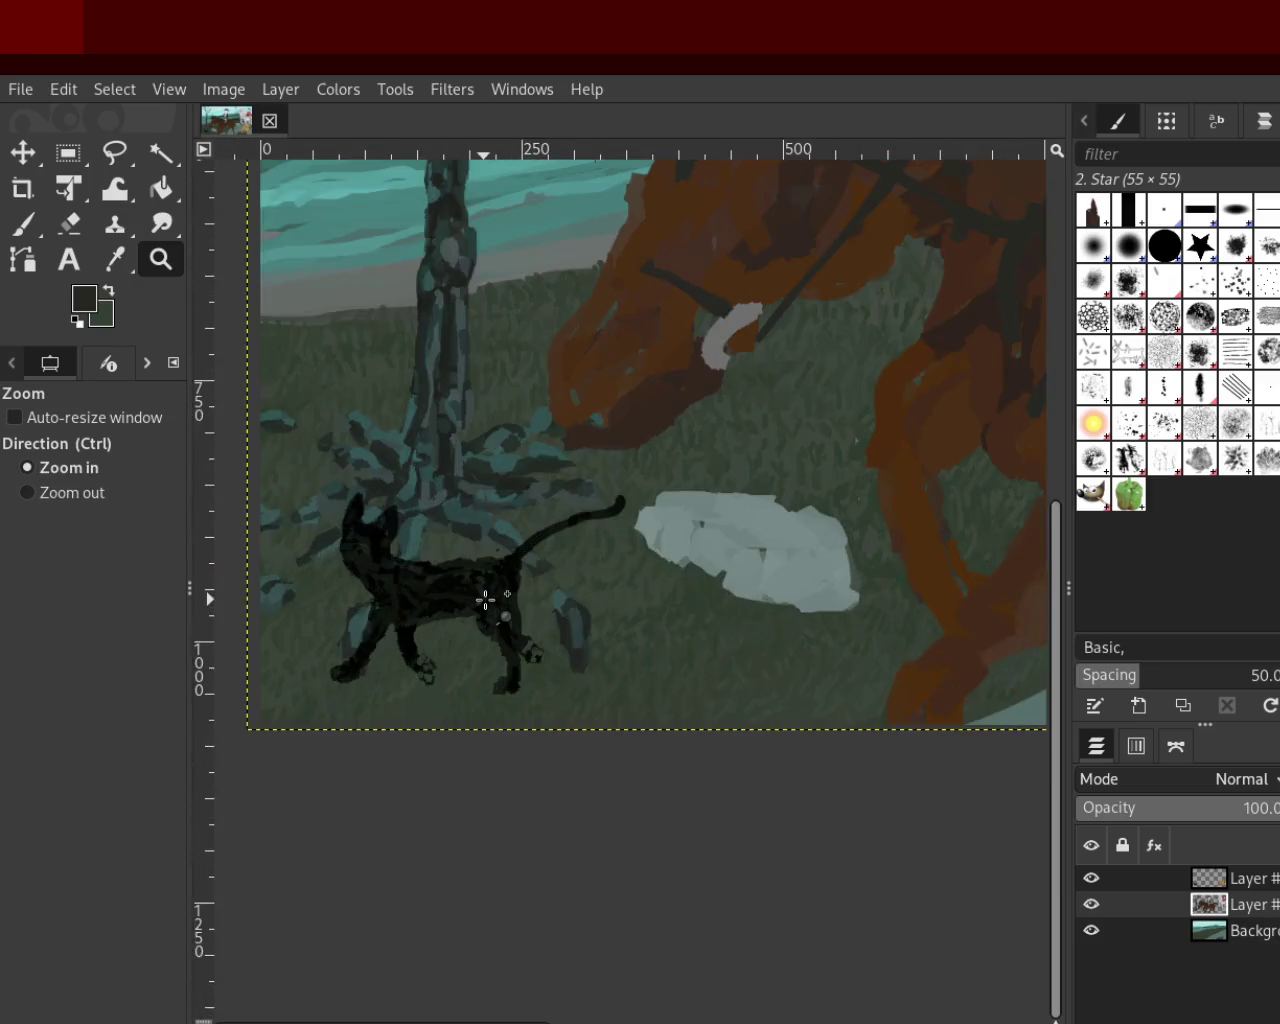
pyautogui.scroll(2, 486, 594)
pyautogui.scroll(1, 493, 609)
pyautogui.scroll(-3, 493, 609)
pyautogui.scroll(2, 400, 600)
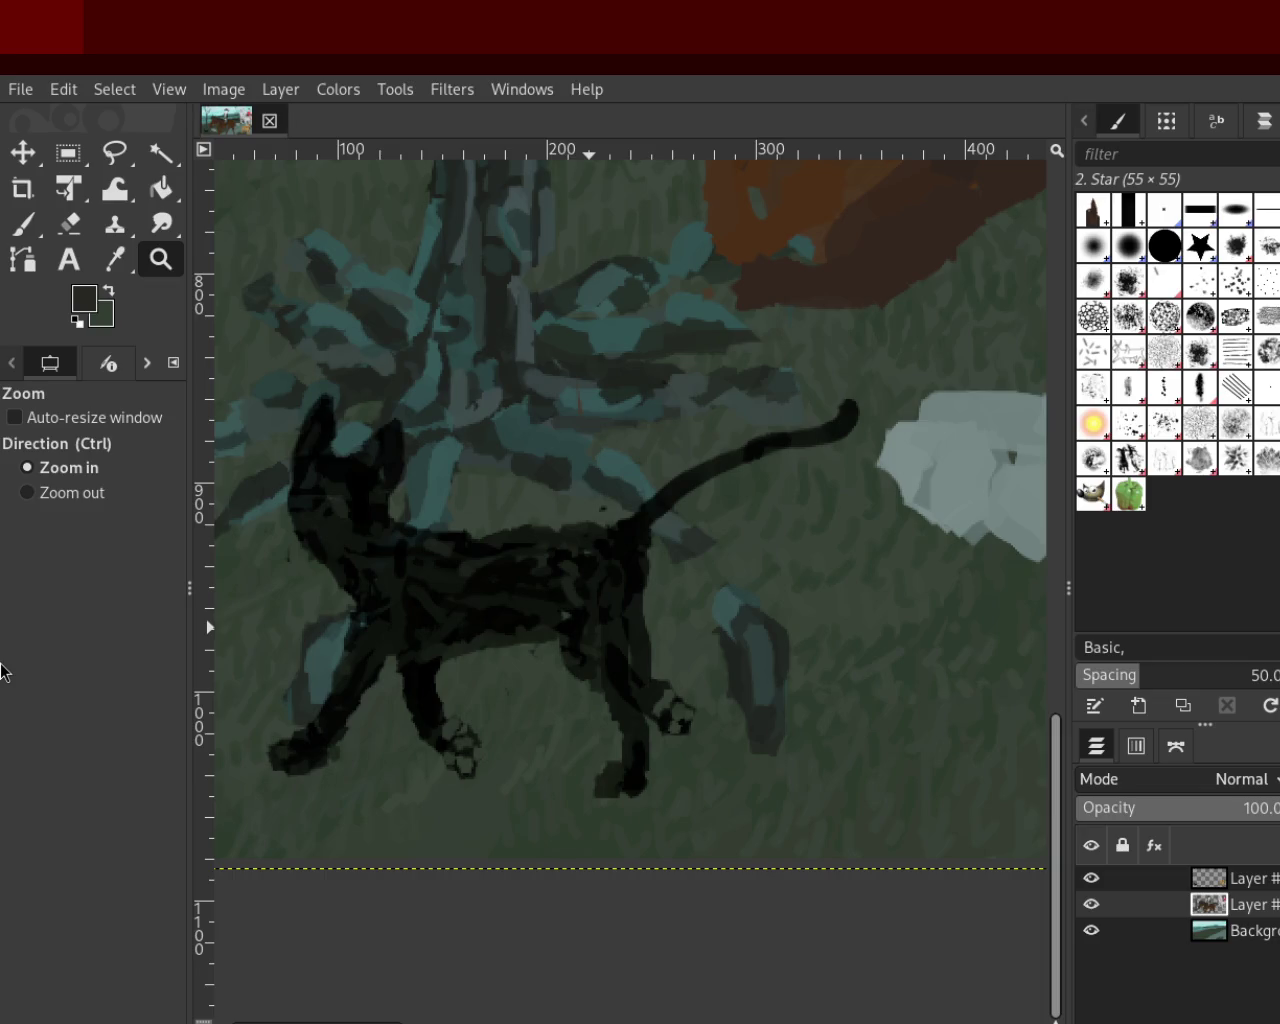
pyautogui.keyDown('ctrl'); pyautogui.click(746, 455); pyautogui.keyUp('ctrl')
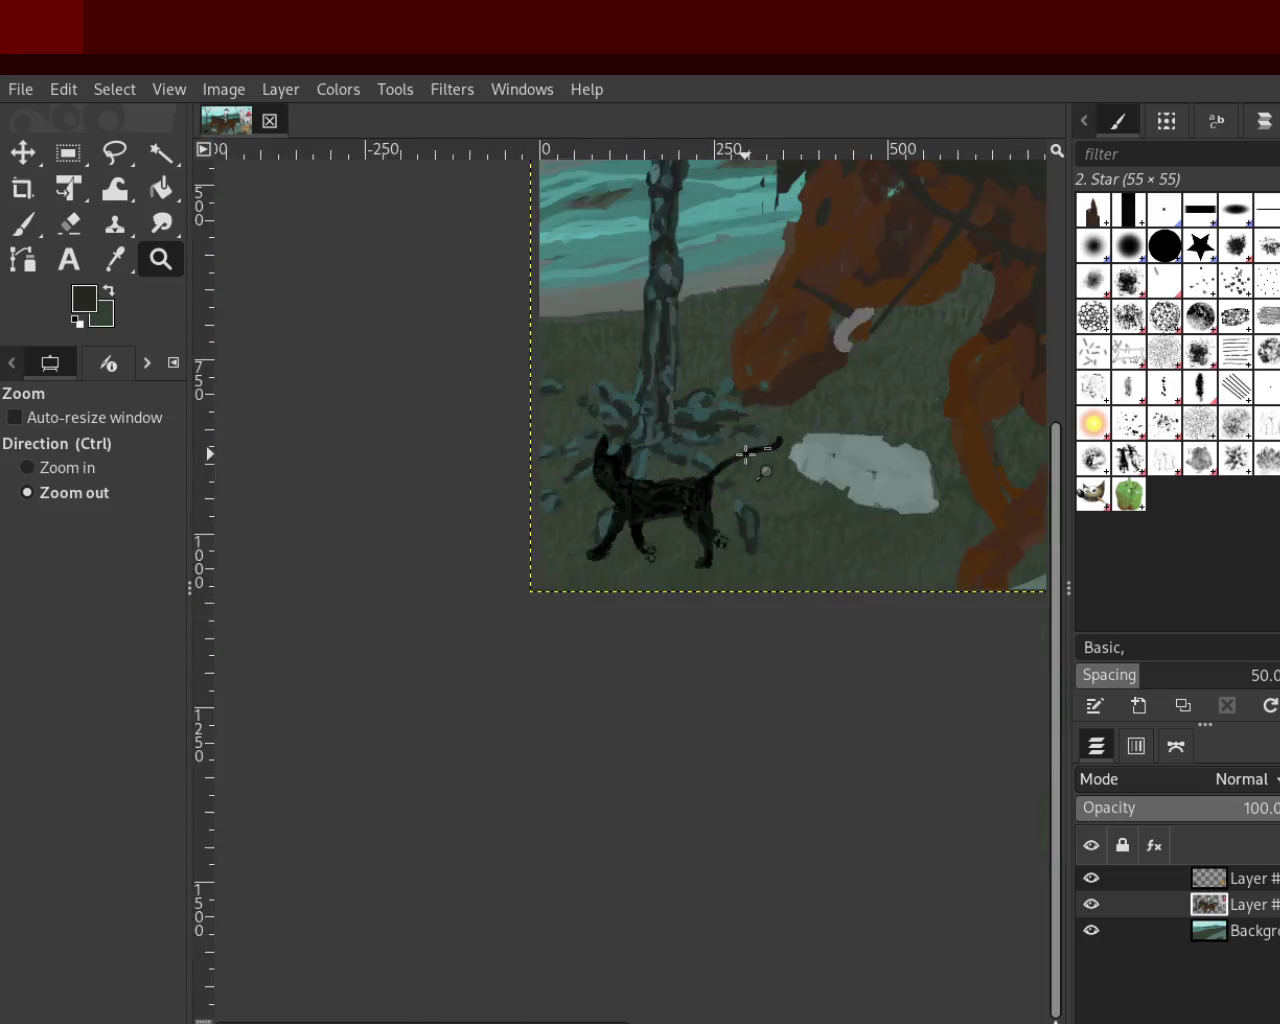
pyautogui.keyDown('ctrl'); pyautogui.click(746, 455); pyautogui.keyUp('ctrl')
pyautogui.click(491, 518)
pyautogui.scroll(1, 651, 472)
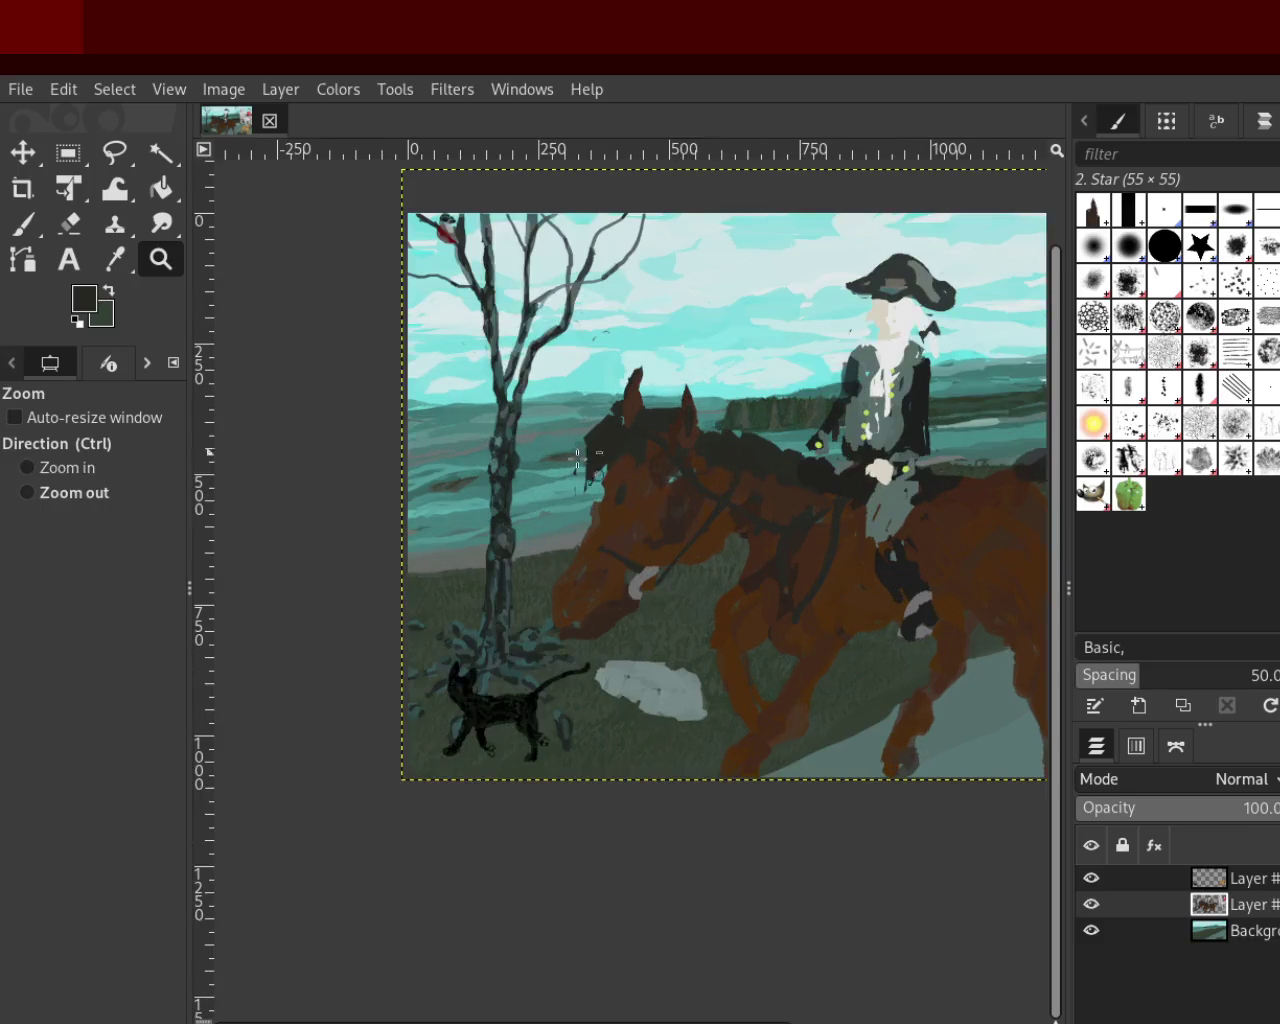
pyautogui.scroll(-1, 651, 472)
pyautogui.scroll(2, 800, 490)
pyautogui.scroll(-1, 1018, 514)
pyautogui.scroll(1, 606, 491)
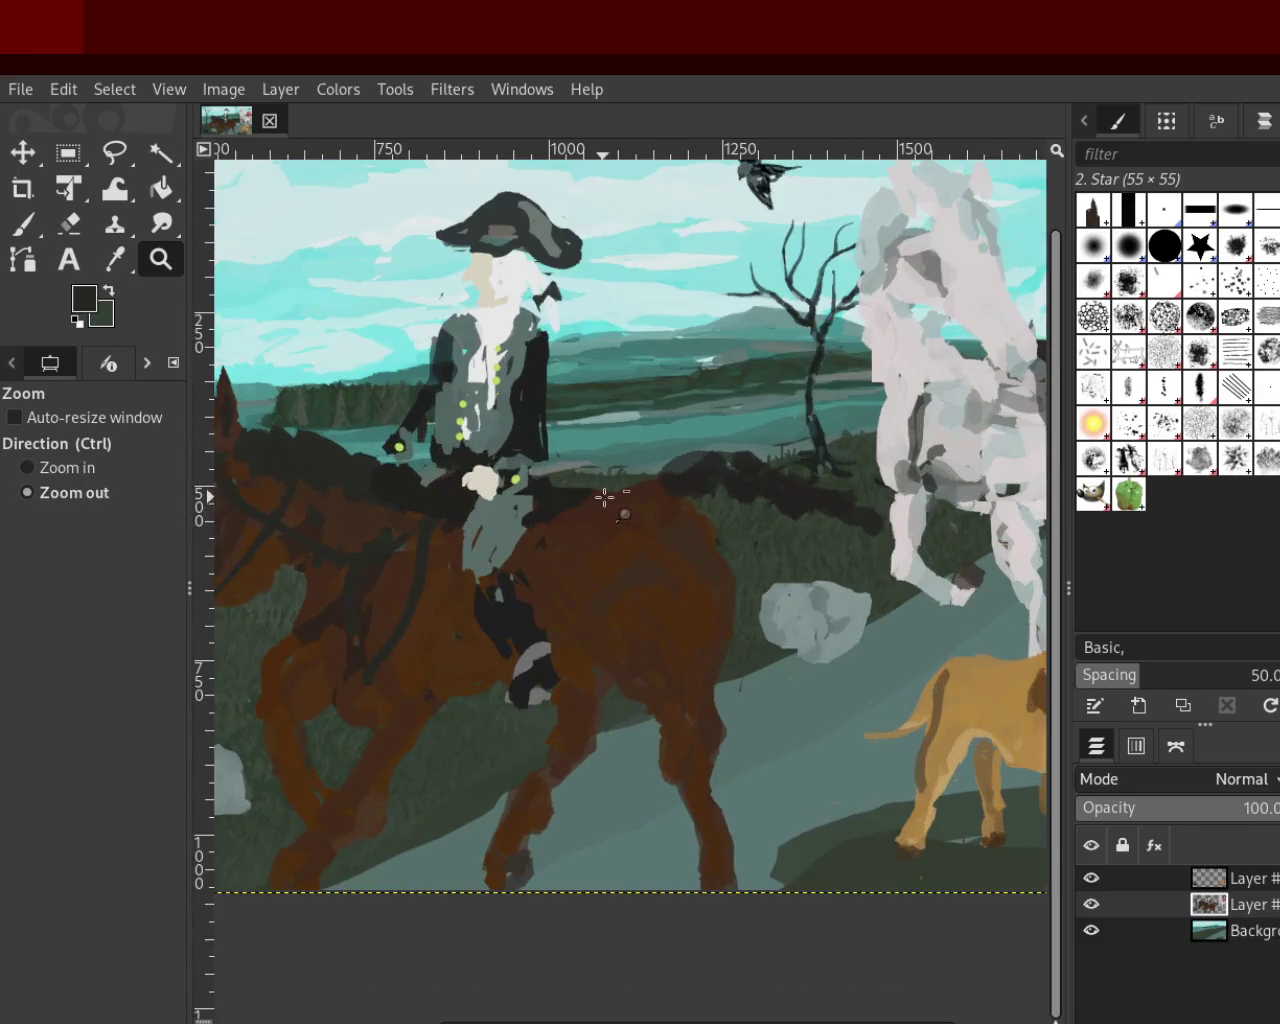
pyautogui.scroll(-2, 700, 530)
pyautogui.scroll(-1, 733, 559)
pyautogui.scroll(1, 733, 559)
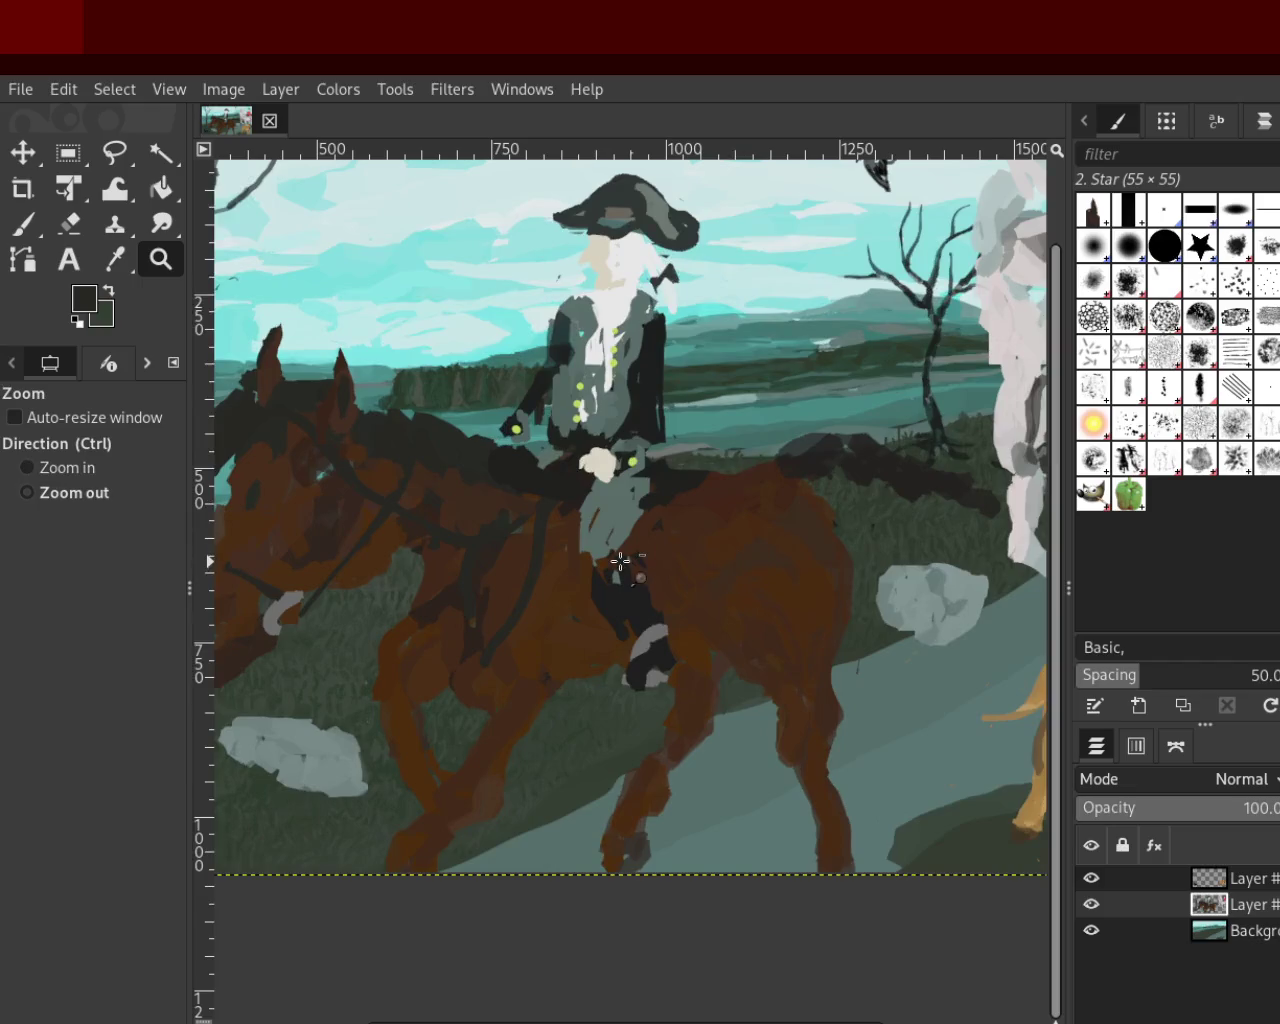
pyautogui.scroll(-1, 740, 550)
pyautogui.scroll(1, 790, 525)
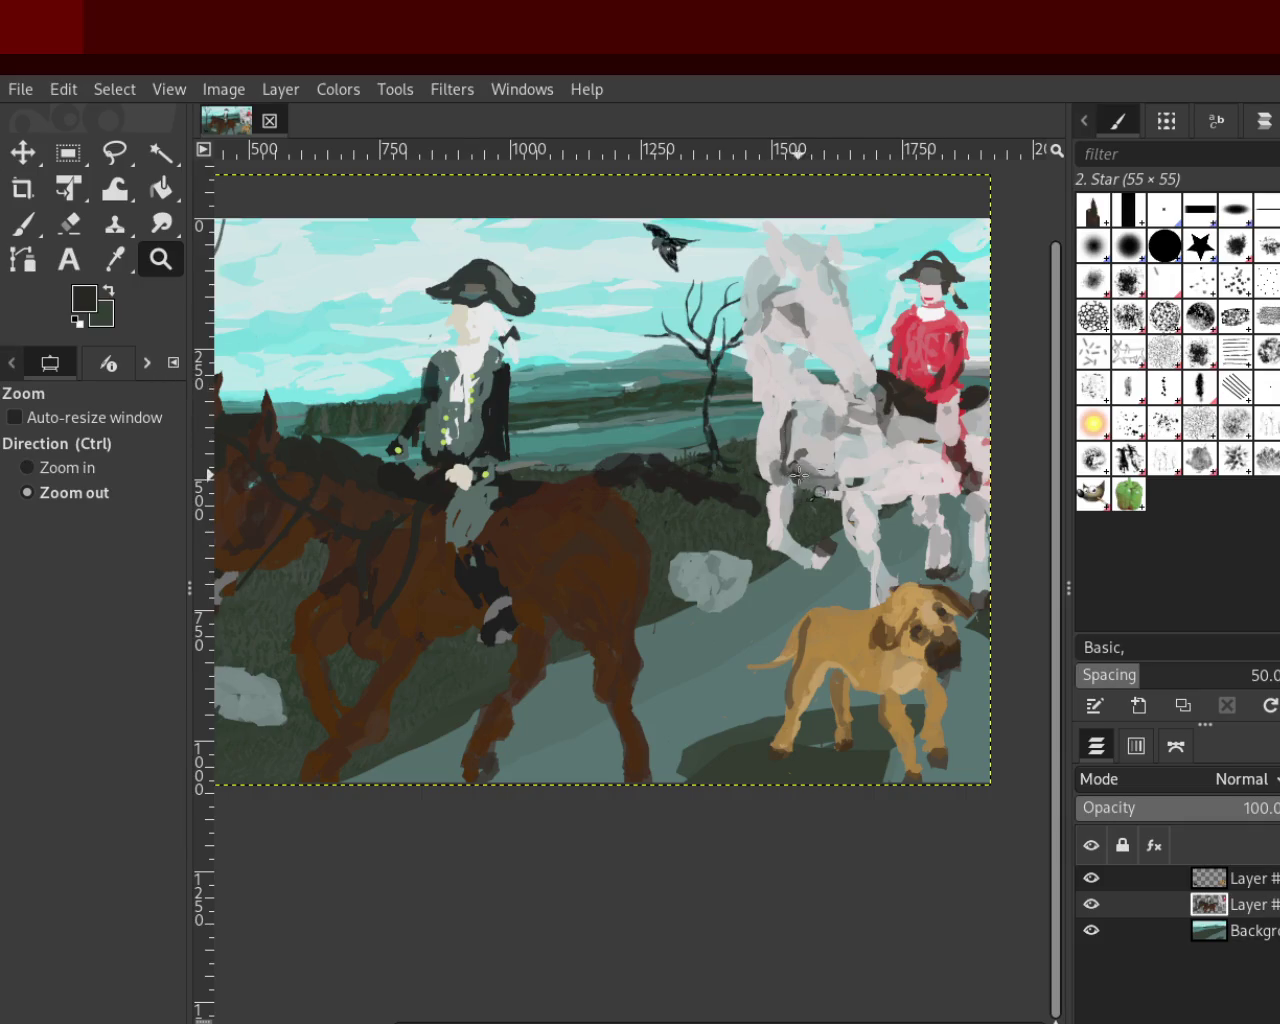
# Zoom far out, then back in until the painting fills the view
pyautogui.moveTo(792, 494); pyautogui.dragTo(803, 506)
pyautogui.click(826, 495)
pyautogui.click(794, 489)
pyautogui.click(771, 486)
pyautogui.click(789, 472)
pyautogui.click(789, 472)
pyautogui.click(782, 480)
pyautogui.click(774, 486)
pyautogui.click(766, 491)
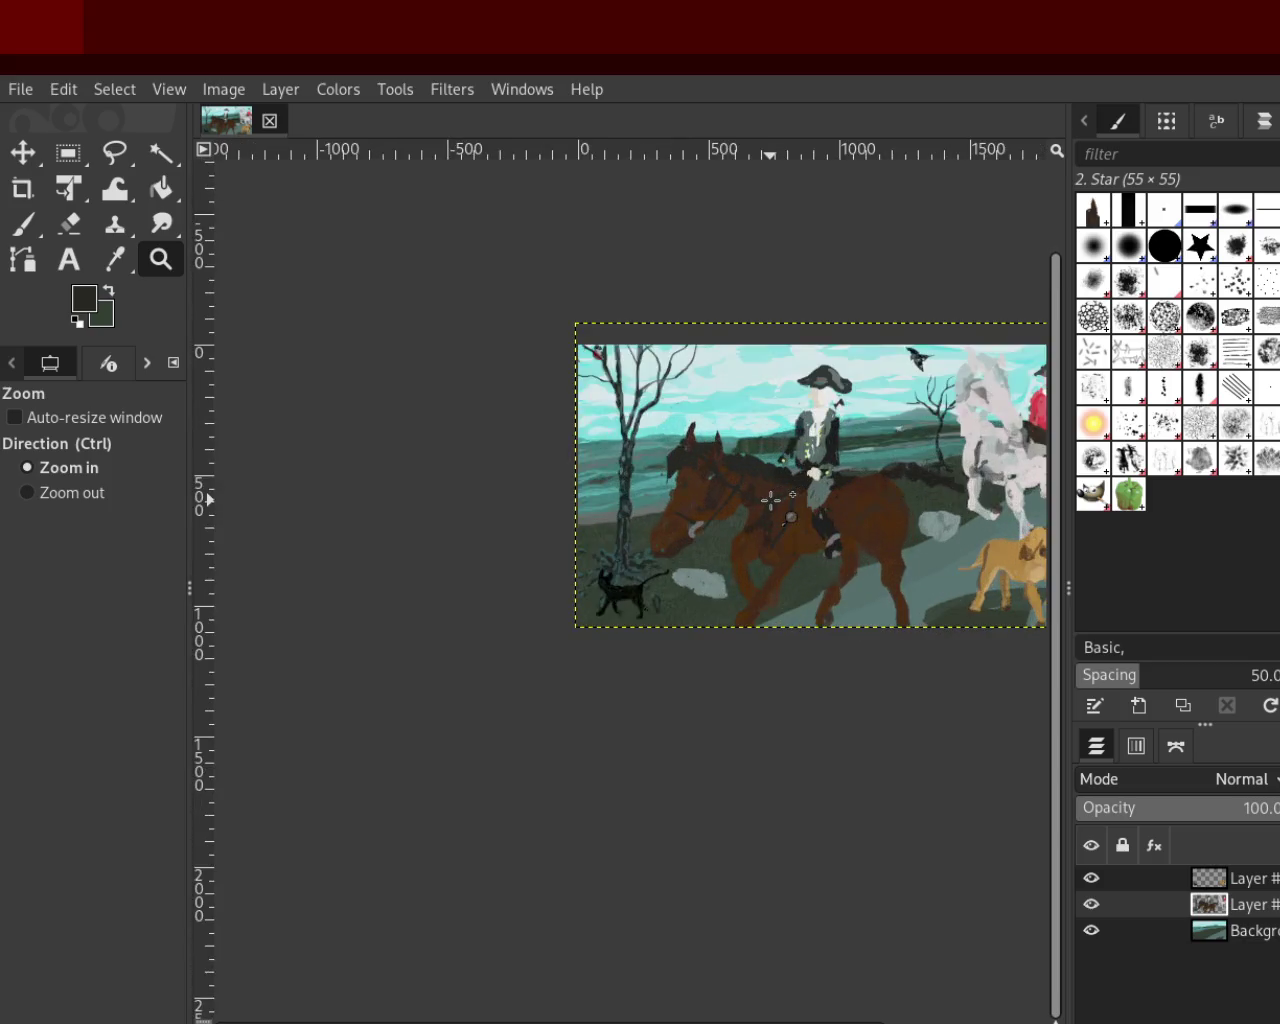
pyautogui.click(770, 492)
pyautogui.keyDown('ctrl'); pyautogui.click(826, 497); pyautogui.keyUp('ctrl')
pyautogui.click(826, 497)
pyautogui.keyDown('ctrl'); pyautogui.click(826, 497); pyautogui.keyUp('ctrl')
pyautogui.click(880, 500)
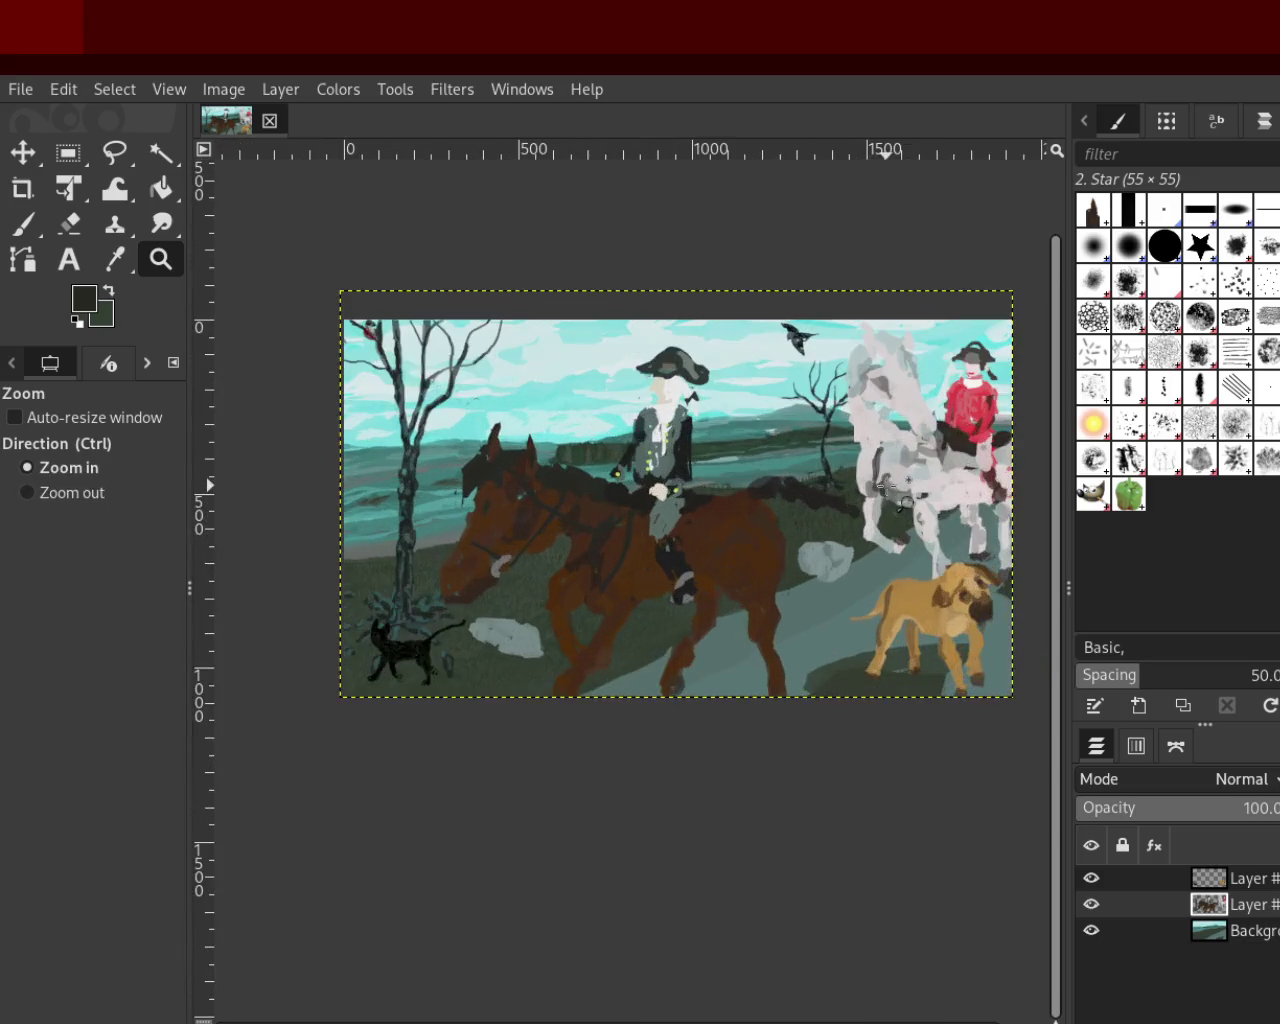
pyautogui.click(900, 505)
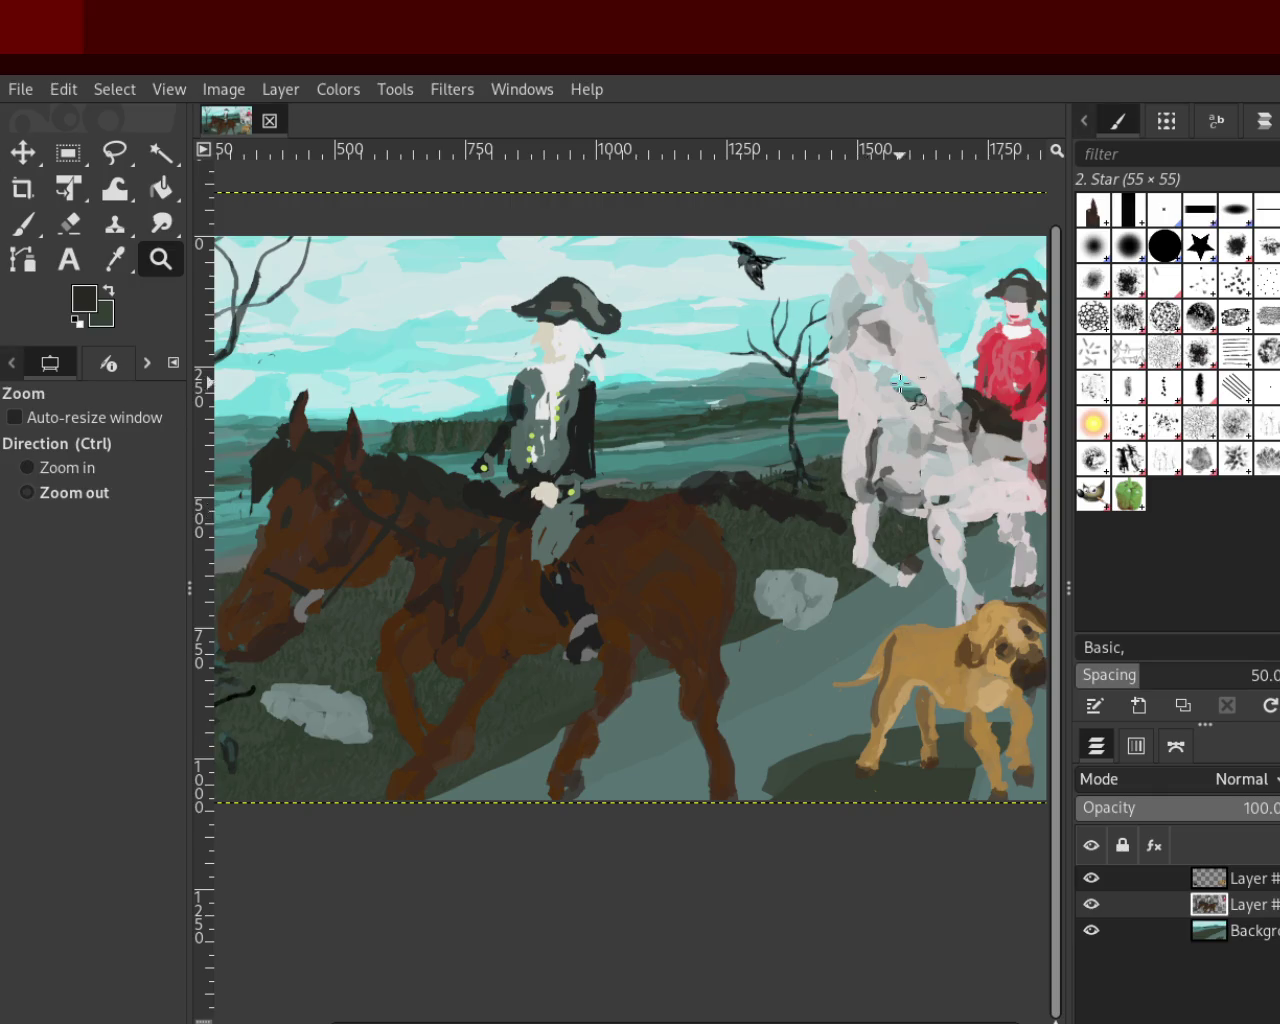
# Zoom around the brown horse and bare tree, ending on the whole painting
pyautogui.keyDown('ctrl'); pyautogui.click(638, 476); pyautogui.keyUp('ctrl')
pyautogui.click(630, 470)
pyautogui.click(640, 478)
pyautogui.keyDown('ctrl'); pyautogui.click(600, 505); pyautogui.keyUp('ctrl')
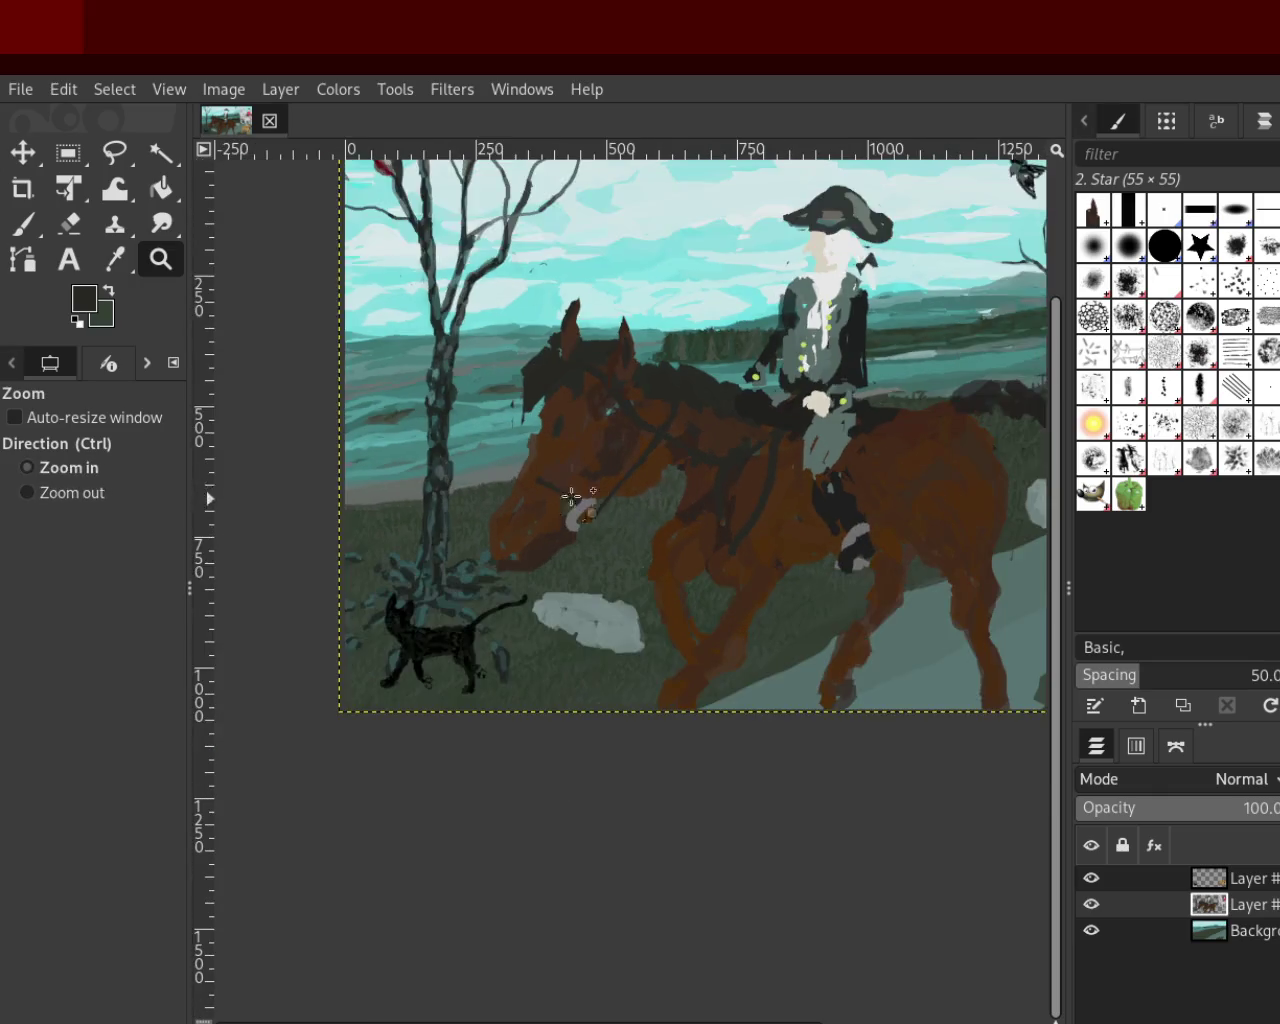
pyautogui.click(565, 507)
pyautogui.keyDown('ctrl'); pyautogui.click(562, 505); pyautogui.keyUp('ctrl')
pyautogui.keyDown('ctrl'); pyautogui.click(552, 455); pyautogui.keyUp('ctrl')
pyautogui.click(545, 450)
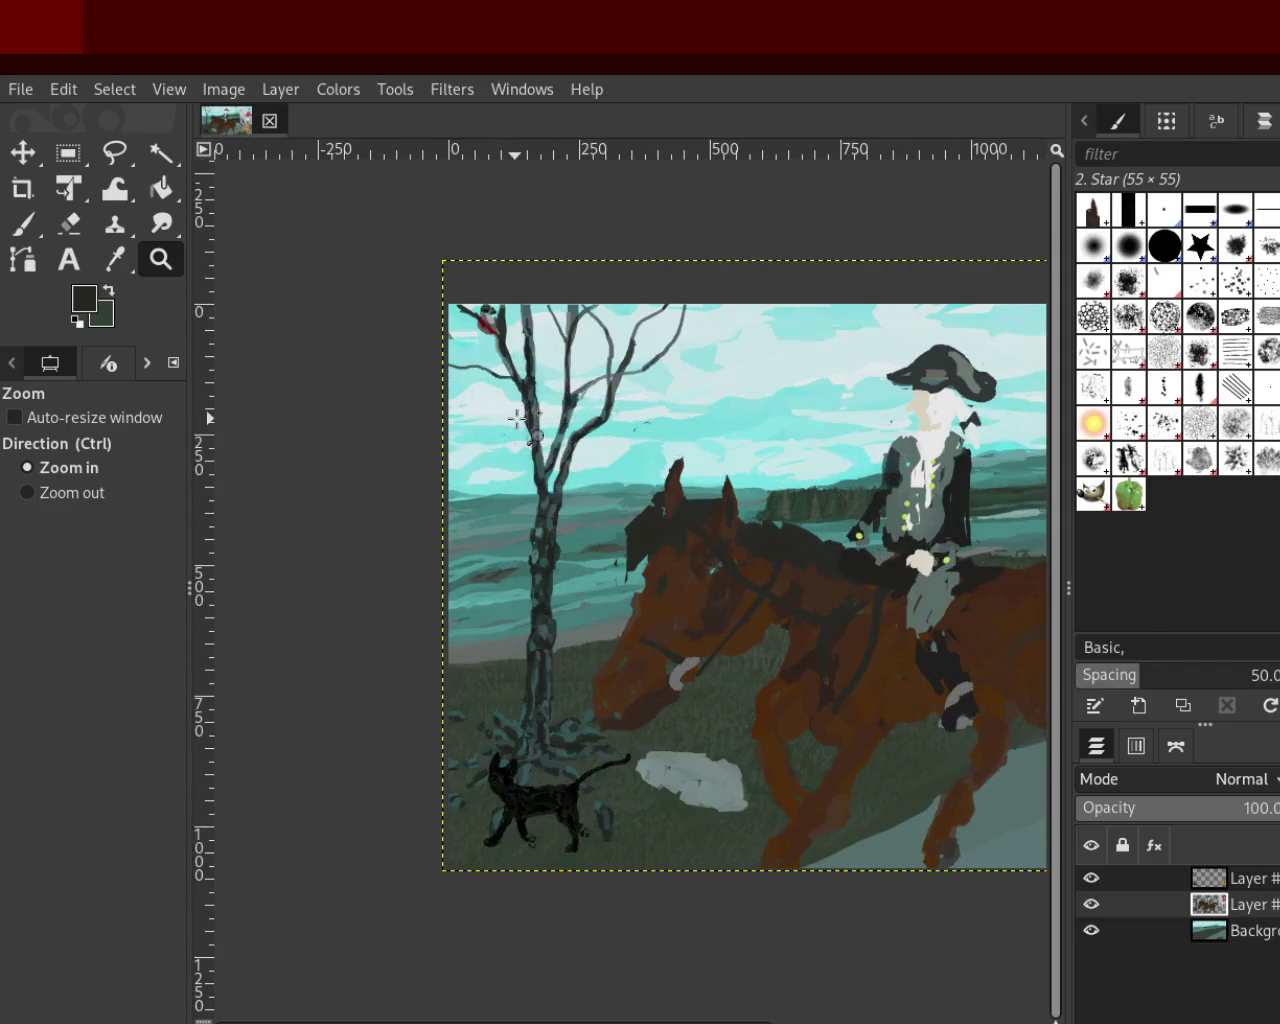
pyautogui.keyDown('ctrl'); pyautogui.click(538, 490); pyautogui.keyUp('ctrl')
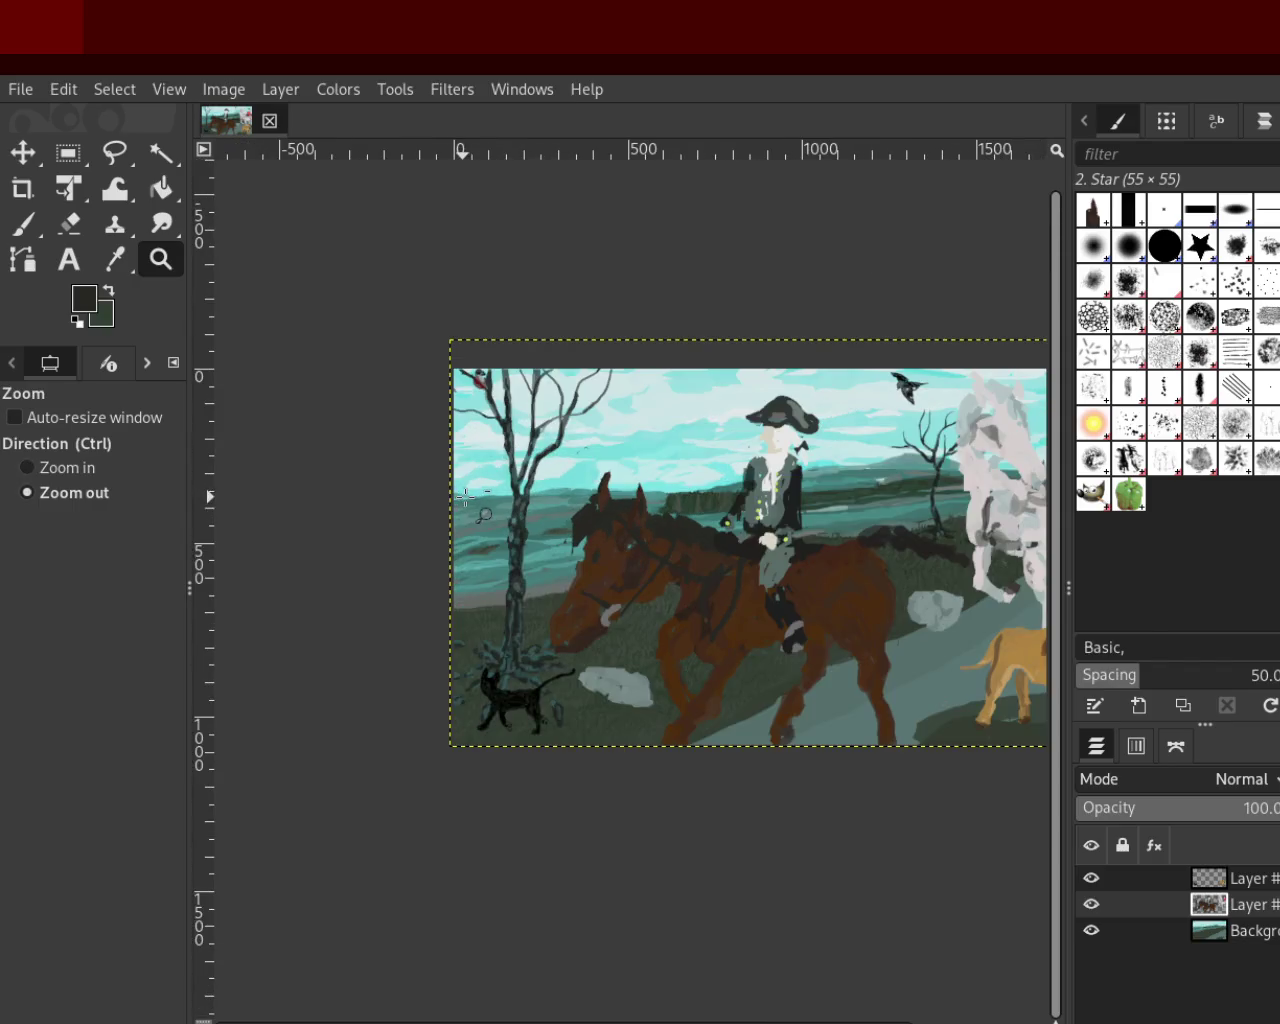
# Toggle the background, horses-and-riders and cat-dog-bird layers to preview each one
pyautogui.click(1091, 930)
pyautogui.click(1091, 904)
pyautogui.click(1091, 878)
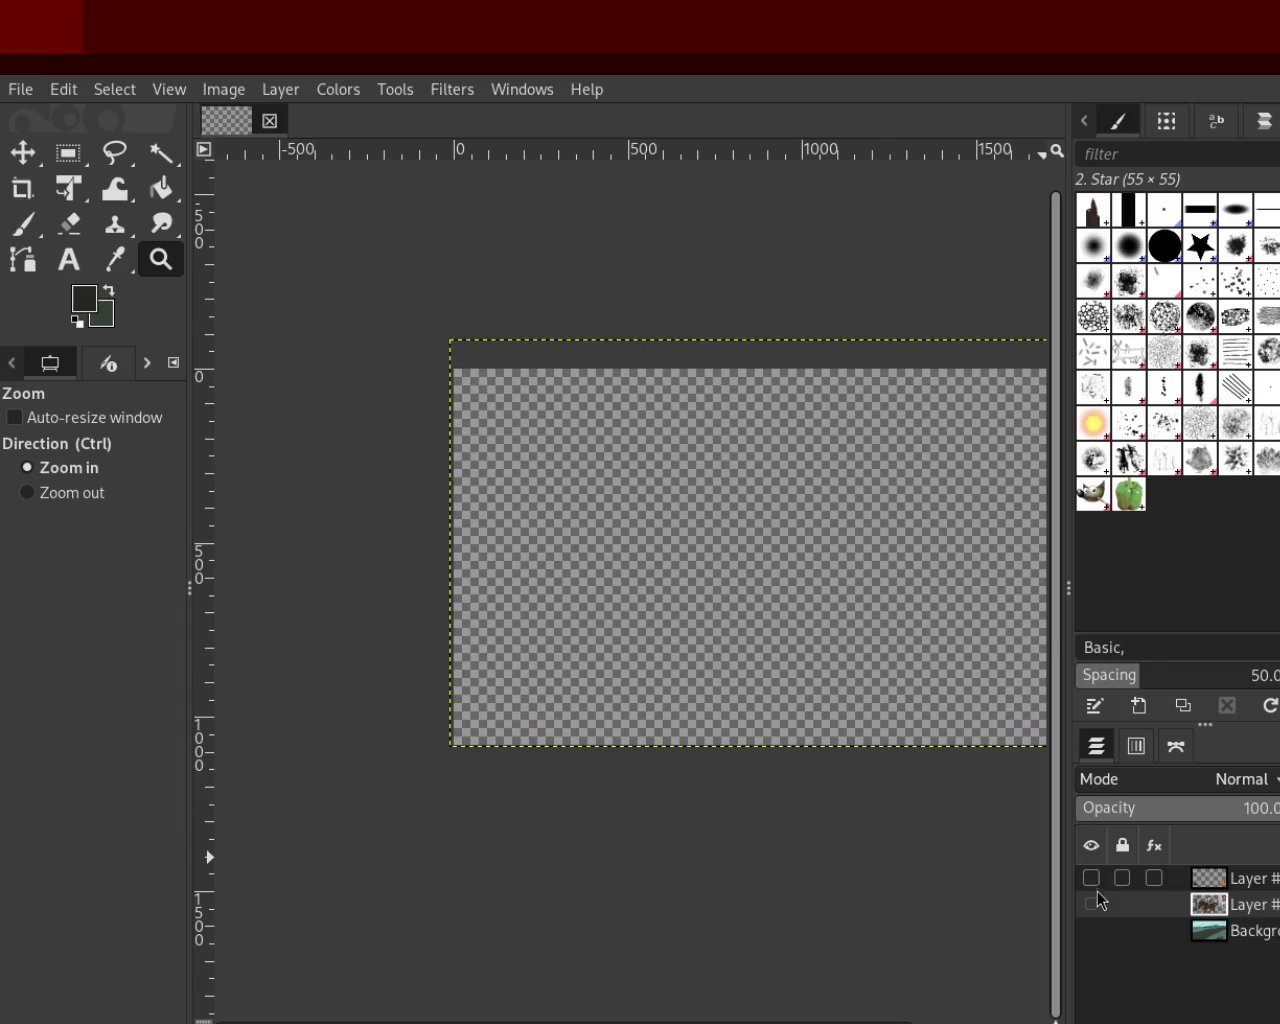
pyautogui.click(1091, 930)
pyautogui.click(1091, 904)
pyautogui.click(1091, 904)
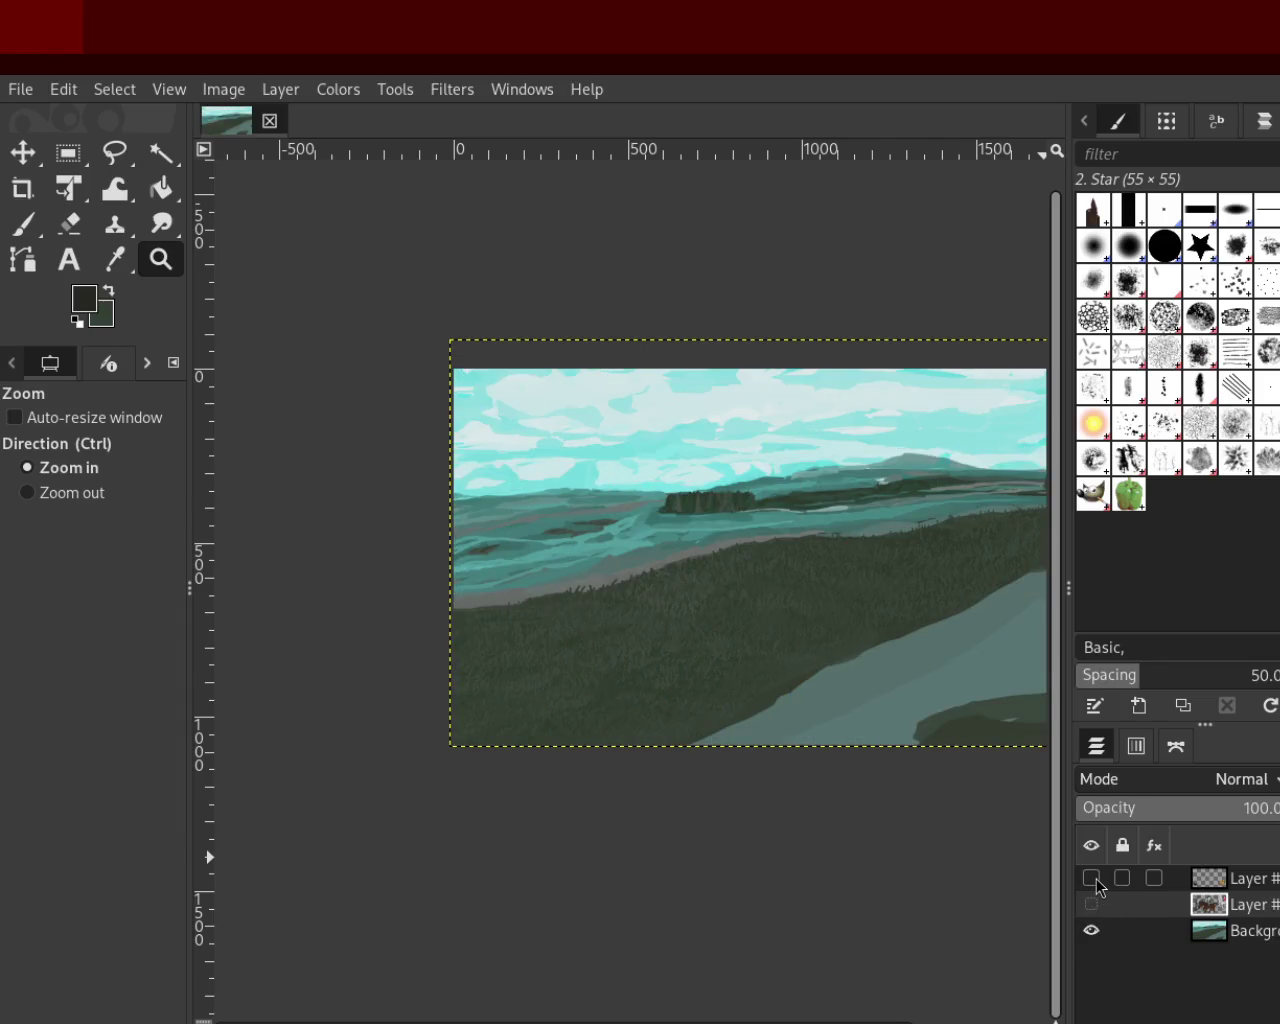
pyautogui.click(1091, 878)
pyautogui.click(1091, 904)
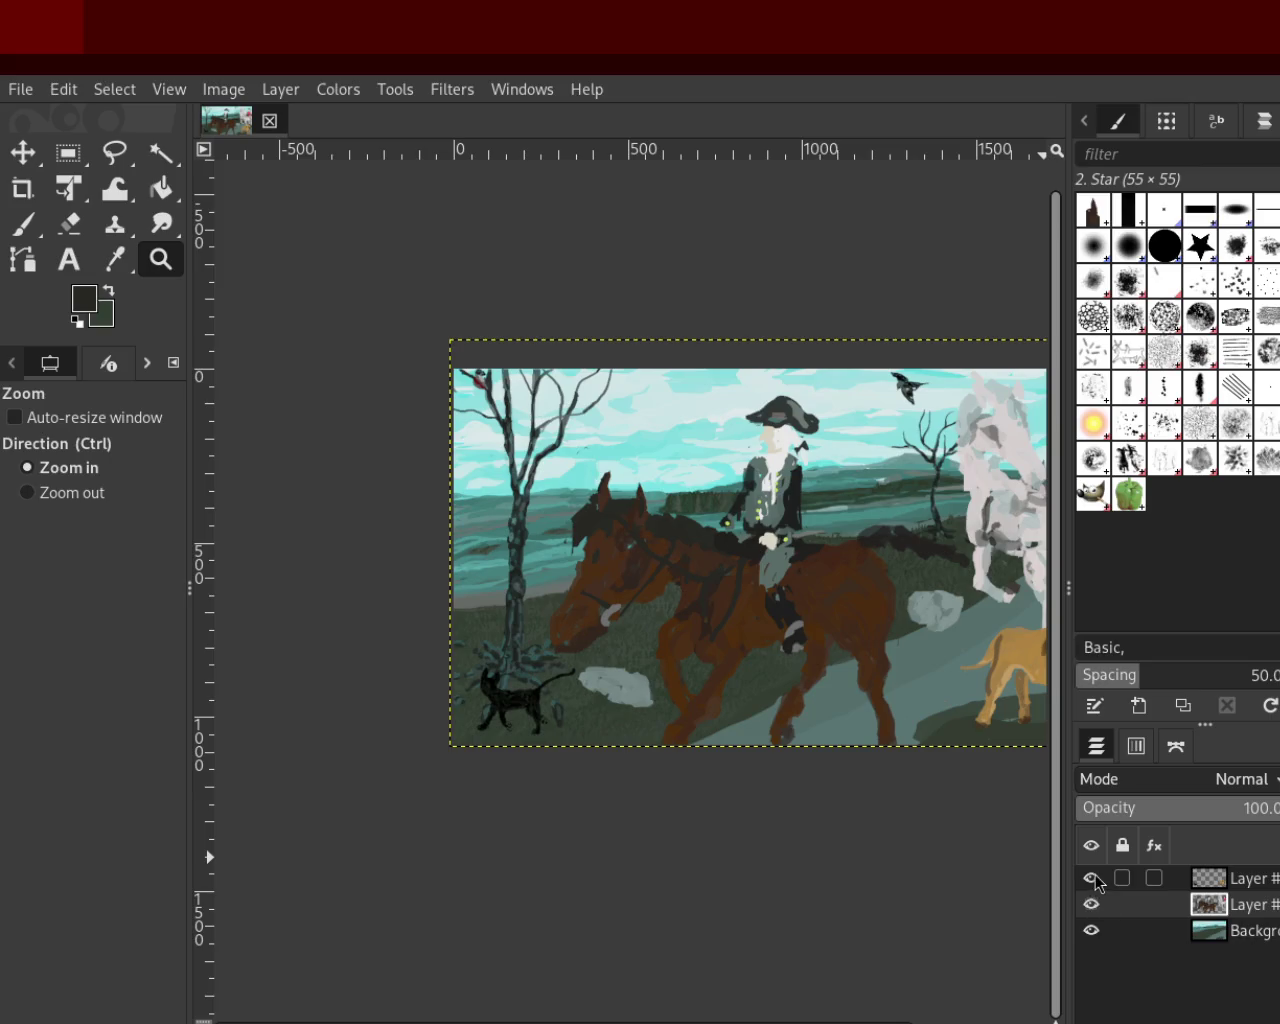
# Hide the cat-dog-bird and background layers, then zoom in on the horses and riders
pyautogui.click(1091, 878)
pyautogui.click(1091, 904)
pyautogui.click(1091, 904)
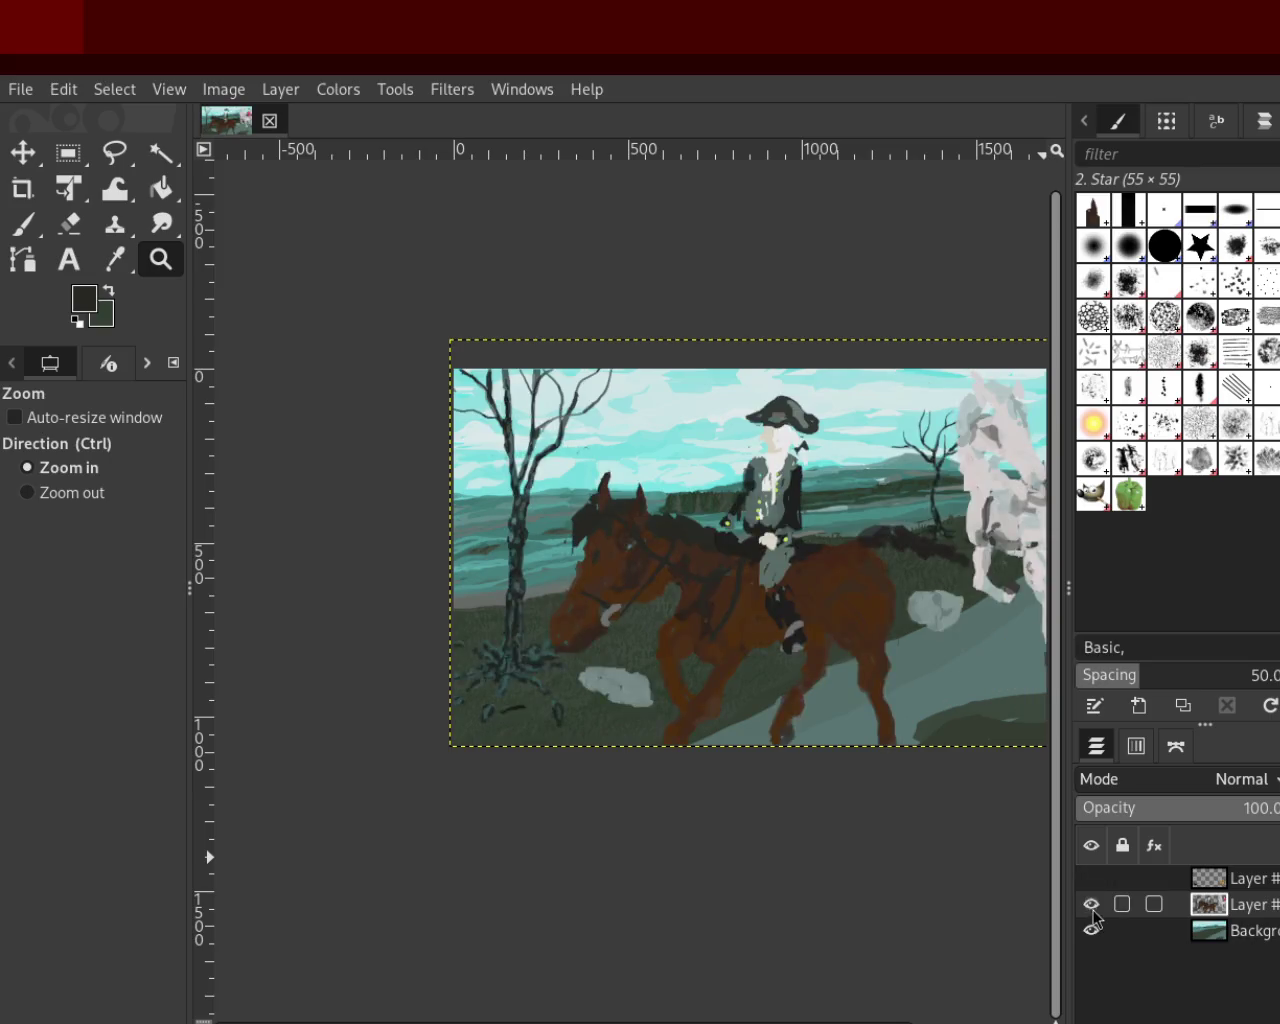
pyautogui.click(1091, 930)
pyautogui.keyDown('ctrl'); pyautogui.click(869, 655); pyautogui.keyUp('ctrl')
pyautogui.click(920, 635)
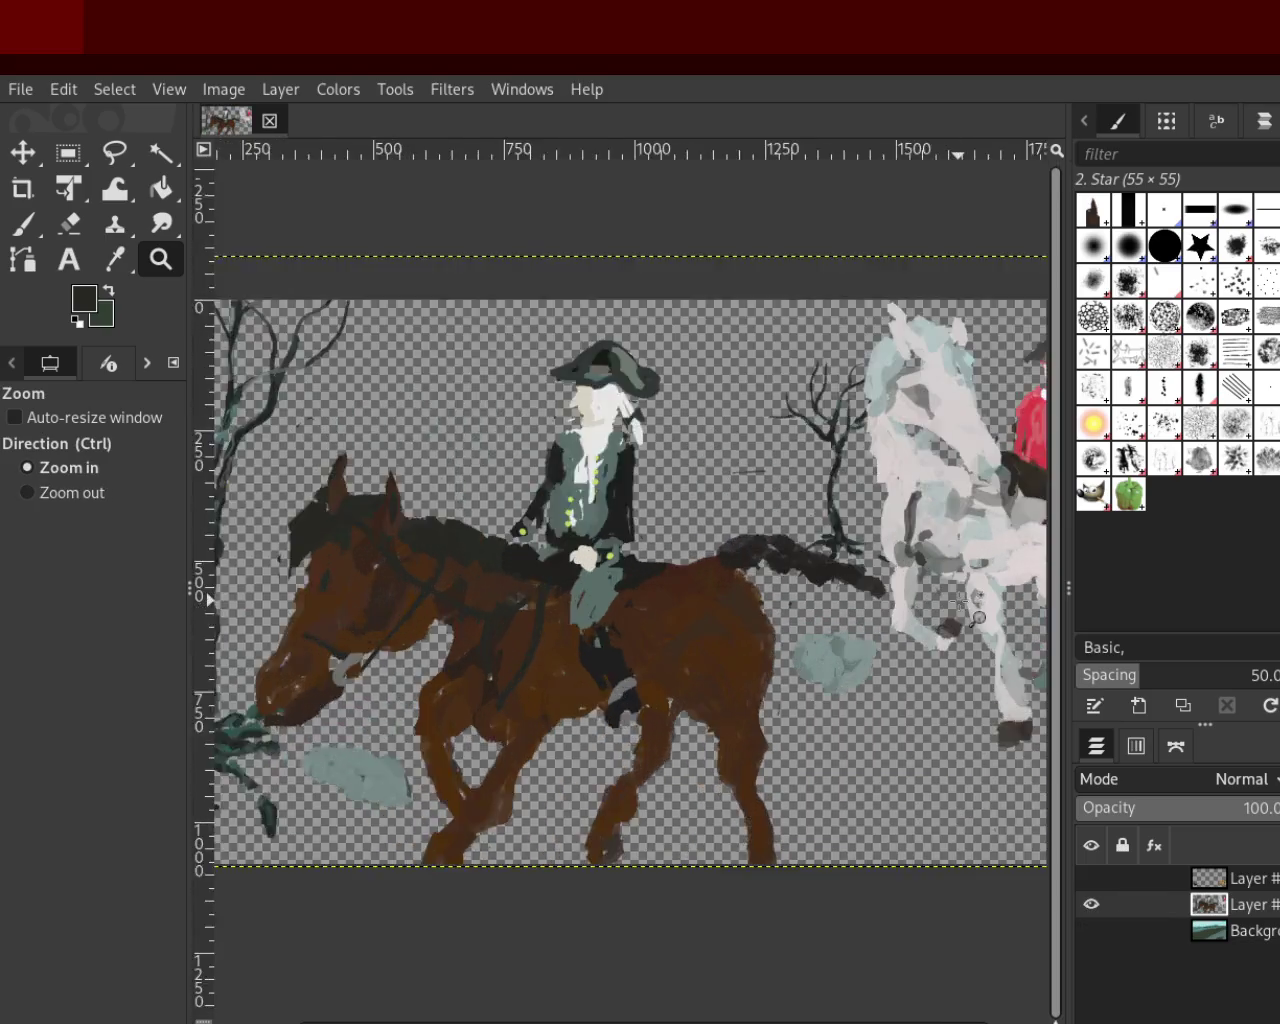
# Zoom in on the small bare tree and erase the stray green stroke left of it
pyautogui.click(975, 615)
pyautogui.keyDown('ctrl'); pyautogui.click(757, 614); pyautogui.keyUp('ctrl')
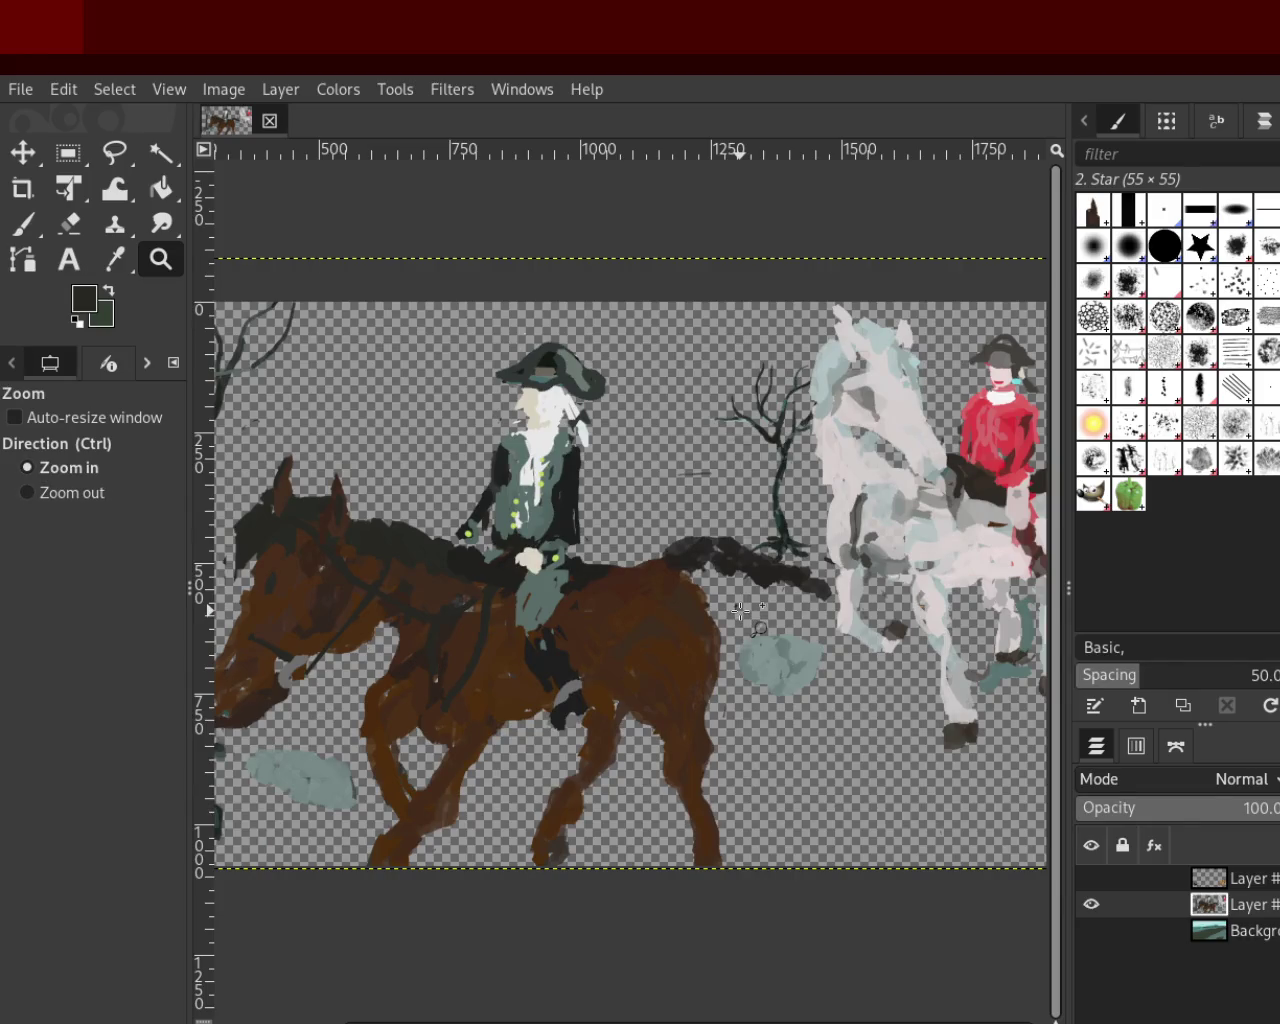
pyautogui.keyDown('ctrl'); pyautogui.click(741, 610); pyautogui.keyUp('ctrl')
pyautogui.click(831, 396)
pyautogui.click(831, 396)
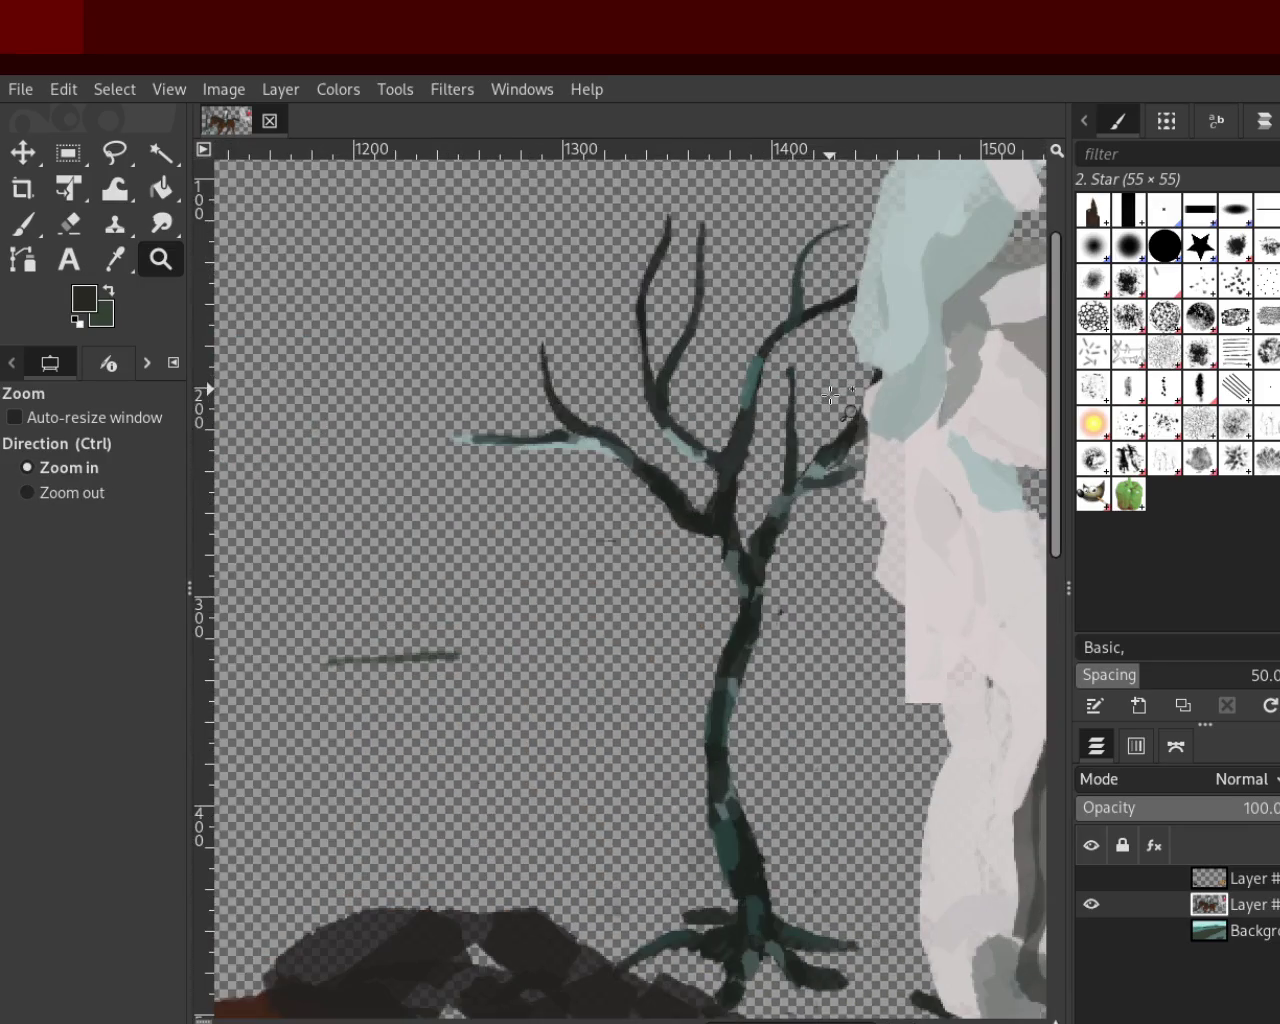
pyautogui.keyDown('ctrl'); pyautogui.click(826, 400); pyautogui.keyUp('ctrl')
pyautogui.keyDown('ctrl'); pyautogui.click(826, 400); pyautogui.keyUp('ctrl')
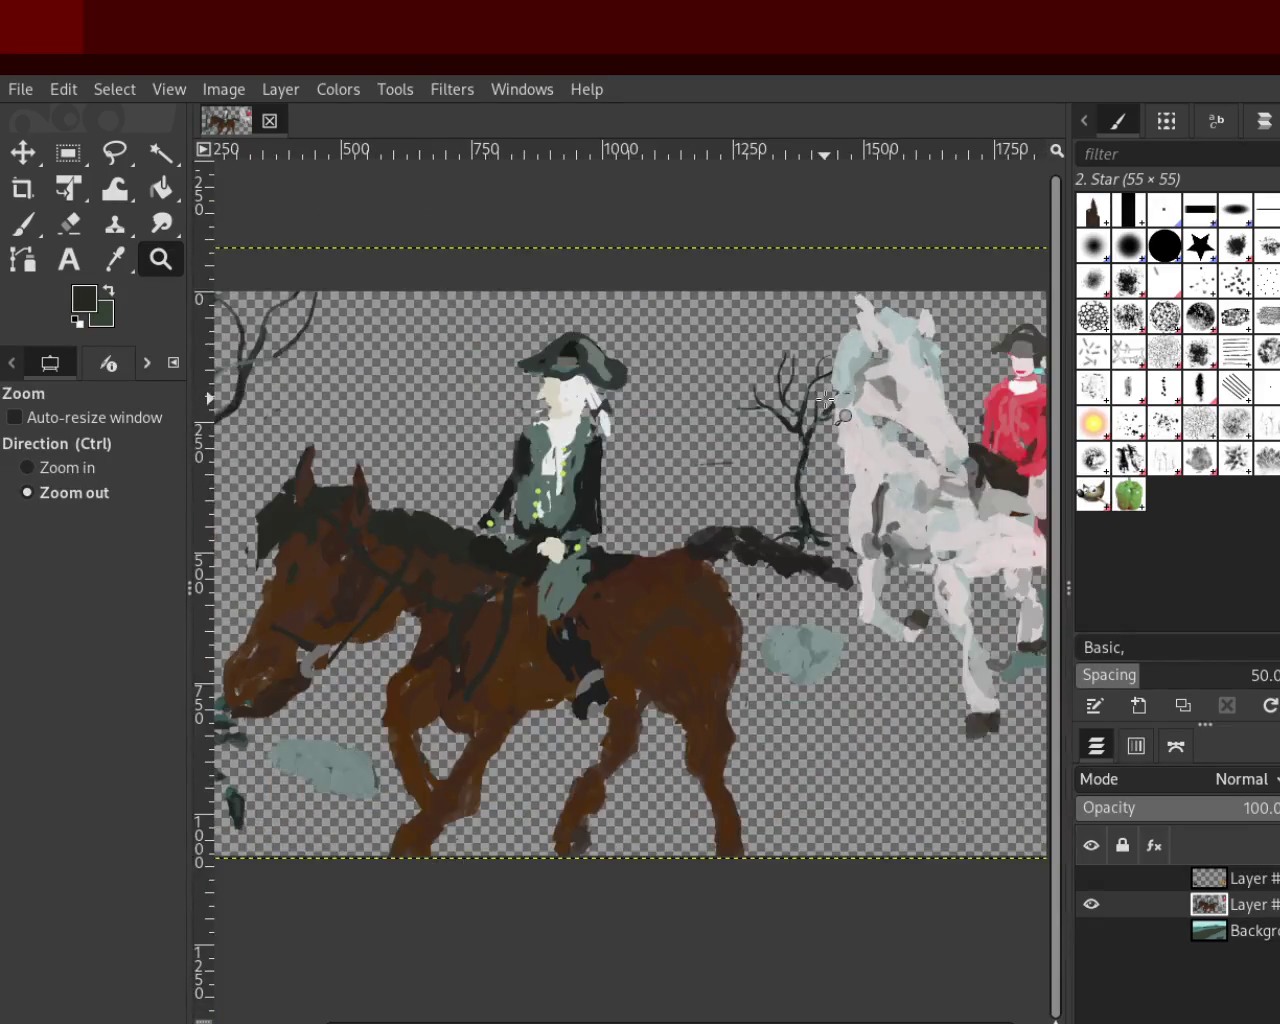
pyautogui.keyDown('ctrl'); pyautogui.click(826, 400); pyautogui.keyUp('ctrl')
pyautogui.click(805, 420)
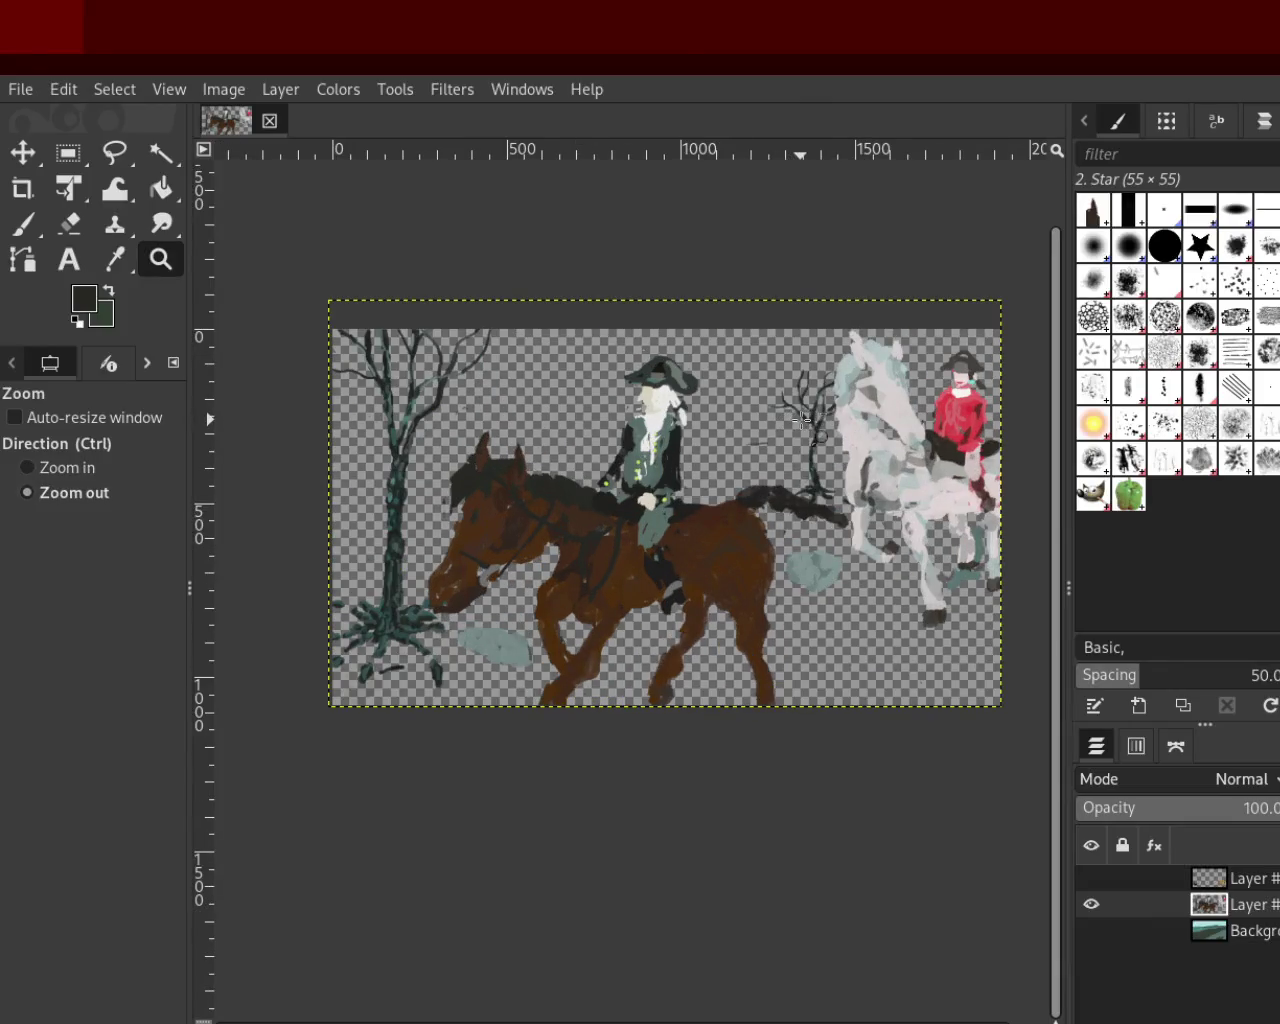
pyautogui.click(805, 420)
pyautogui.click(805, 420)
pyautogui.click(790, 430)
pyautogui.click(765, 440)
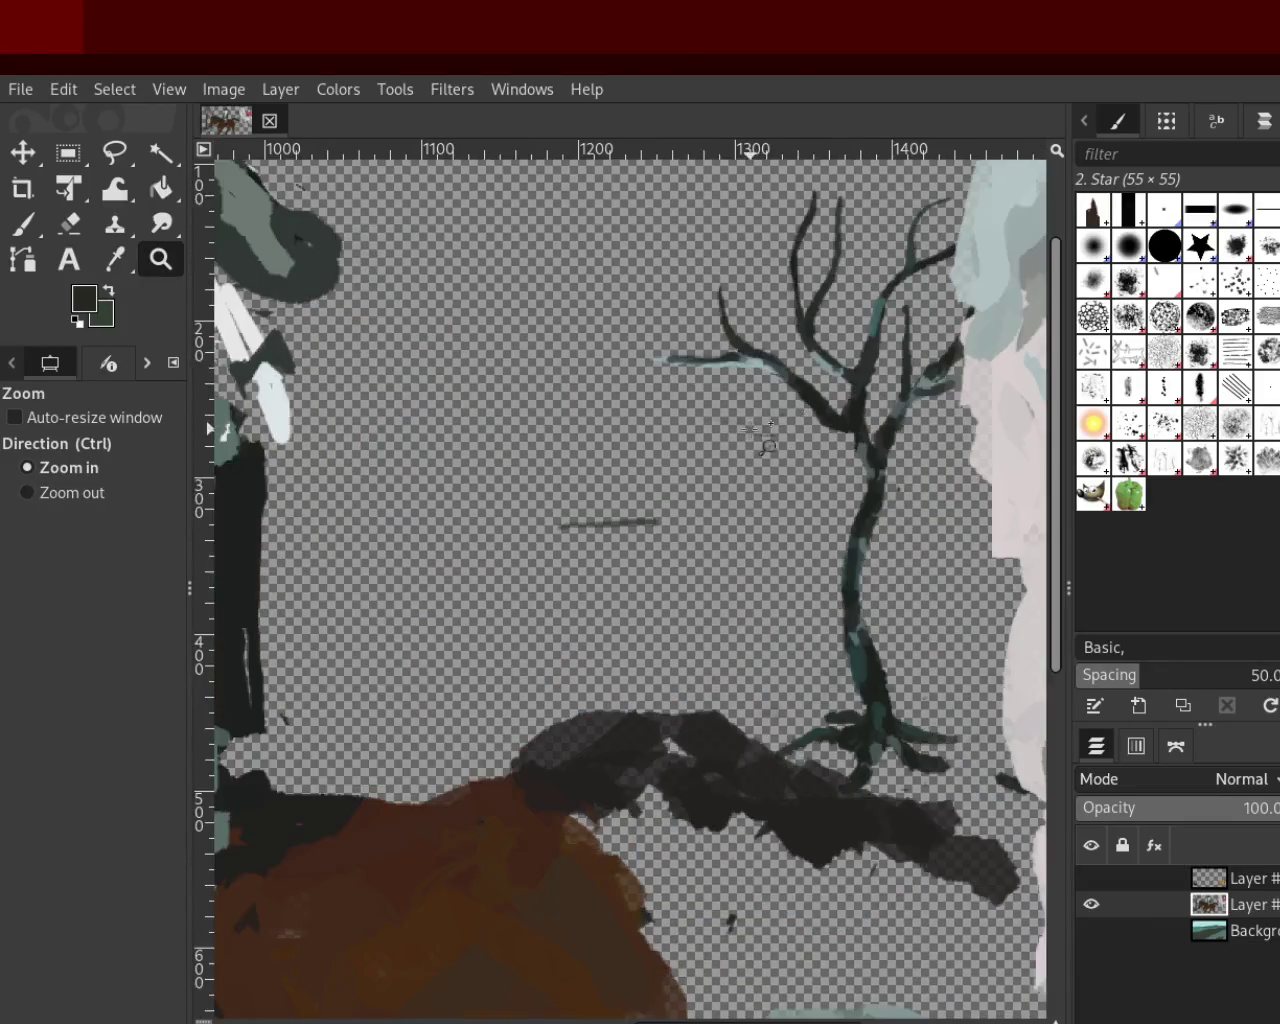
pyautogui.click(765, 440)
pyautogui.hotkey('shift', 'e')
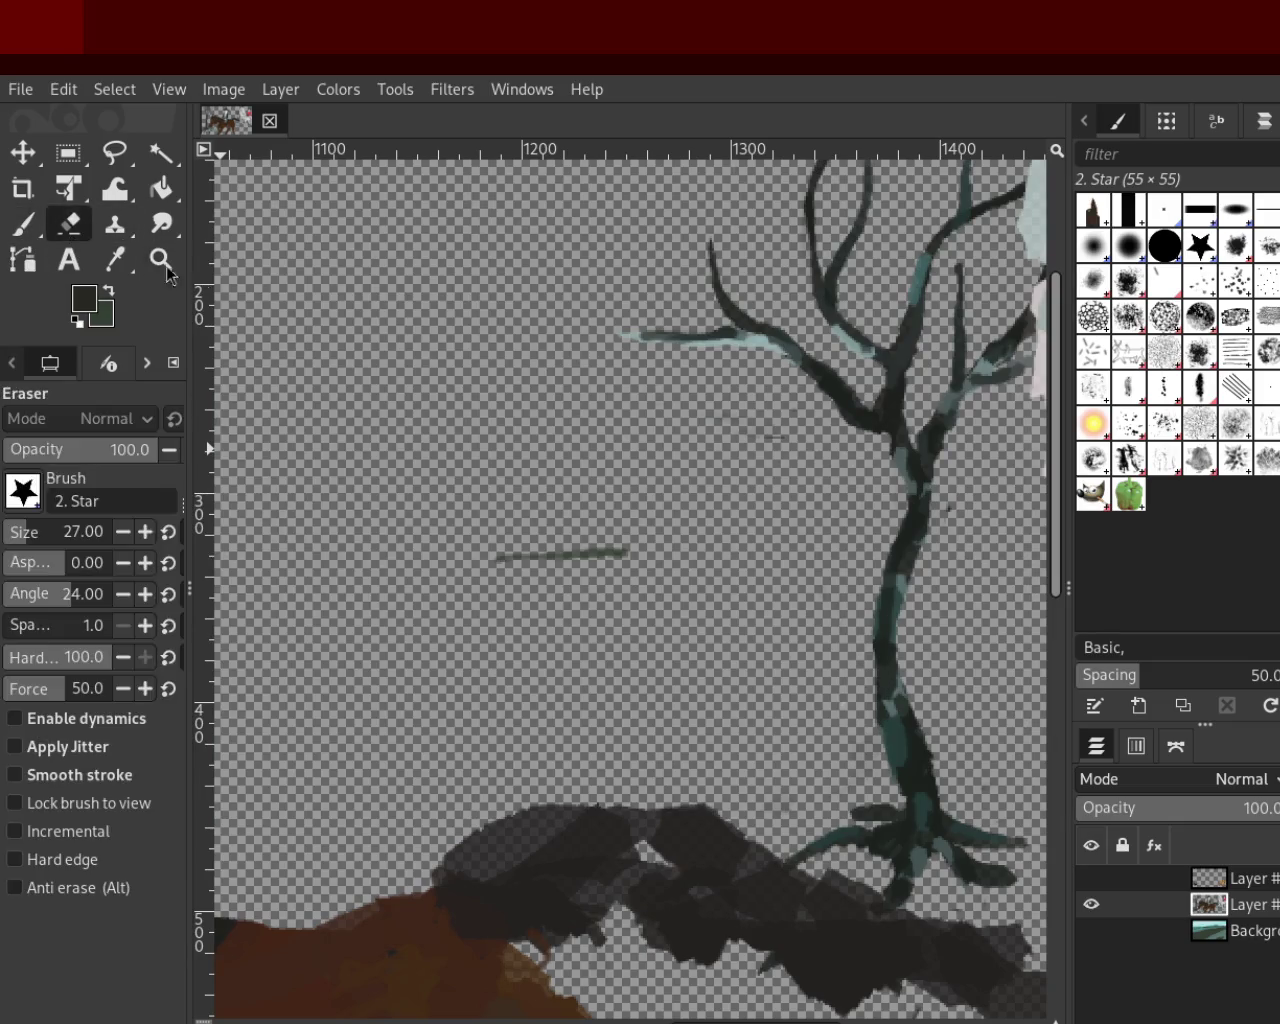
pyautogui.moveTo(615, 553); pyautogui.dragTo(490, 558)
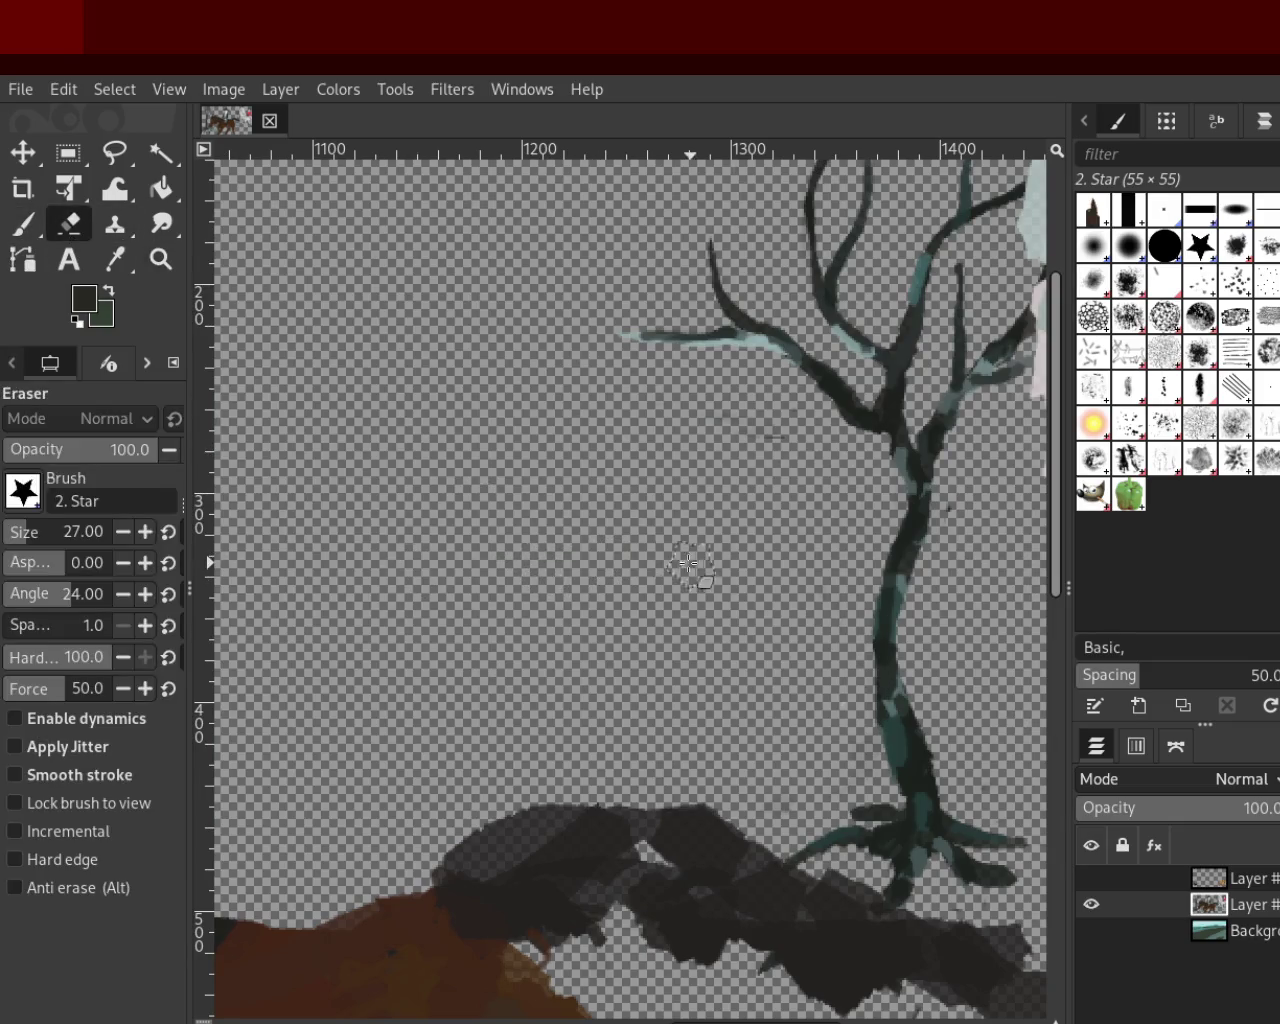
# Zoom out around the white horse and make the dog-and-bird and landscape layers visible
pyautogui.click(160, 259)
pyautogui.keyDown('ctrl'); pyautogui.click(596, 490); pyautogui.keyUp('ctrl')
pyautogui.keyDown('ctrl'); pyautogui.click(597, 488); pyautogui.keyUp('ctrl')
pyautogui.keyDown('ctrl'); pyautogui.click(598, 487); pyautogui.keyUp('ctrl')
pyautogui.click(703, 530)
pyautogui.keyDown('ctrl'); pyautogui.click(706, 500); pyautogui.keyUp('ctrl')
pyautogui.click(708, 480)
pyautogui.keyDown('ctrl'); pyautogui.click(709, 470); pyautogui.keyUp('ctrl')
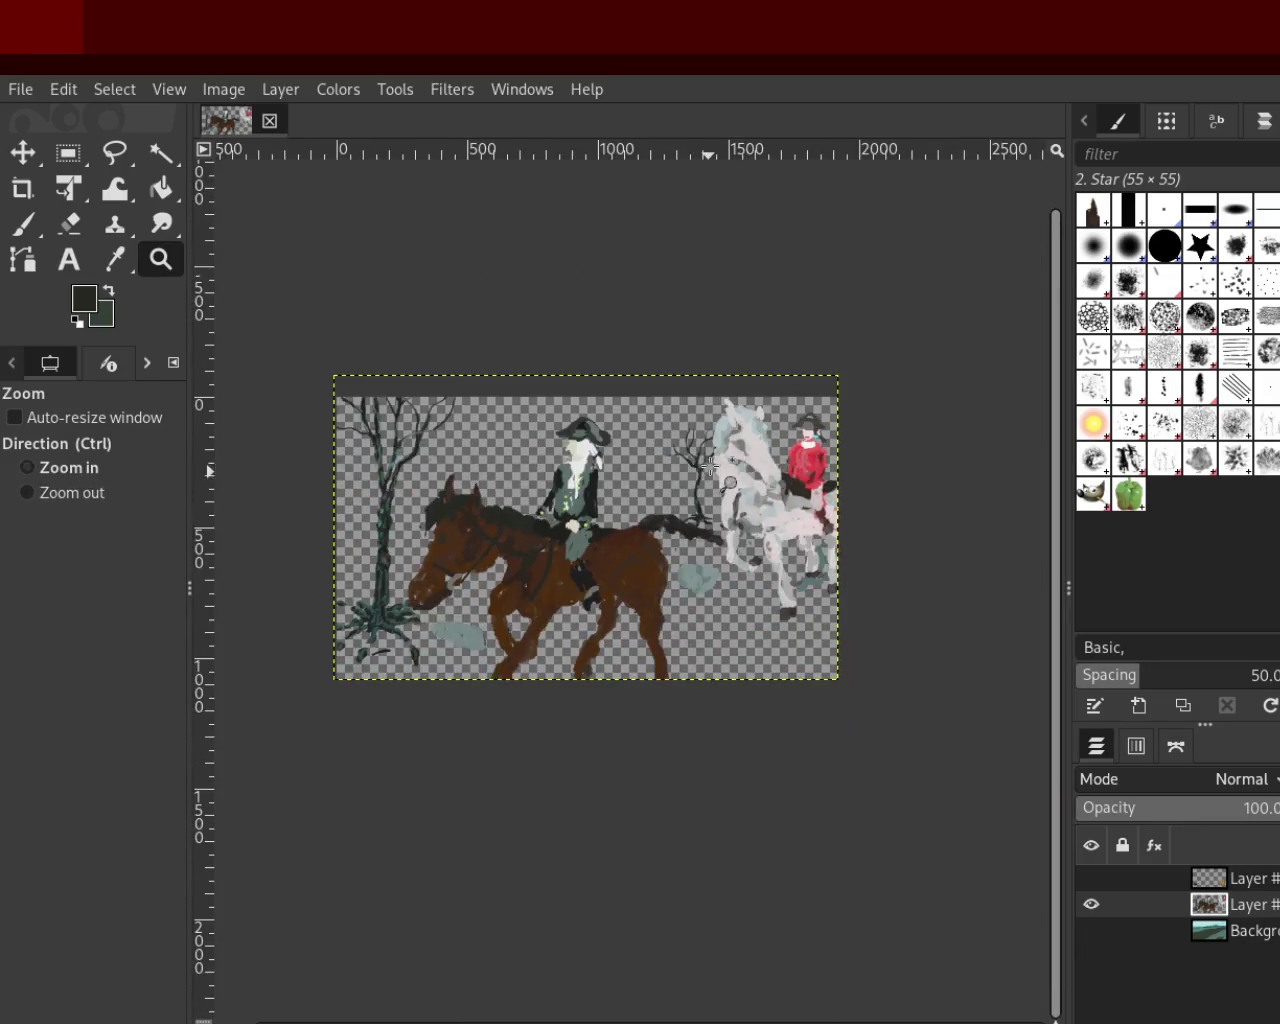
pyautogui.click(720, 485)
pyautogui.keyDown('ctrl'); pyautogui.click(765, 504); pyautogui.keyUp('ctrl')
pyautogui.click(767, 505)
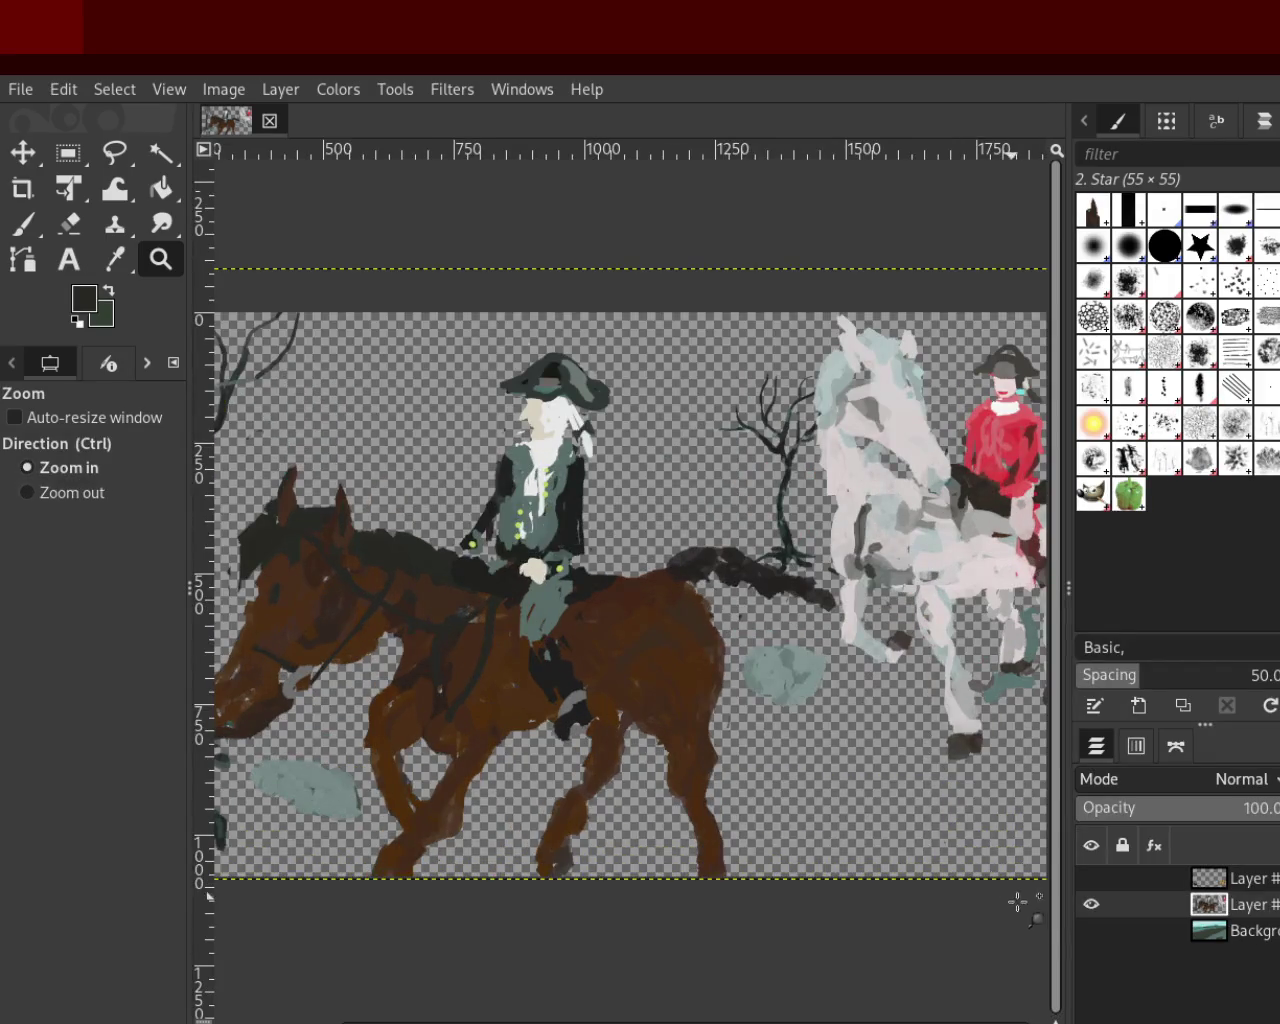
pyautogui.click(1091, 878)
pyautogui.click(1091, 930)
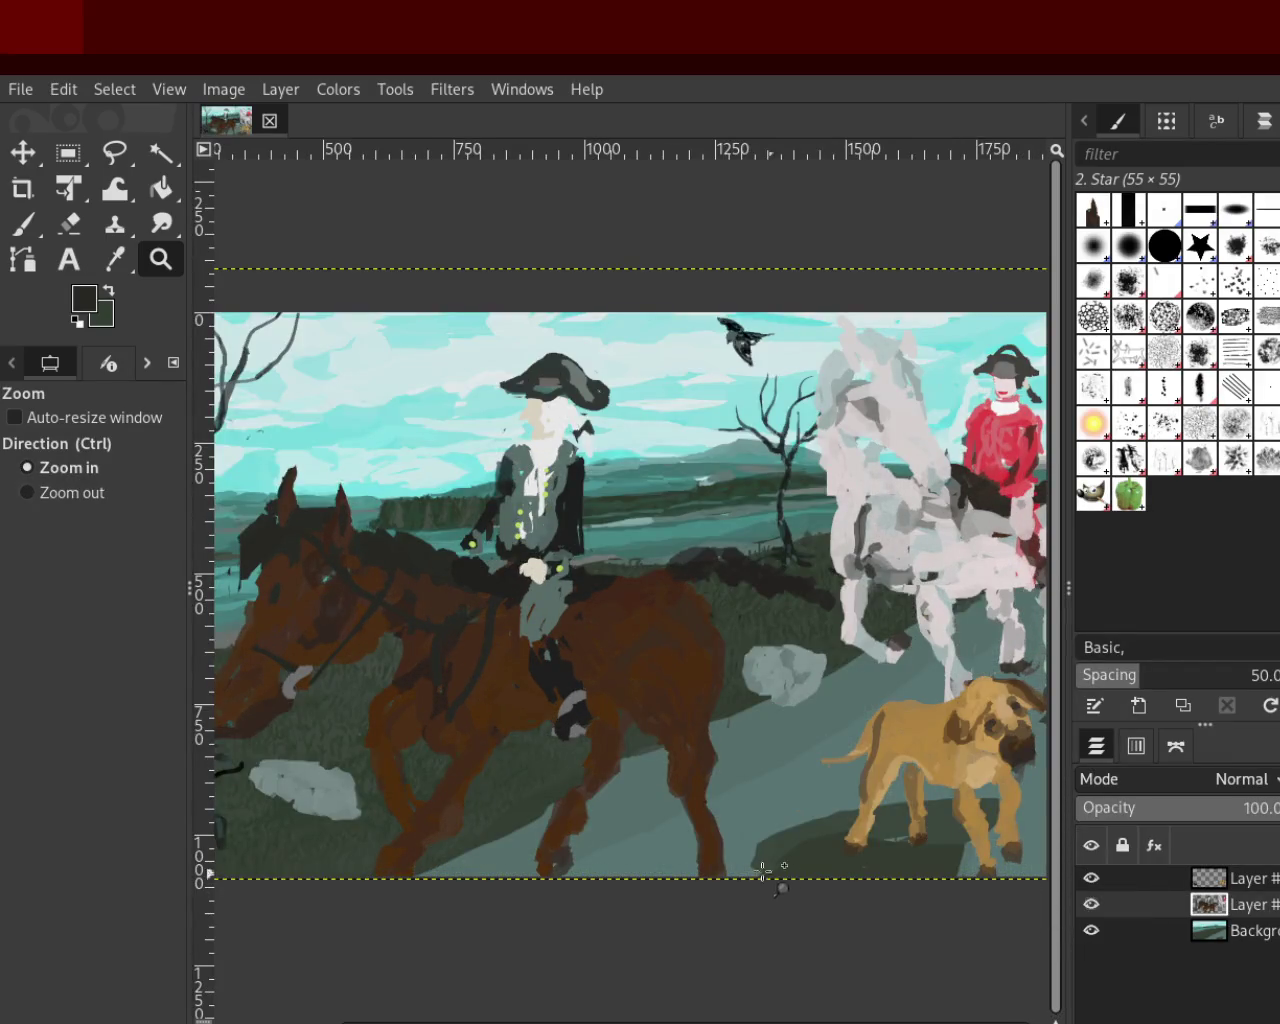
# Step back and forth through undo history, ending with the brown horse's ear piece restored
pyautogui.hotkey('ctrl', 'z')
pyautogui.hotkey('ctrl', 'z')
pyautogui.hotkey('ctrl', 'z')
pyautogui.hotkey('ctrl', 'z')
pyautogui.hotkey('ctrl', 'z')
pyautogui.hotkey('ctrl', 'z')
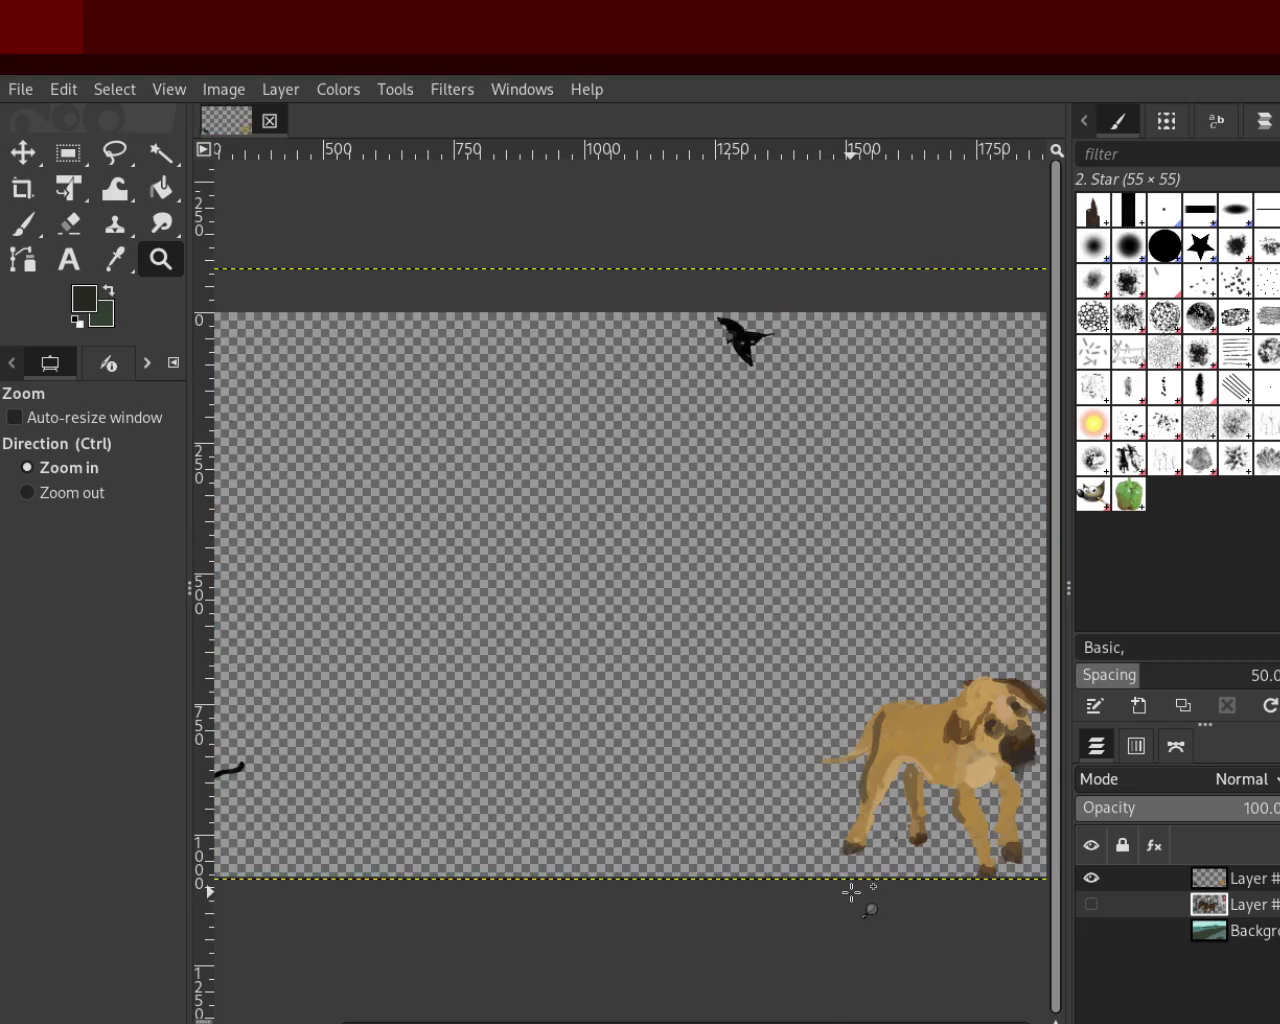
pyautogui.hotkey('ctrl', 'z')
pyautogui.hotkey('ctrl', 'z')
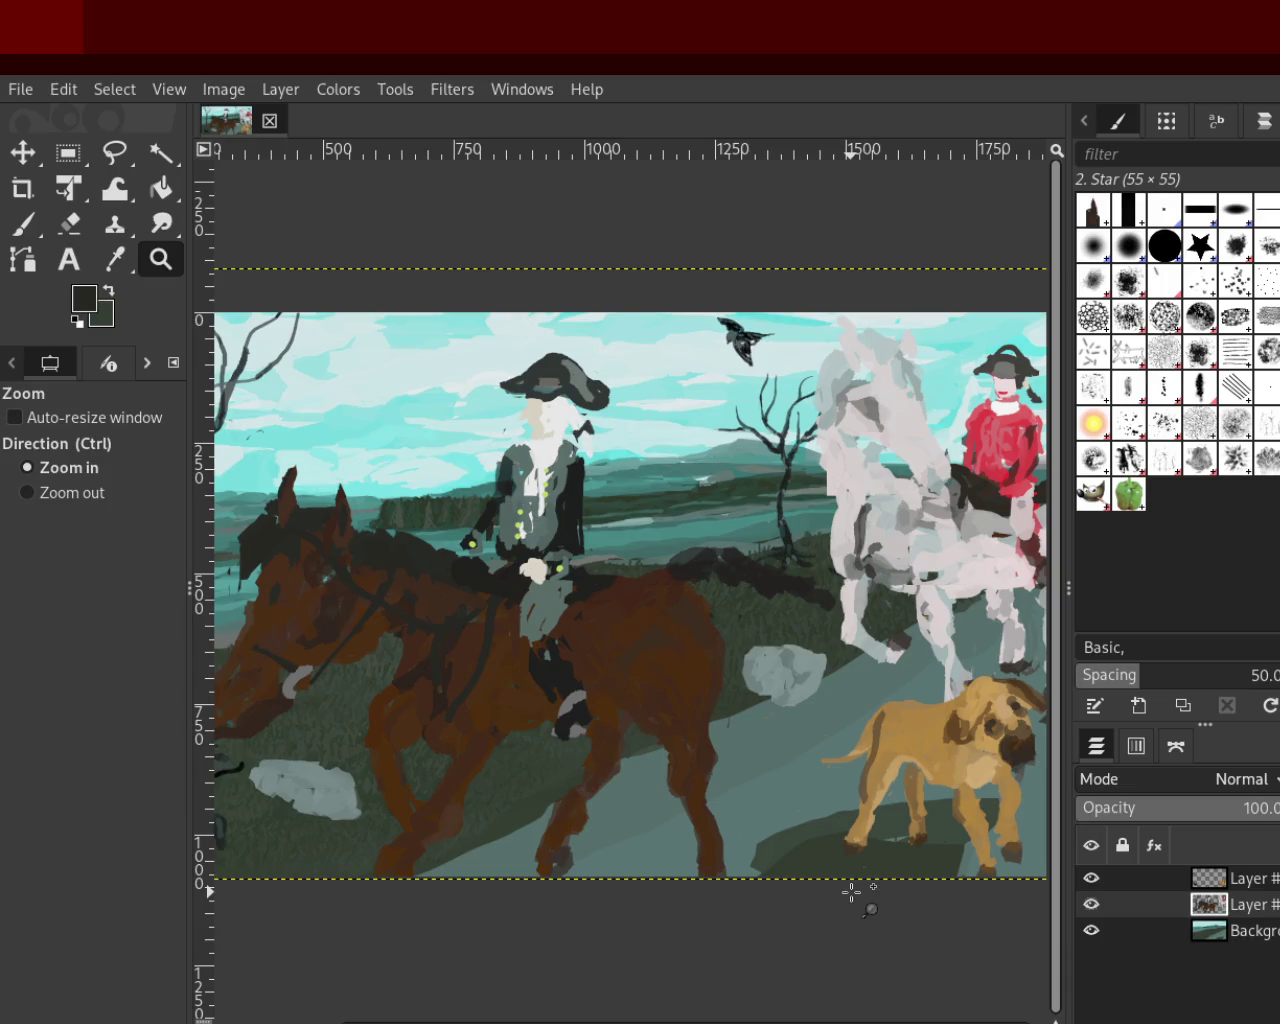
pyautogui.hotkey('ctrl', 'z')
pyautogui.hotkey('ctrl', 'z')
pyautogui.hotkey('ctrl', 'z')
pyautogui.hotkey('ctrl', 'z')
pyautogui.hotkey('ctrl', 'z')
pyautogui.hotkey('ctrl', 'z')
pyautogui.hotkey('ctrl', 'z')
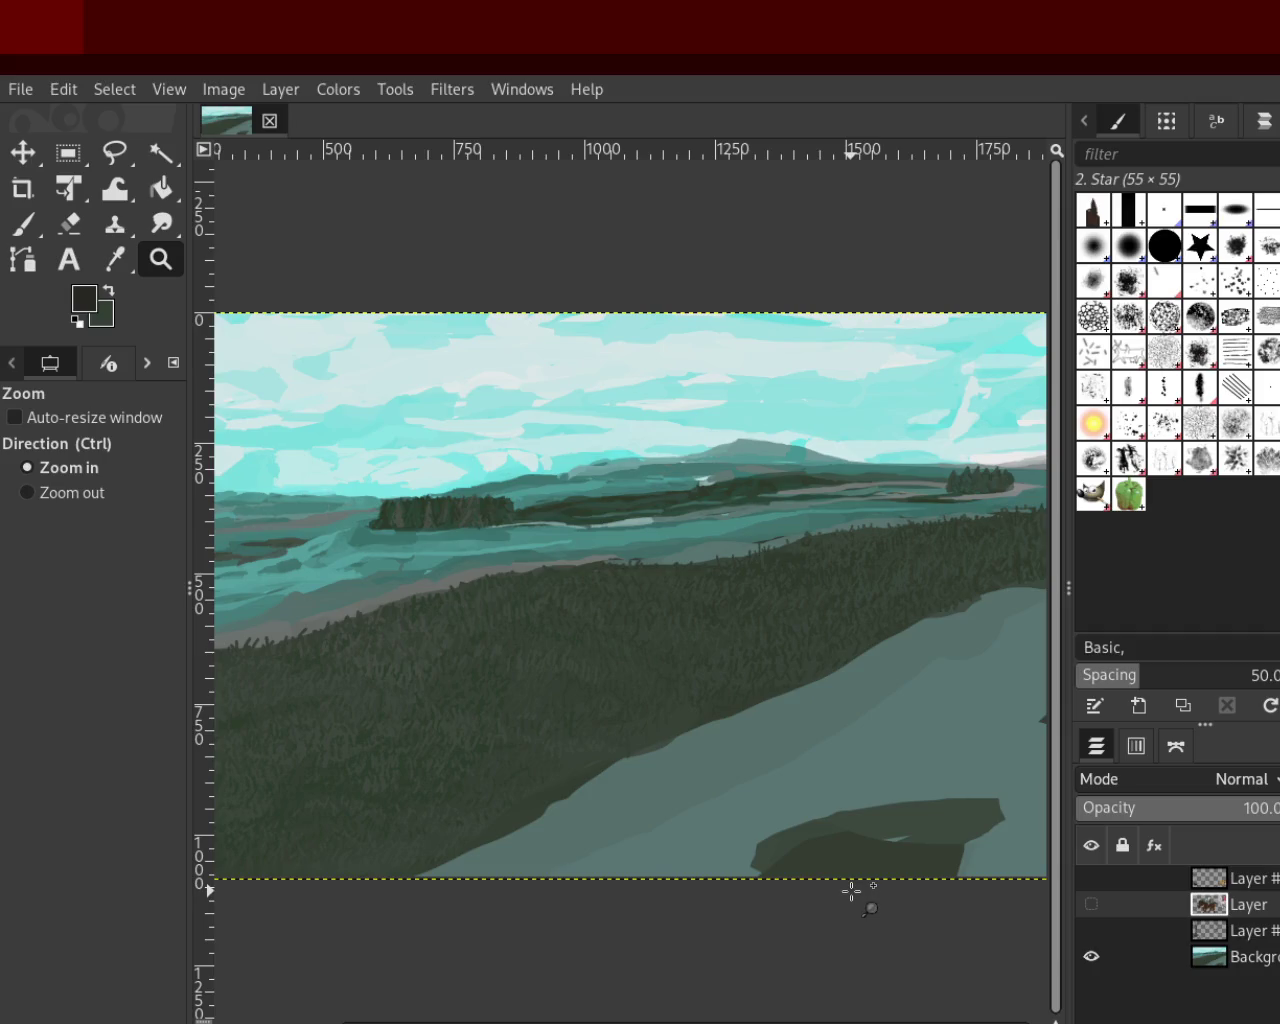
pyautogui.hotkey('ctrl', 'z')
pyautogui.hotkey('ctrl', 'z')
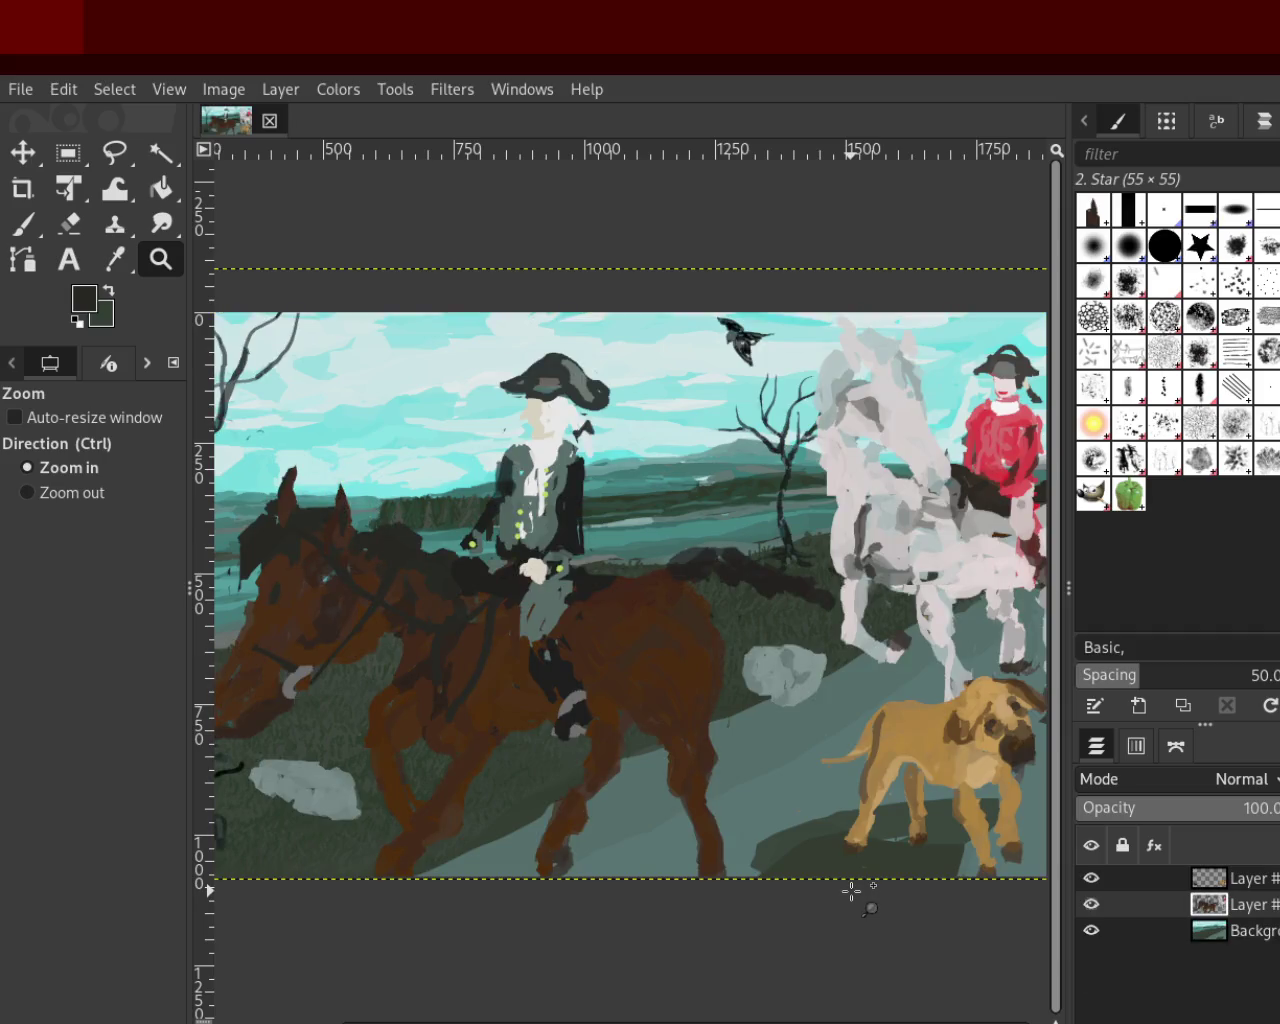
pyautogui.hotkey('ctrl', 'y')
pyautogui.hotkey('ctrl', 'y')
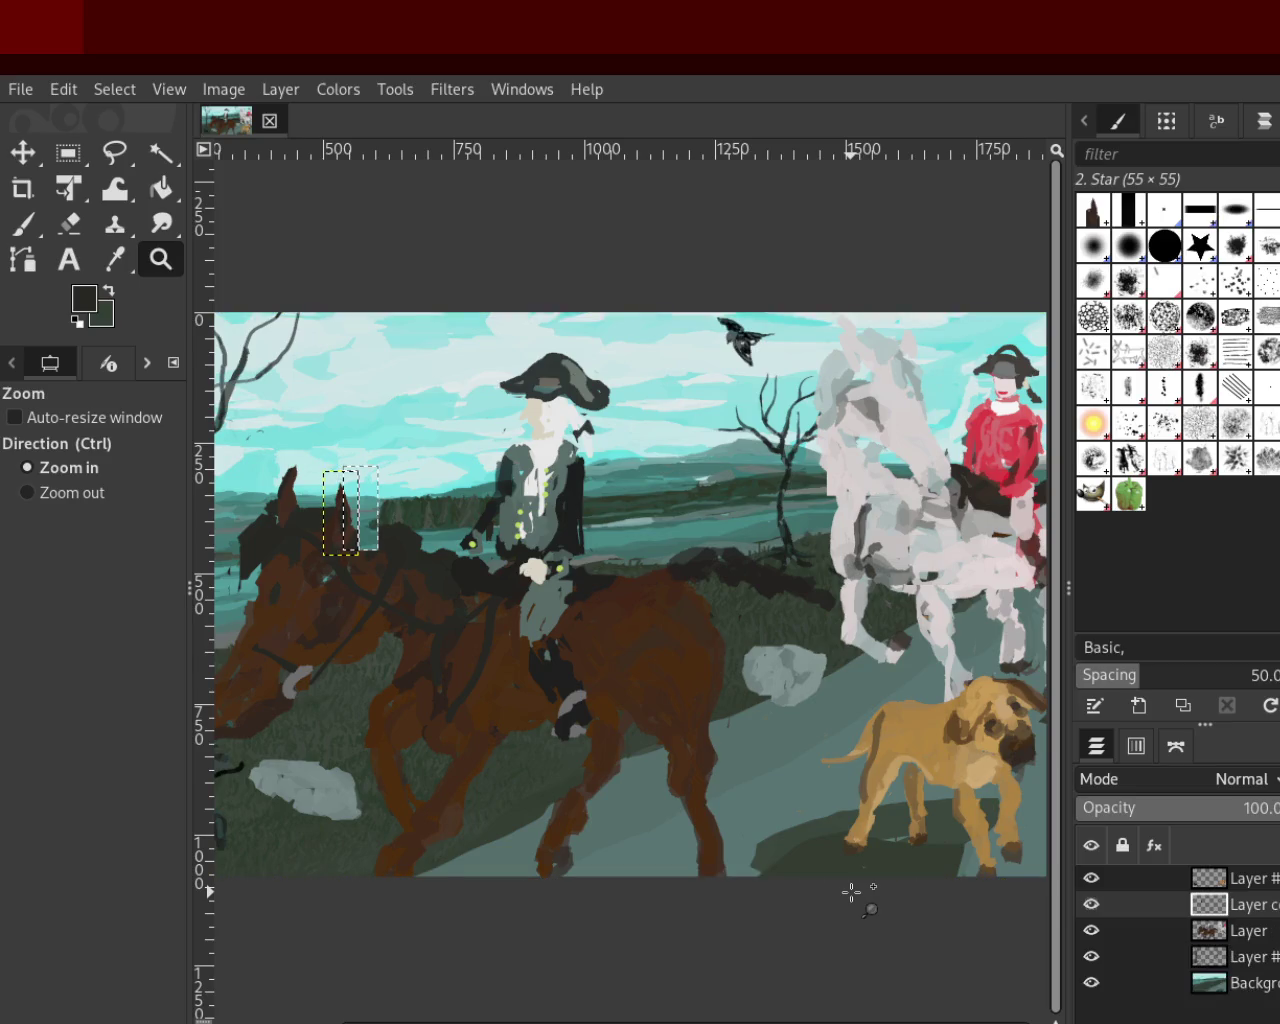
pyautogui.hotkey('ctrl', 'y')
pyautogui.hotkey('ctrl', 'z')
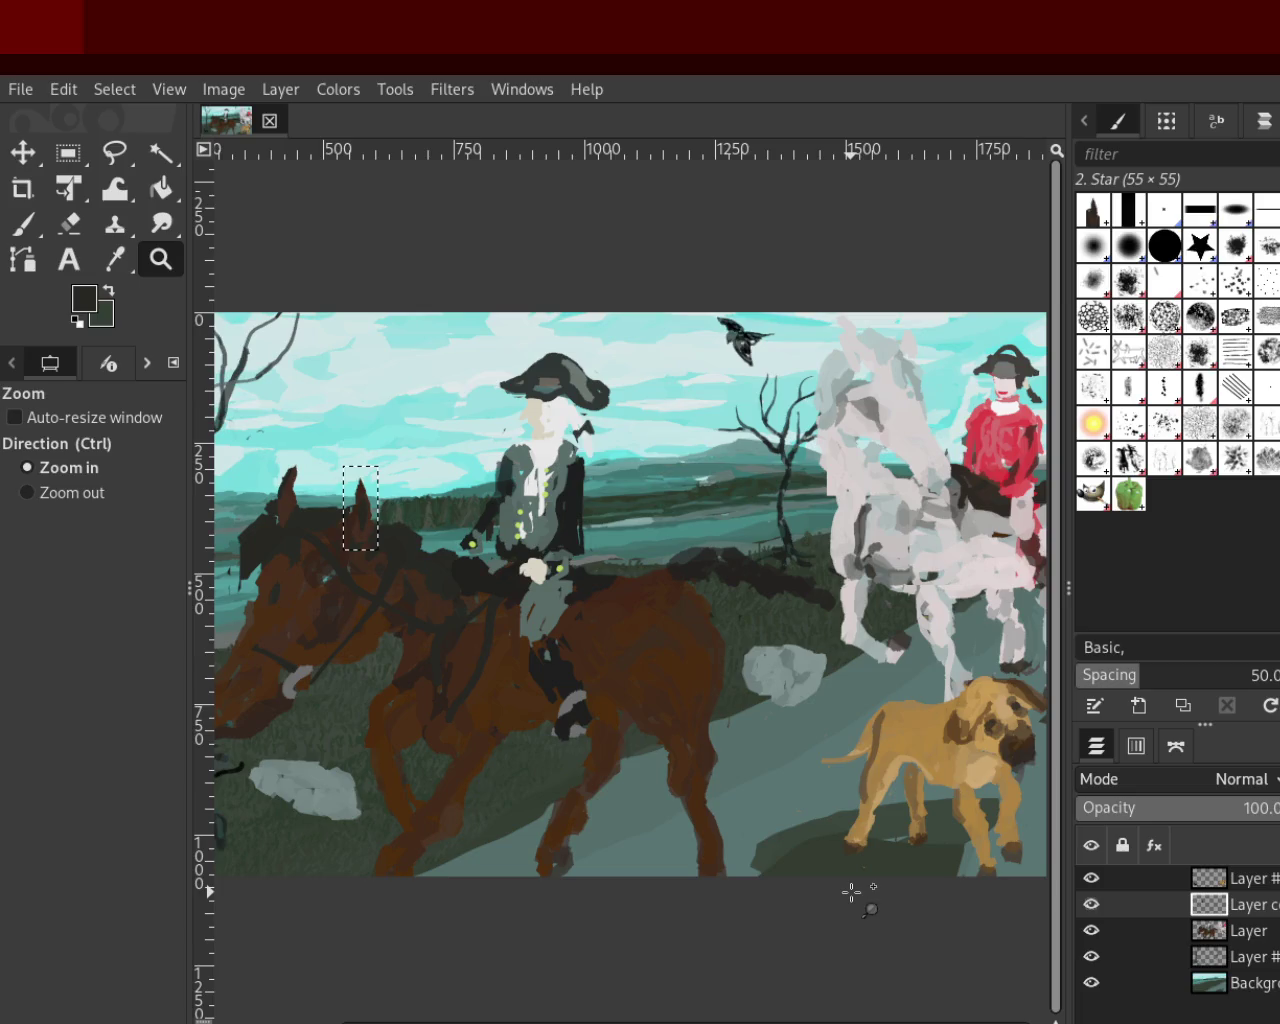
pyautogui.hotkey('ctrl', 'z')
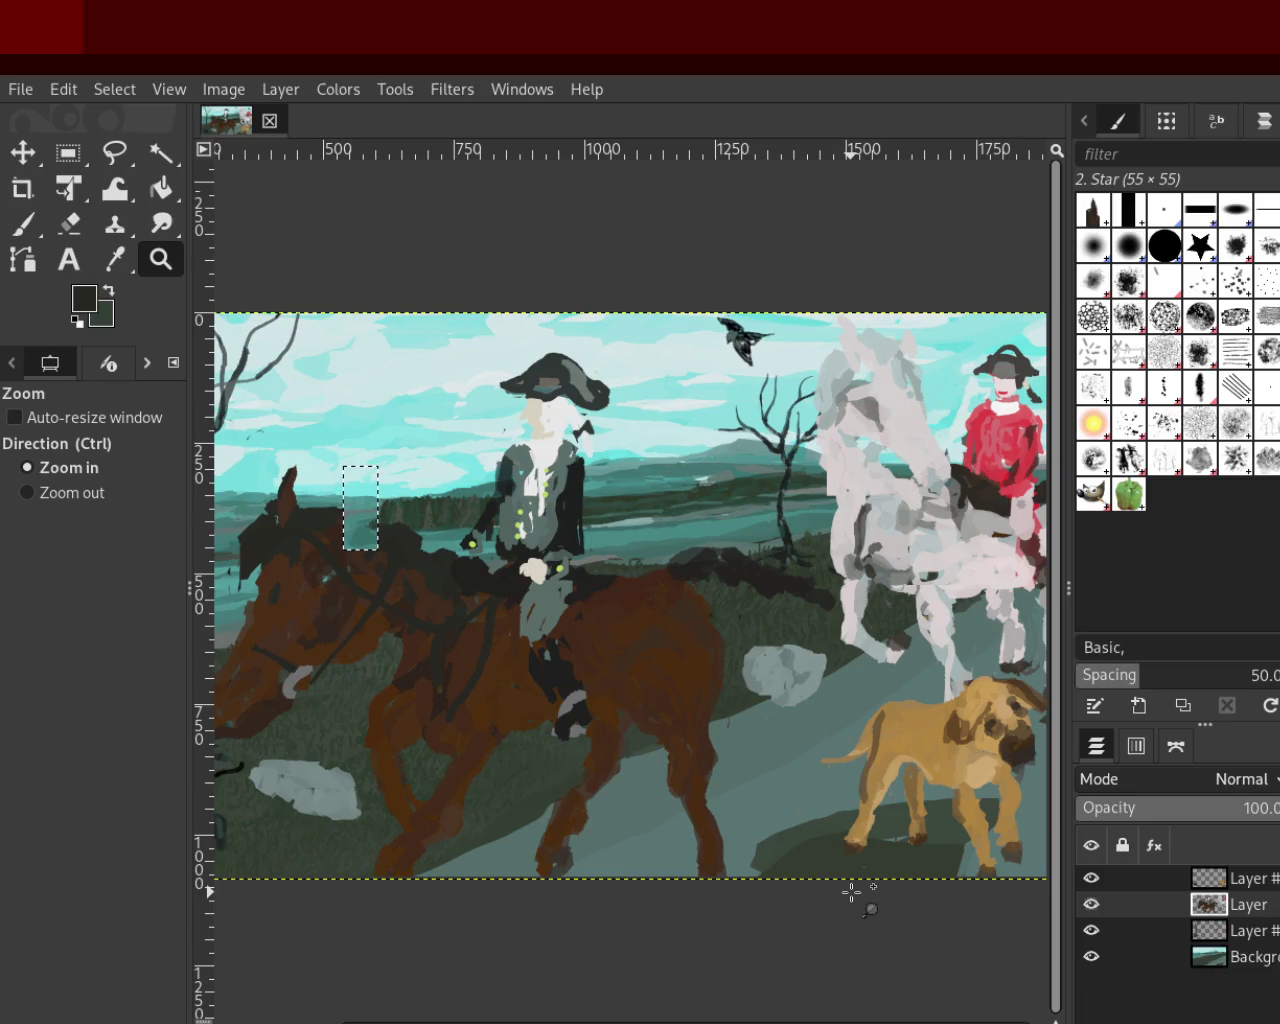
pyautogui.hotkey('ctrl', 'y')
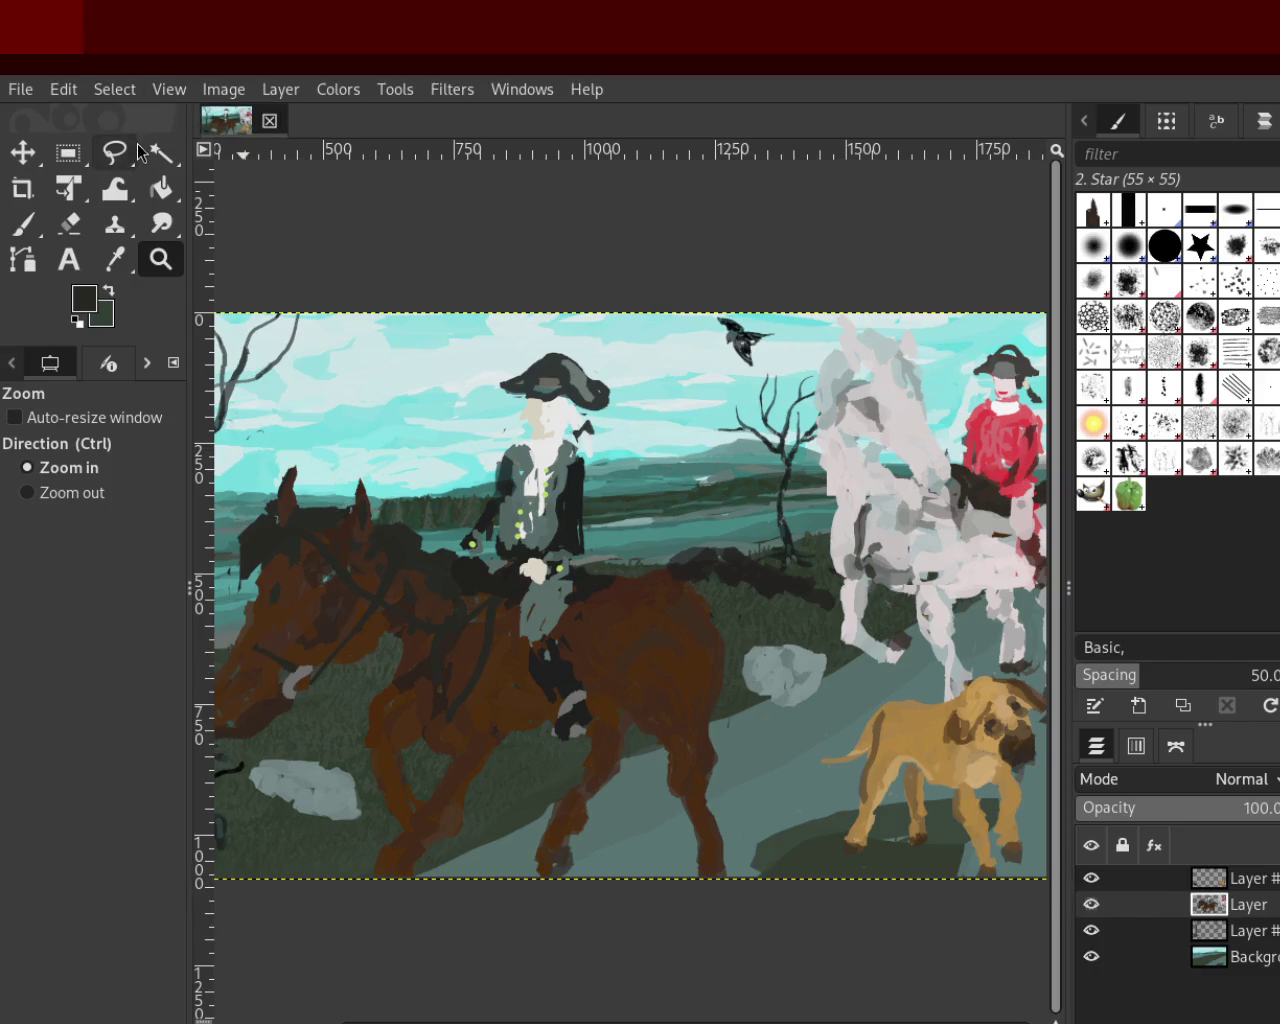
# Toggle each of the four layers off and on to compare them
pyautogui.click(1091, 878)
pyautogui.click(1091, 878)
pyautogui.click(1089, 904)
pyautogui.click(1090, 904)
pyautogui.click(1090, 930)
pyautogui.click(1090, 930)
pyautogui.click(1090, 956)
pyautogui.click(1090, 956)
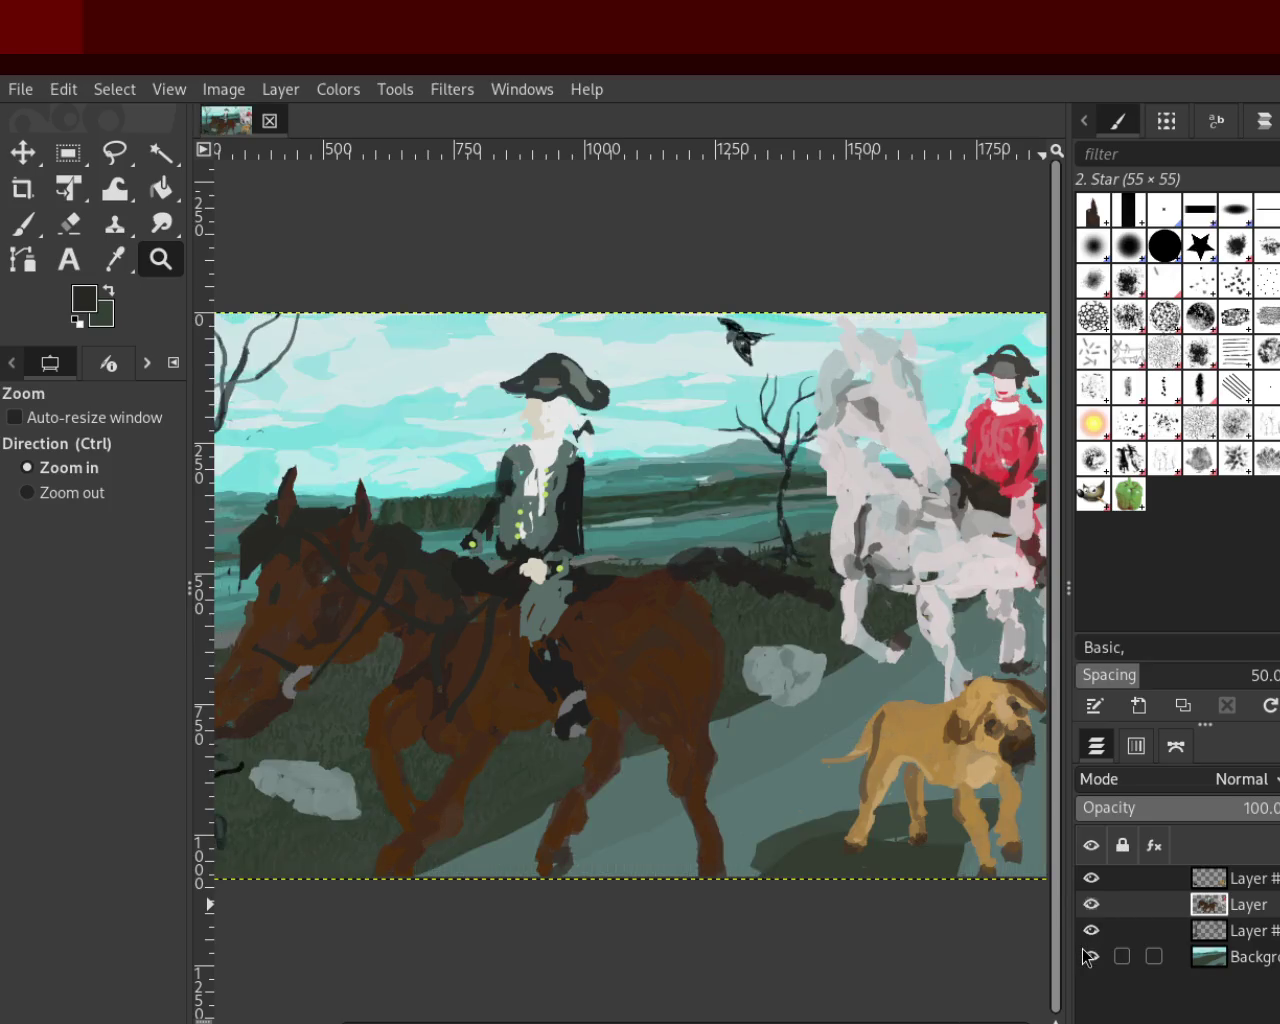
# Hide the horses-and-riders and dog-and-bird layers, keeping rocks and Background visible
pyautogui.click(1090, 930)
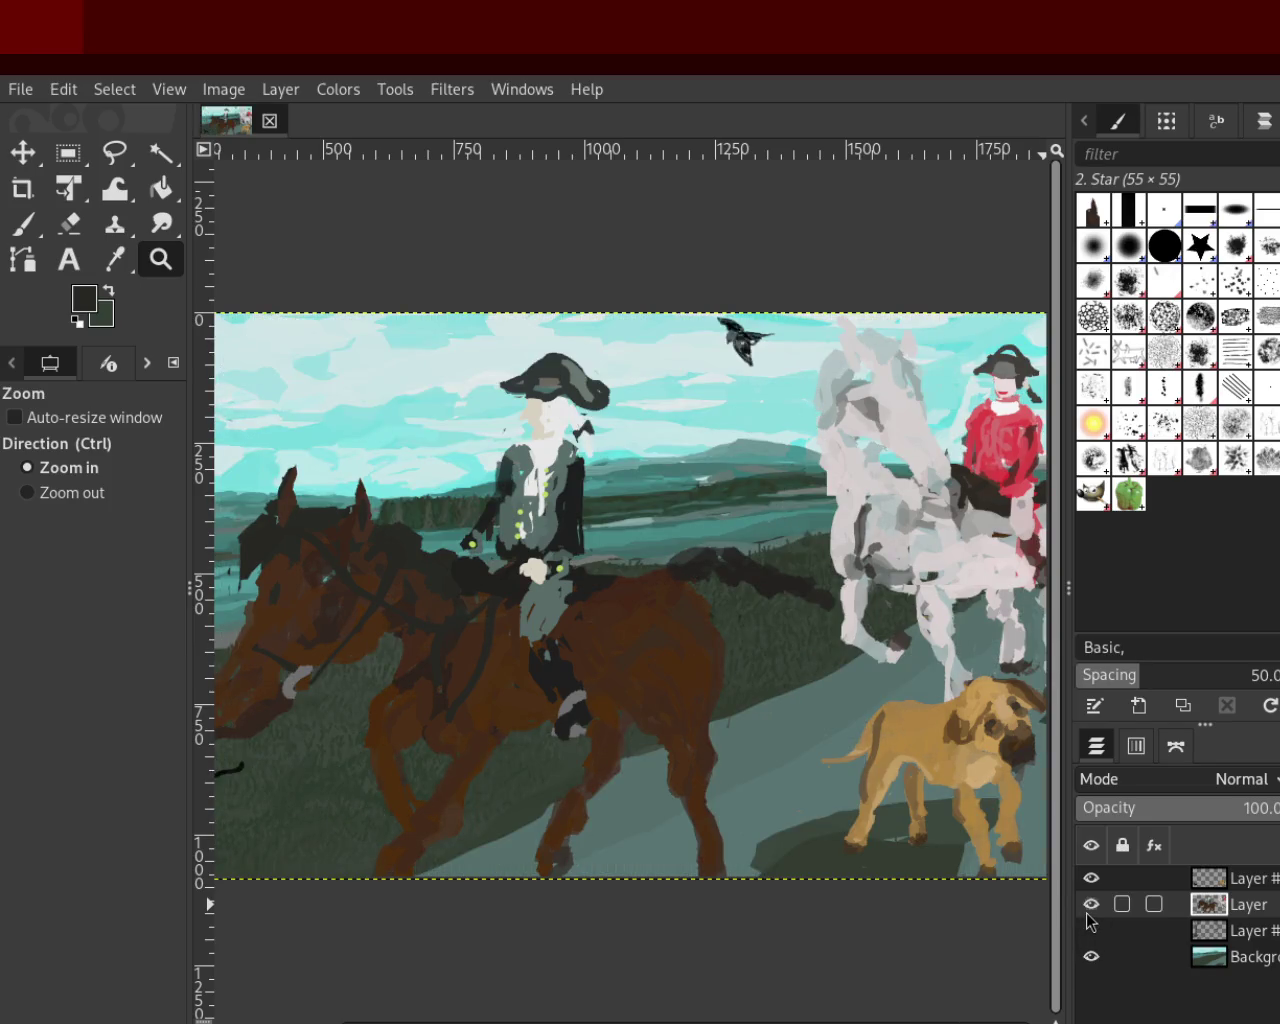
pyautogui.click(1090, 930)
pyautogui.click(1090, 904)
pyautogui.click(1090, 878)
pyautogui.click(1090, 956)
pyautogui.click(1090, 956)
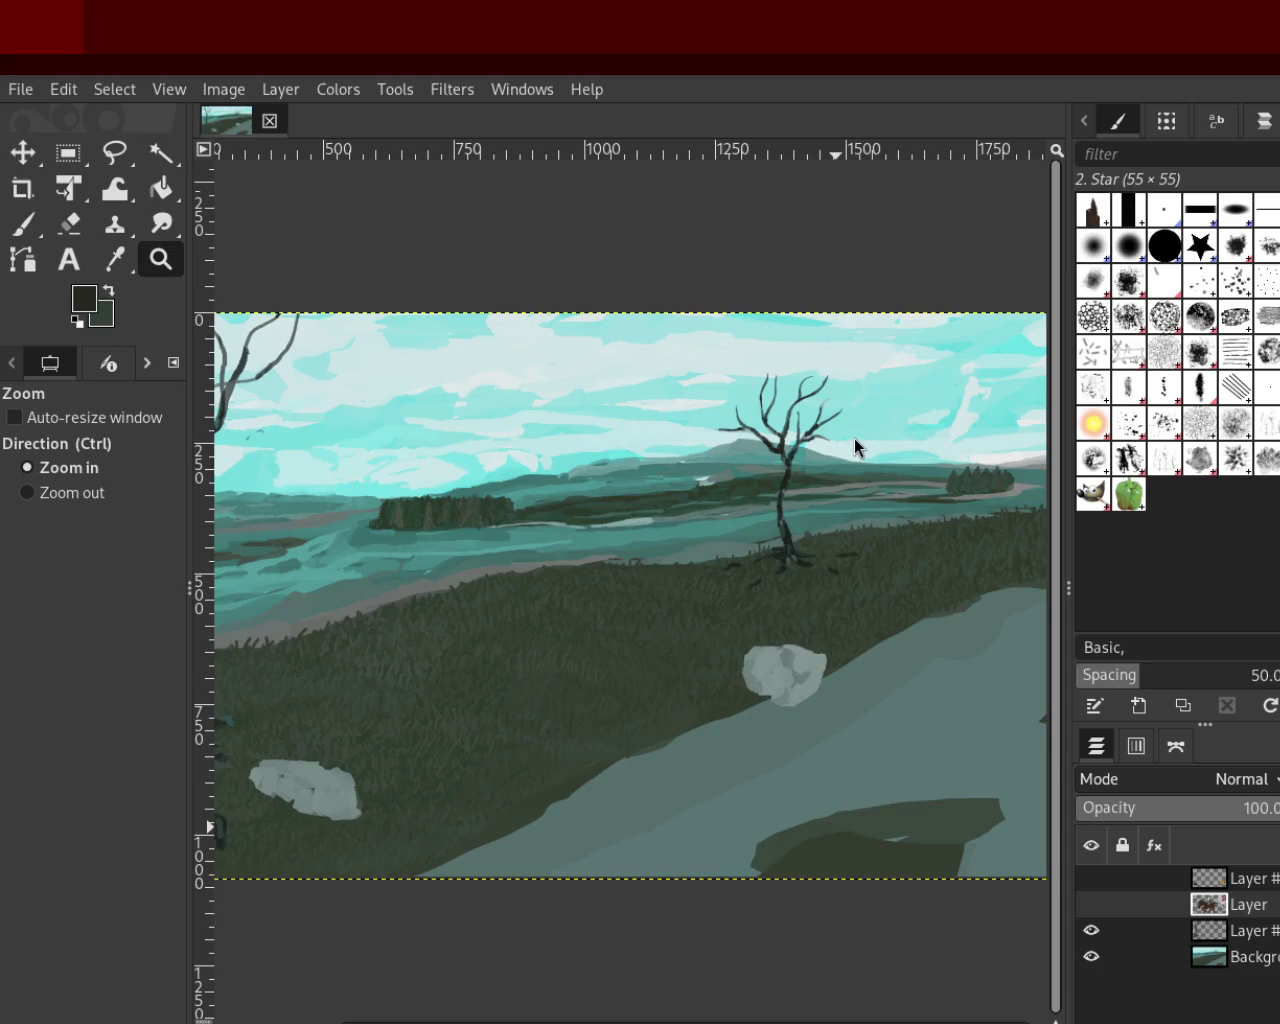
pyautogui.keyDown('ctrl'); pyautogui.click(765, 550); pyautogui.keyUp('ctrl')
pyautogui.click(768, 552)
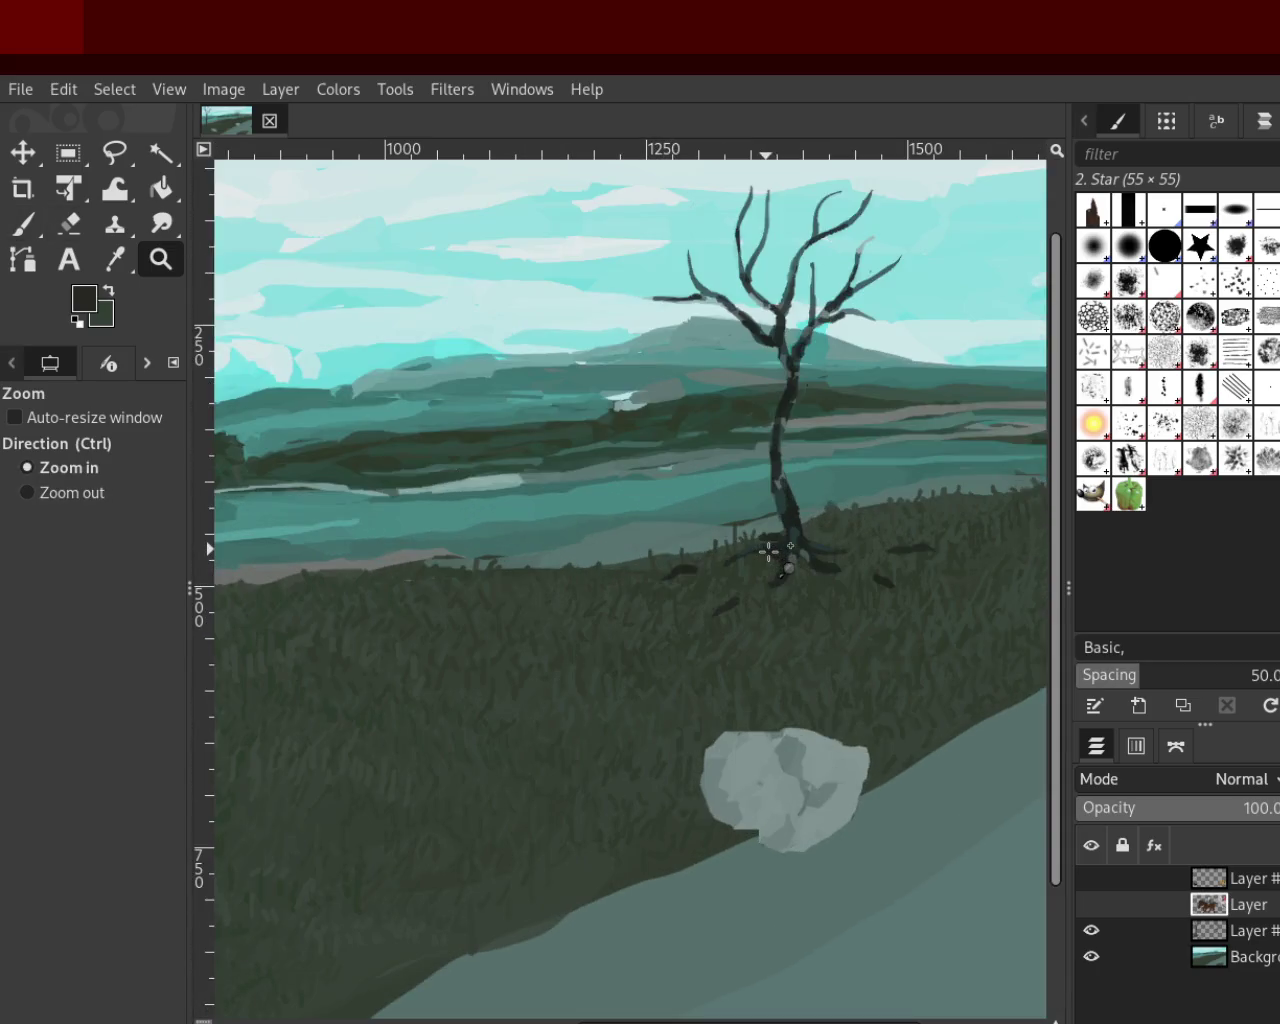
pyautogui.keyDown('ctrl'); pyautogui.click(495, 655); pyautogui.keyUp('ctrl')
pyautogui.click(770, 430)
pyautogui.click(770, 430)
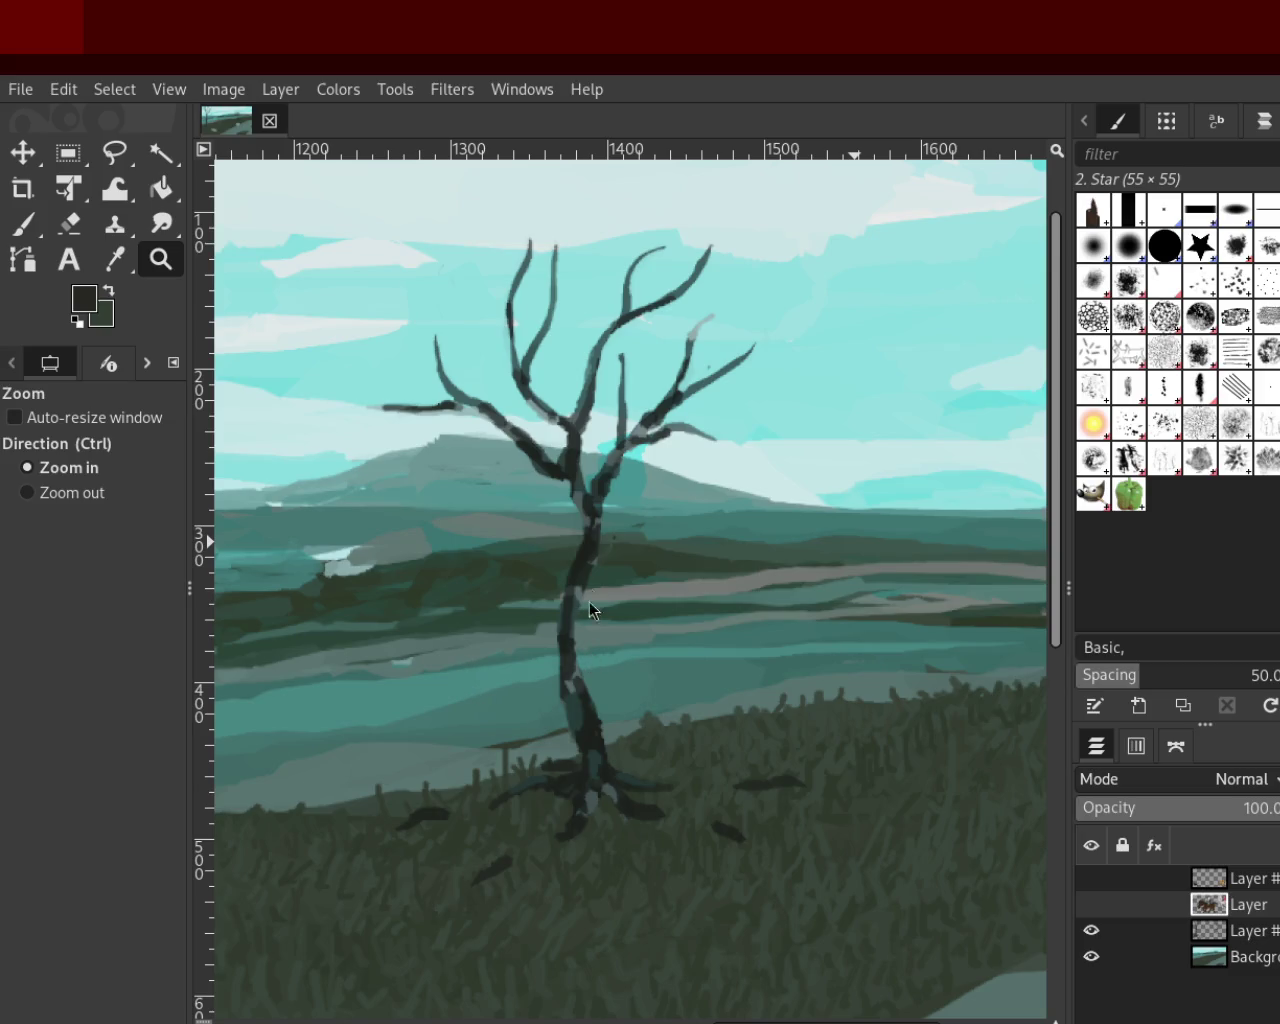
pyautogui.keyDown('ctrl'); pyautogui.click(886, 415); pyautogui.keyUp('ctrl')
pyautogui.keyDown('ctrl'); pyautogui.click(886, 420); pyautogui.keyUp('ctrl')
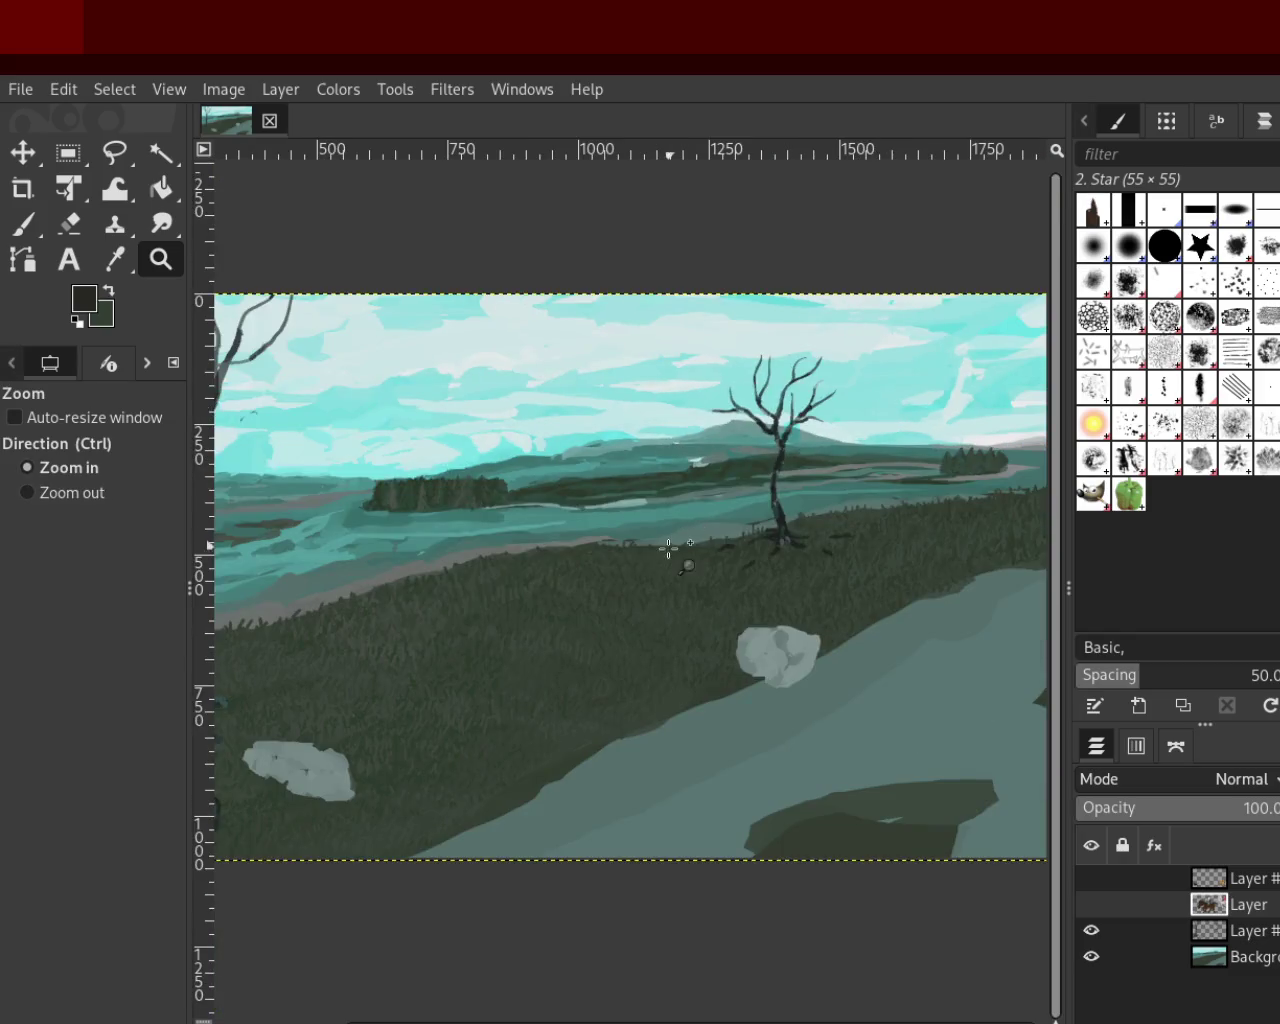
pyautogui.keyDown('ctrl'); pyautogui.click(793, 565); pyautogui.keyUp('ctrl')
pyautogui.keyDown('ctrl'); pyautogui.click(793, 565); pyautogui.keyUp('ctrl')
pyautogui.click(423, 620)
pyautogui.click(423, 620)
pyautogui.click(423, 620)
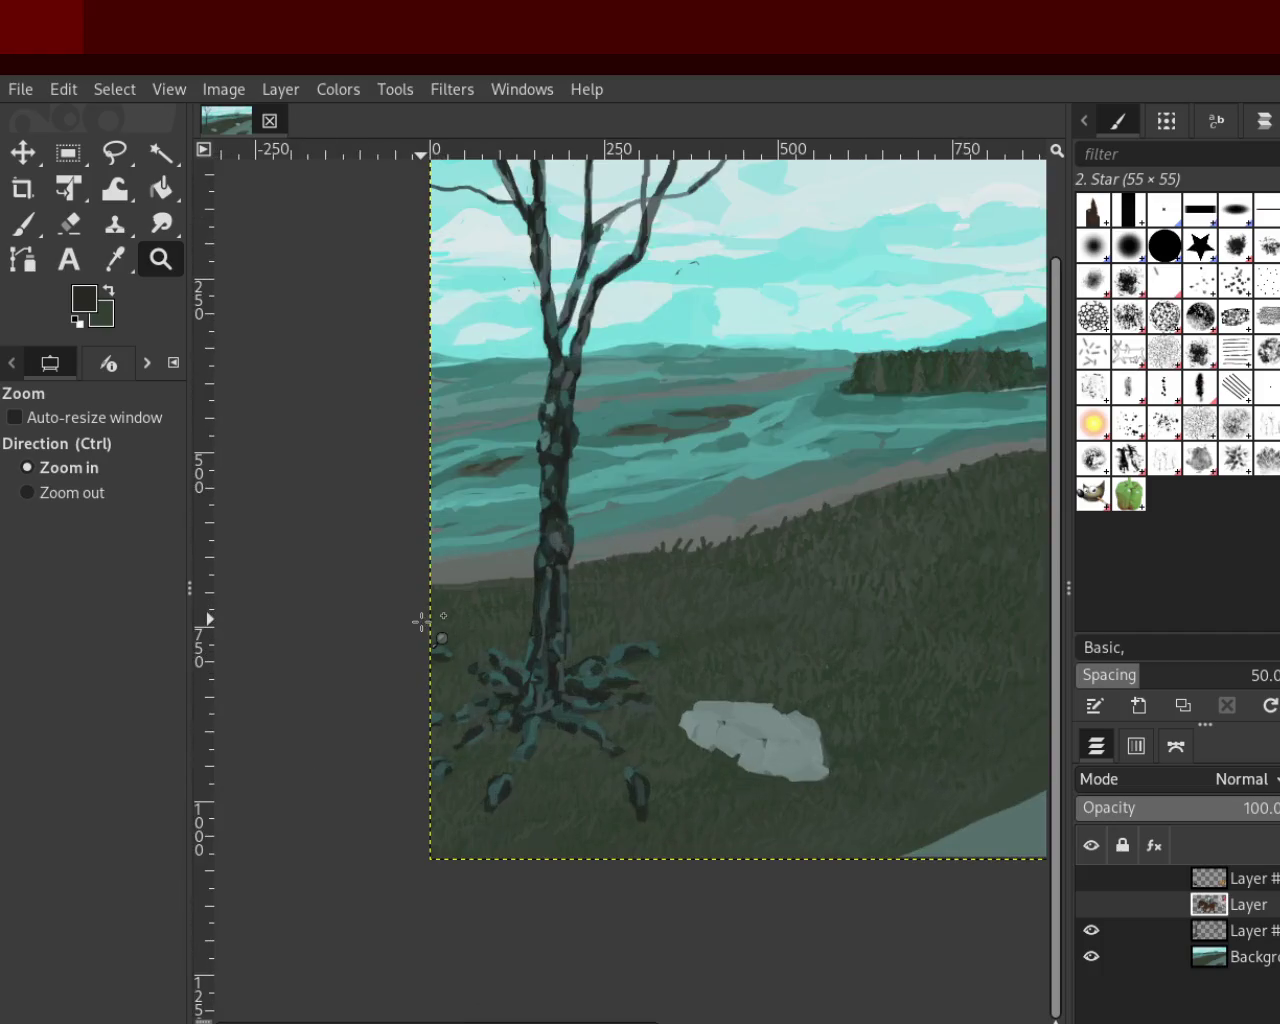
pyautogui.keyDown('ctrl'); pyautogui.click(490, 740); pyautogui.keyUp('ctrl')
pyautogui.click(490, 748)
pyautogui.click(490, 748)
pyautogui.keyDown('ctrl'); pyautogui.click(490, 748); pyautogui.keyUp('ctrl')
pyautogui.keyDown('ctrl'); pyautogui.click(490, 748); pyautogui.keyUp('ctrl')
pyautogui.click(490, 748)
pyautogui.keyDown('ctrl'); pyautogui.click(488, 749); pyautogui.keyUp('ctrl')
pyautogui.keyDown('ctrl'); pyautogui.click(590, 750); pyautogui.keyUp('ctrl')
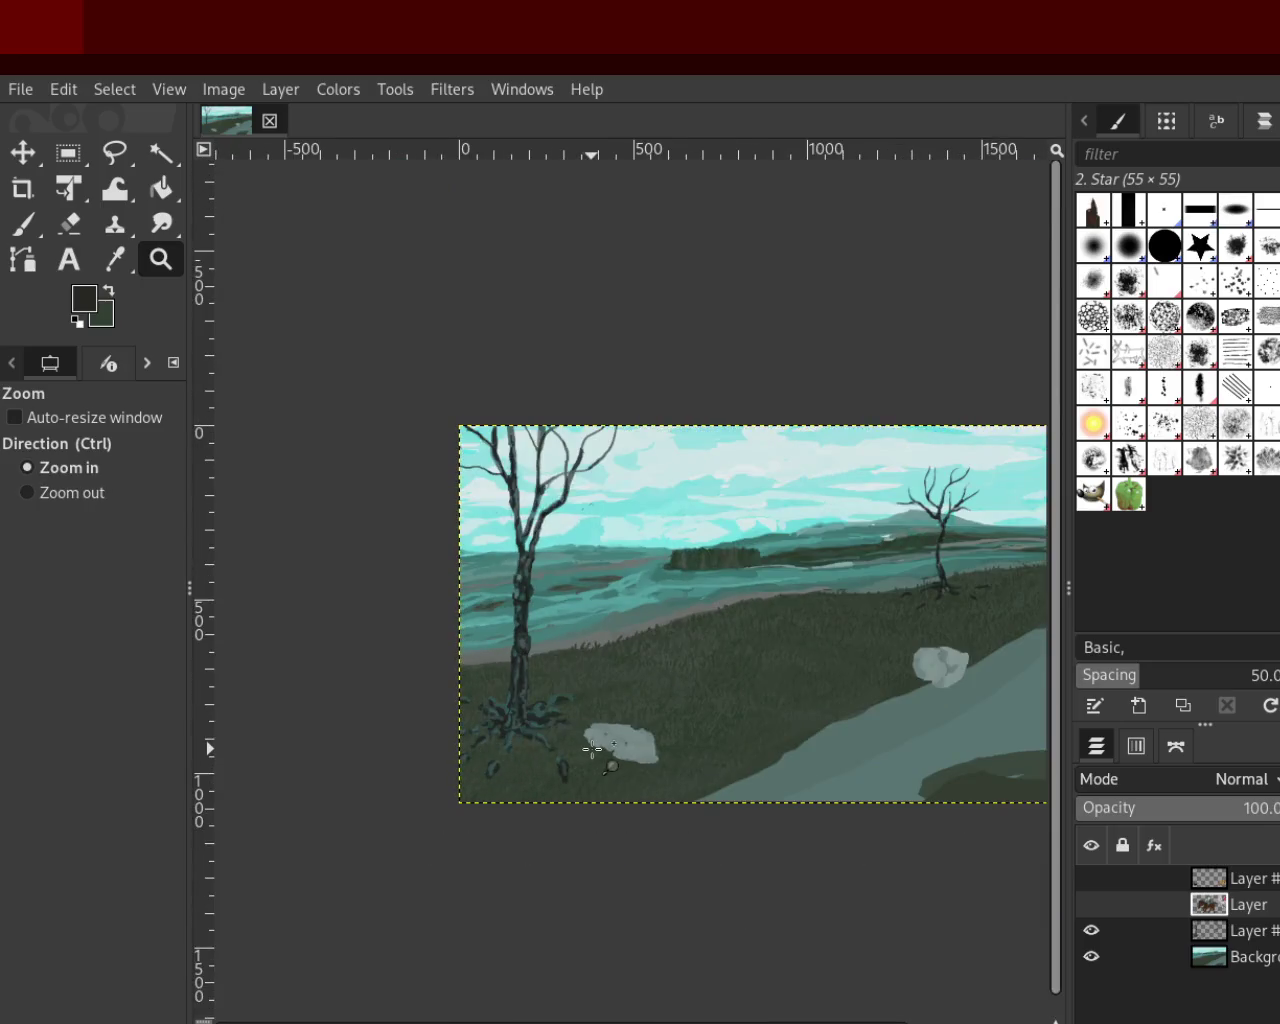
pyautogui.click(593, 750)
pyautogui.click(593, 750)
pyautogui.click(593, 750)
pyautogui.keyDown('ctrl'); pyautogui.click(593, 750); pyautogui.keyUp('ctrl')
pyautogui.moveTo(327, 716); pyautogui.dragTo(332, 721)
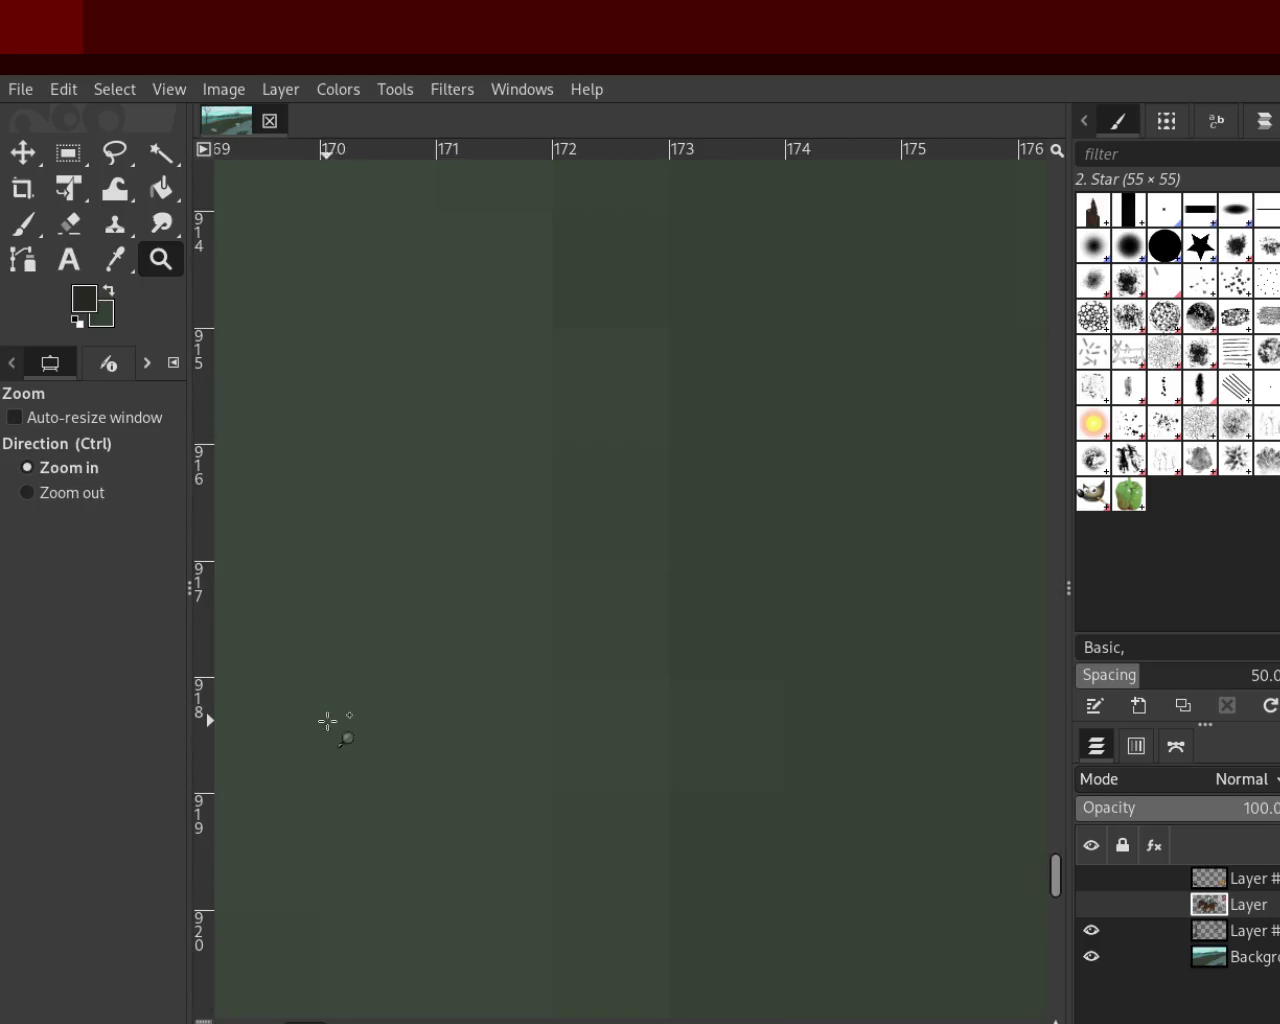
pyautogui.click(457, 738)
pyautogui.click(457, 738)
pyautogui.click(457, 738)
pyautogui.click(457, 738)
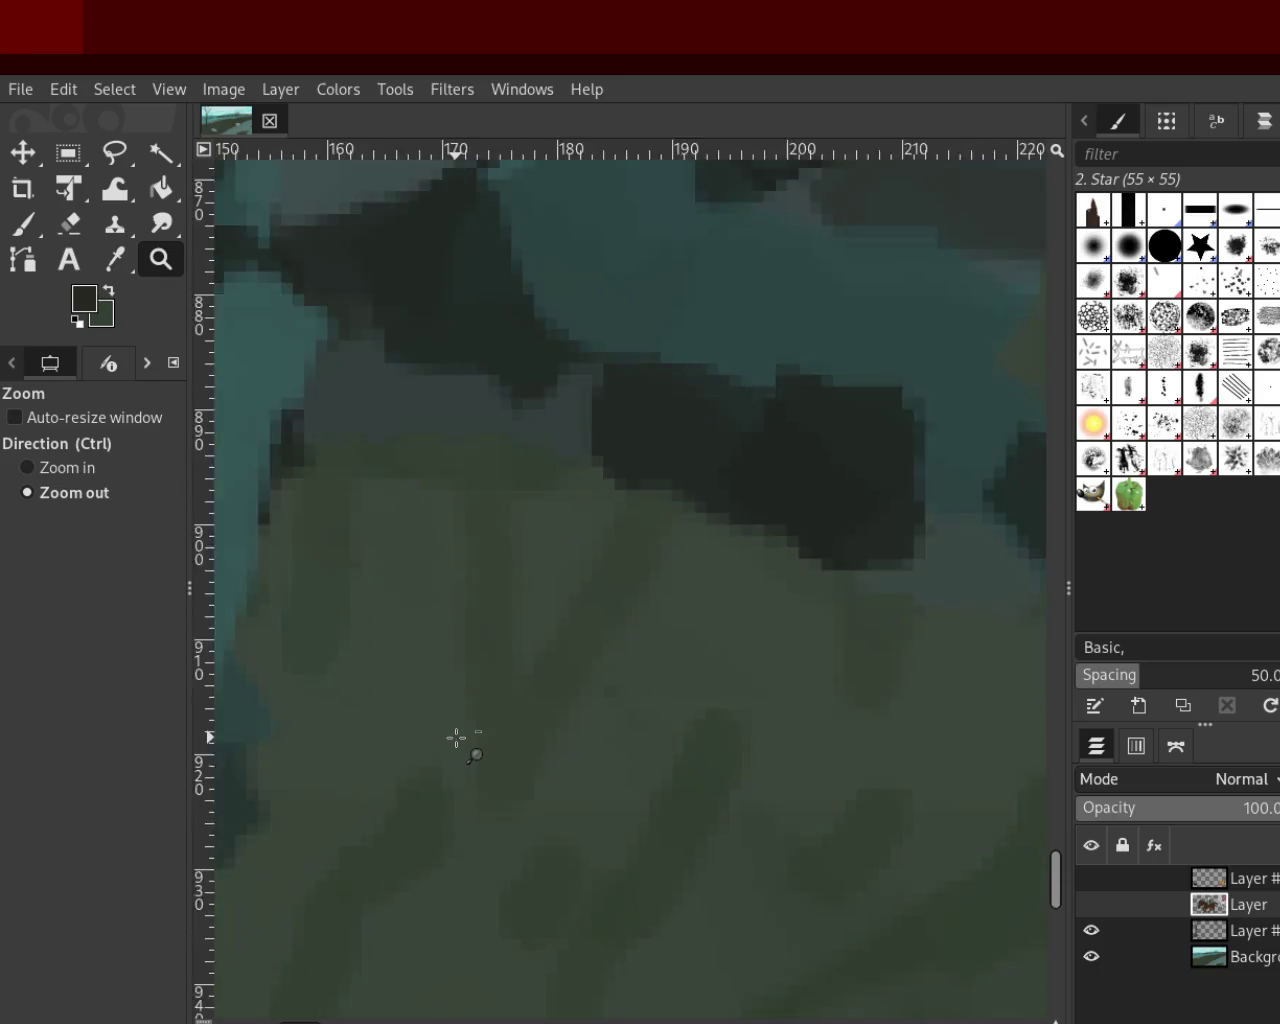
pyautogui.click(457, 738)
pyautogui.click(457, 738)
pyautogui.click(457, 738)
pyautogui.click(457, 738)
pyautogui.click(457, 738)
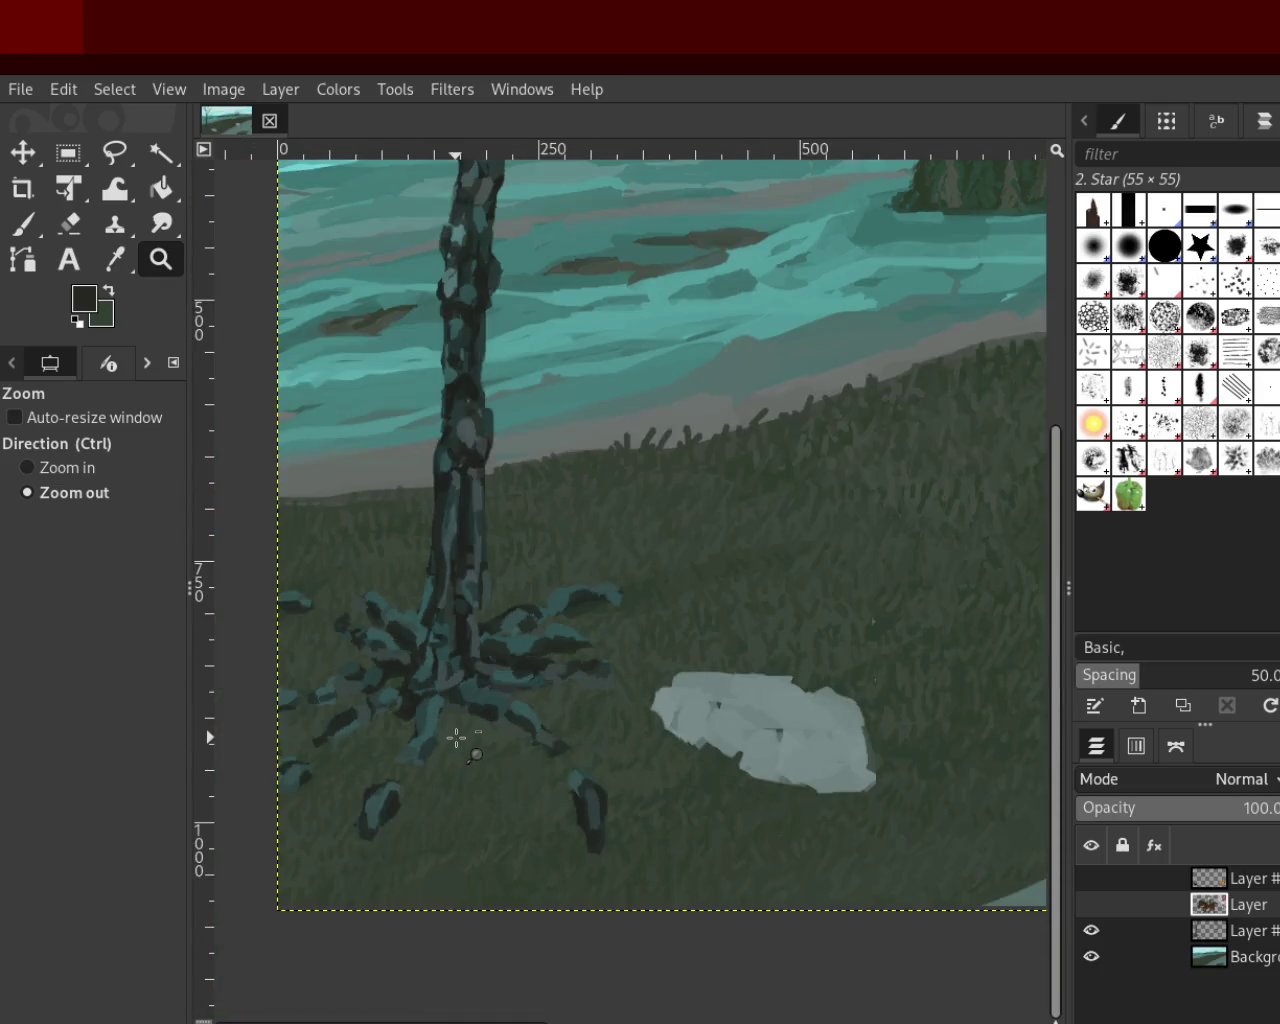
pyautogui.click(457, 738)
pyautogui.click(457, 738)
pyautogui.click(457, 738)
pyautogui.keyDown('ctrl'); pyautogui.click(428, 528); pyautogui.keyUp('ctrl')
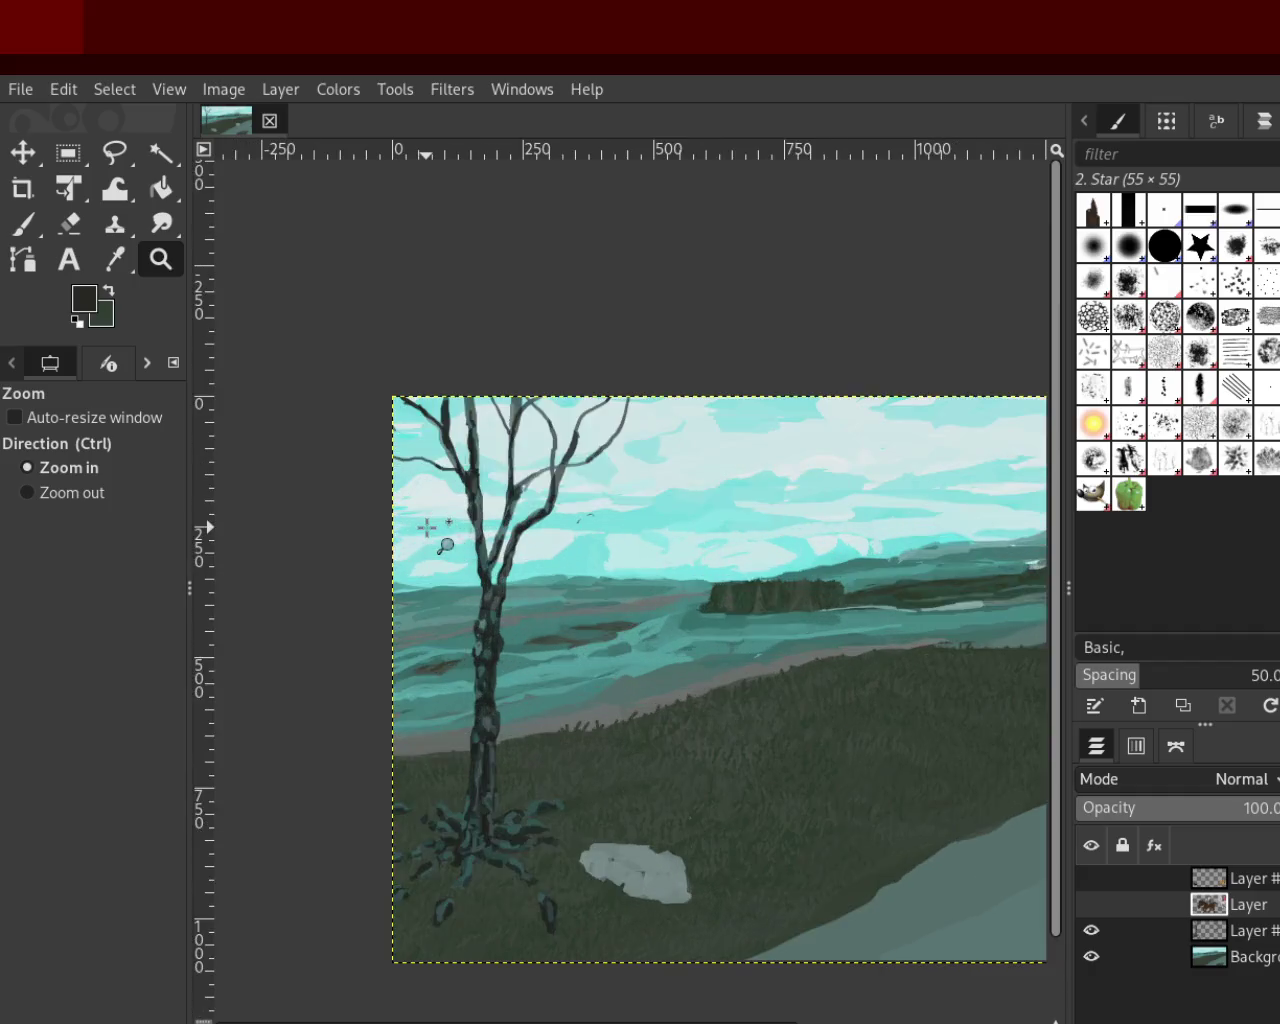
pyautogui.keyDown('ctrl'); pyautogui.click(428, 528); pyautogui.keyUp('ctrl')
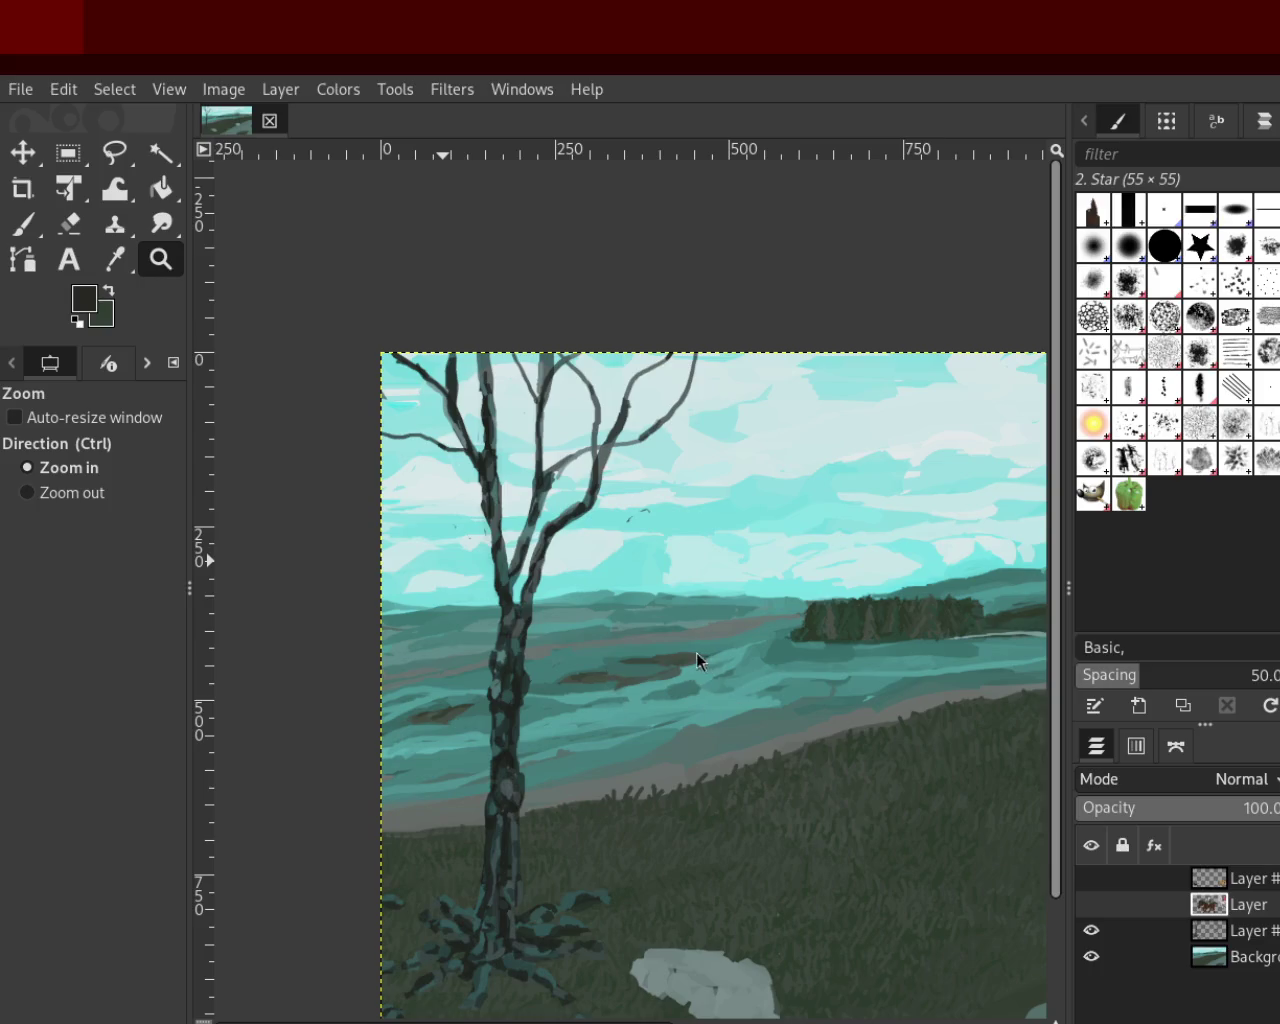
pyautogui.keyDown('ctrl'); pyautogui.click(825, 466); pyautogui.keyUp('ctrl')
pyautogui.keyDown('ctrl'); pyautogui.click(825, 466); pyautogui.keyUp('ctrl')
pyautogui.keyDown('ctrl'); pyautogui.click(850, 490); pyautogui.keyUp('ctrl')
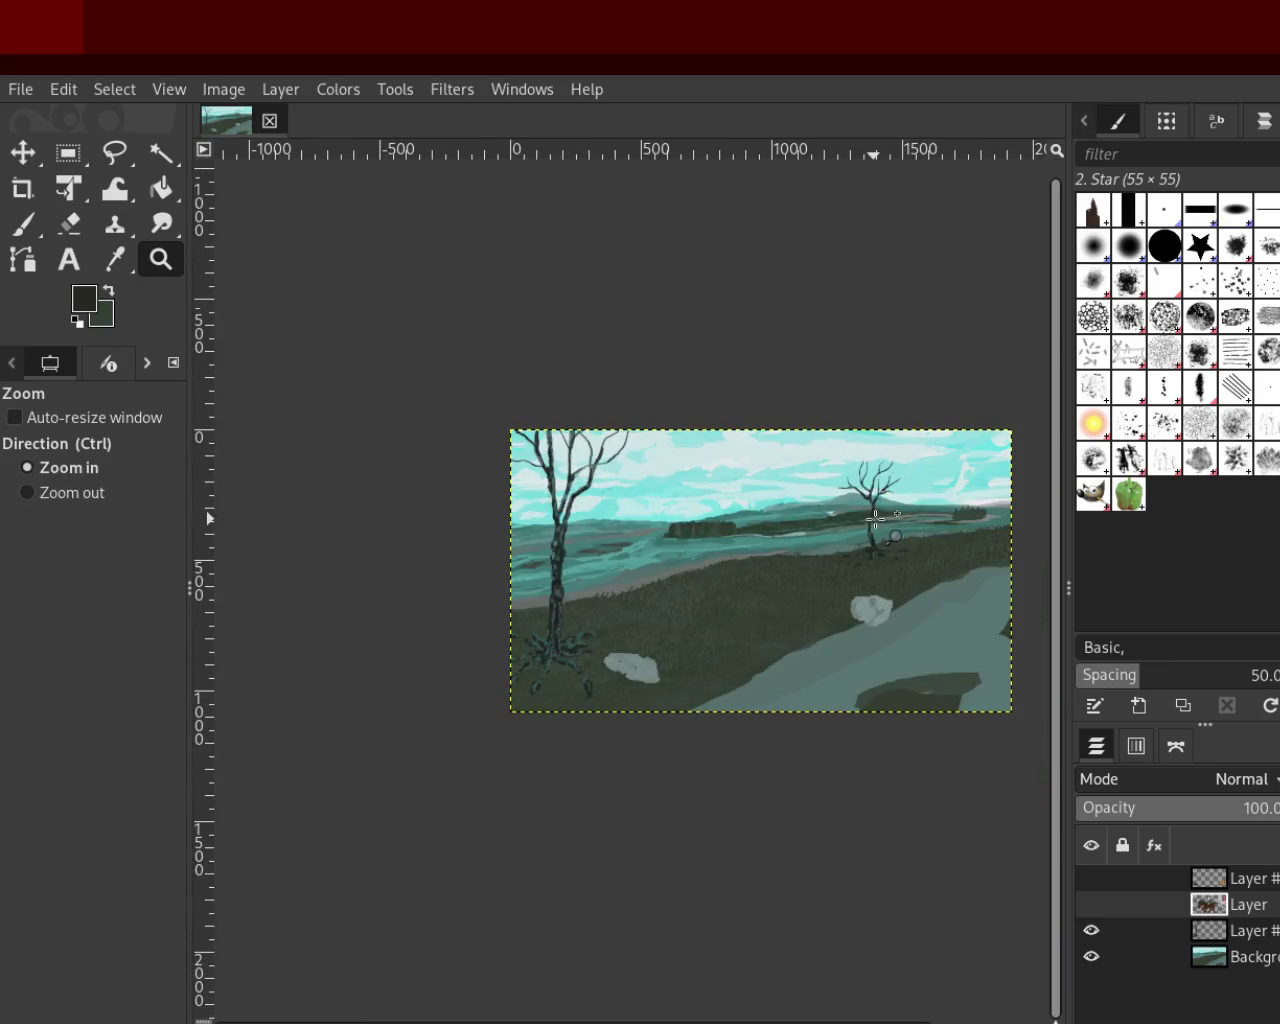
pyautogui.click(876, 520)
pyautogui.click(876, 520)
pyautogui.click(876, 520)
pyautogui.click(876, 520)
pyautogui.click(880, 530)
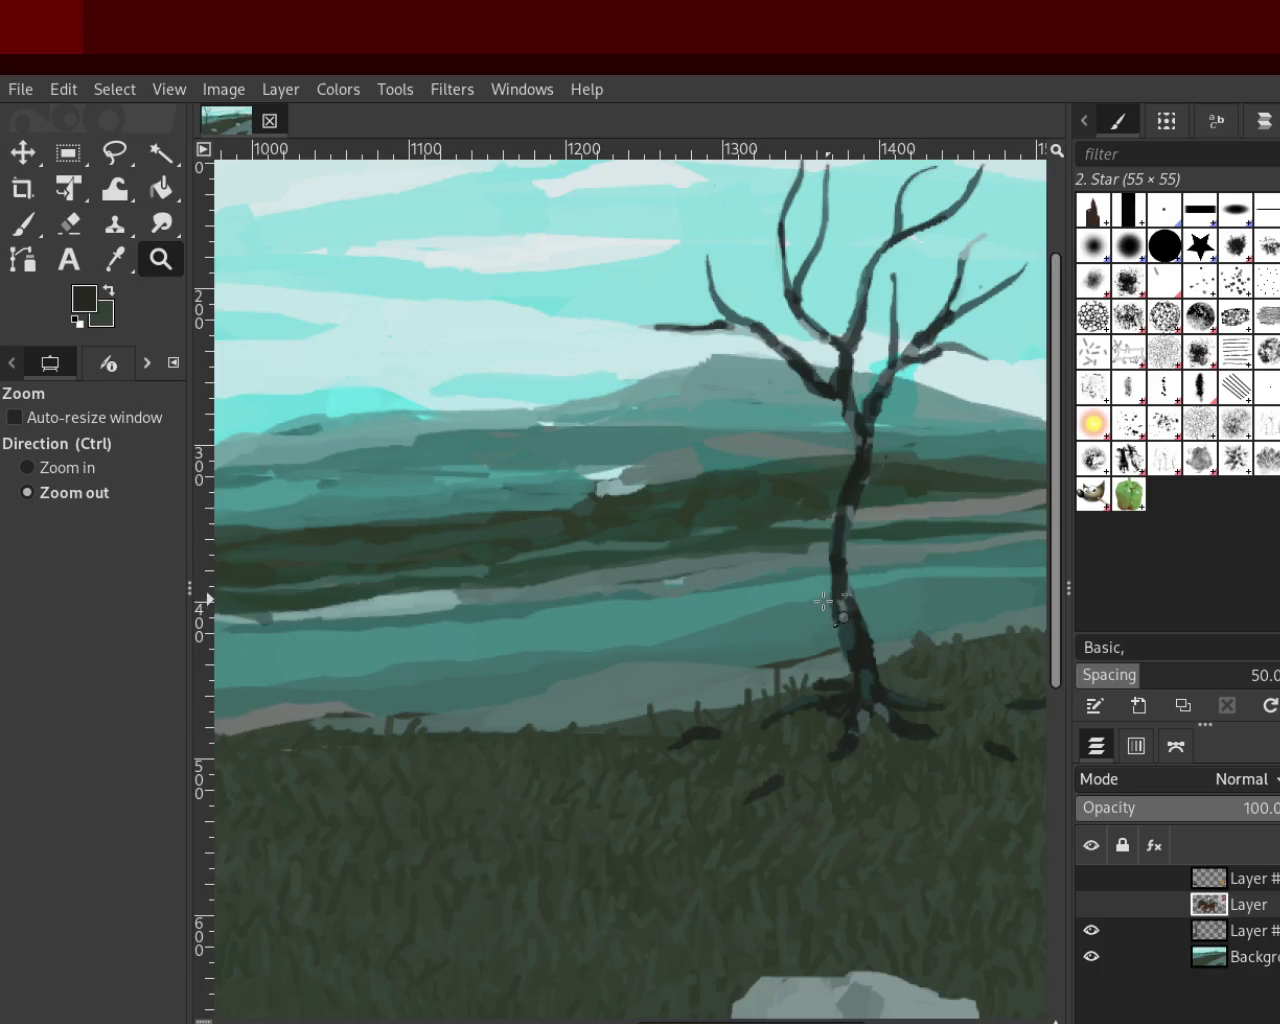
pyautogui.keyDown('ctrl'); pyautogui.click(930, 615); pyautogui.keyUp('ctrl')
pyautogui.keyDown('ctrl'); pyautogui.click(667, 592); pyautogui.keyUp('ctrl')
pyautogui.click(720, 590)
pyautogui.click(791, 591)
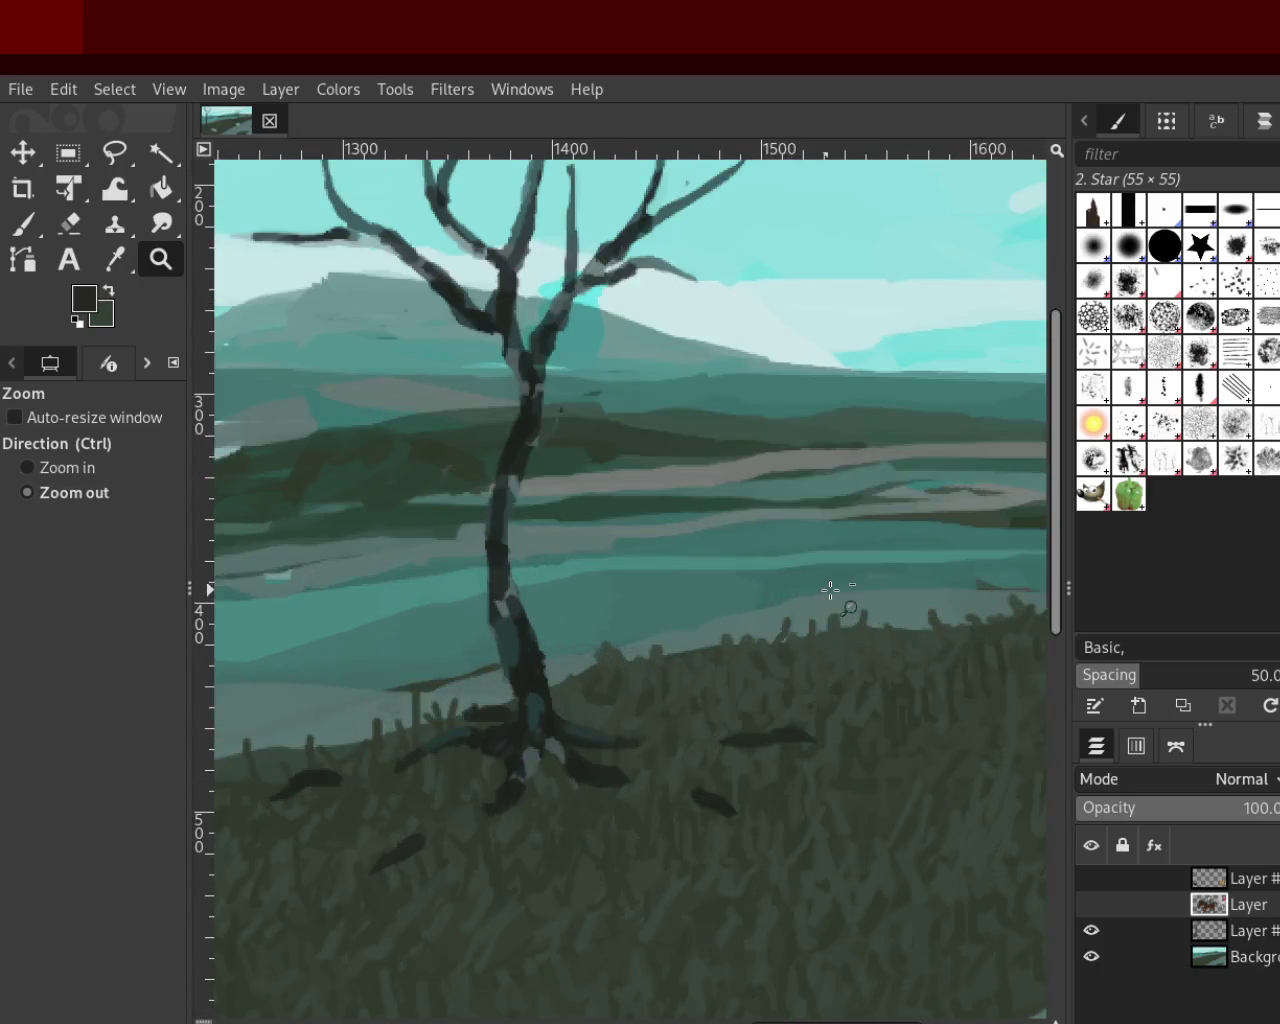
pyautogui.keyDown('ctrl'); pyautogui.click(831, 591); pyautogui.keyUp('ctrl')
pyautogui.moveTo(594, 463); pyautogui.dragTo(863, 686)
pyautogui.keyDown('ctrl'); pyautogui.click(856, 672); pyautogui.keyUp('ctrl')
pyautogui.click(849, 657)
pyautogui.click(840, 650)
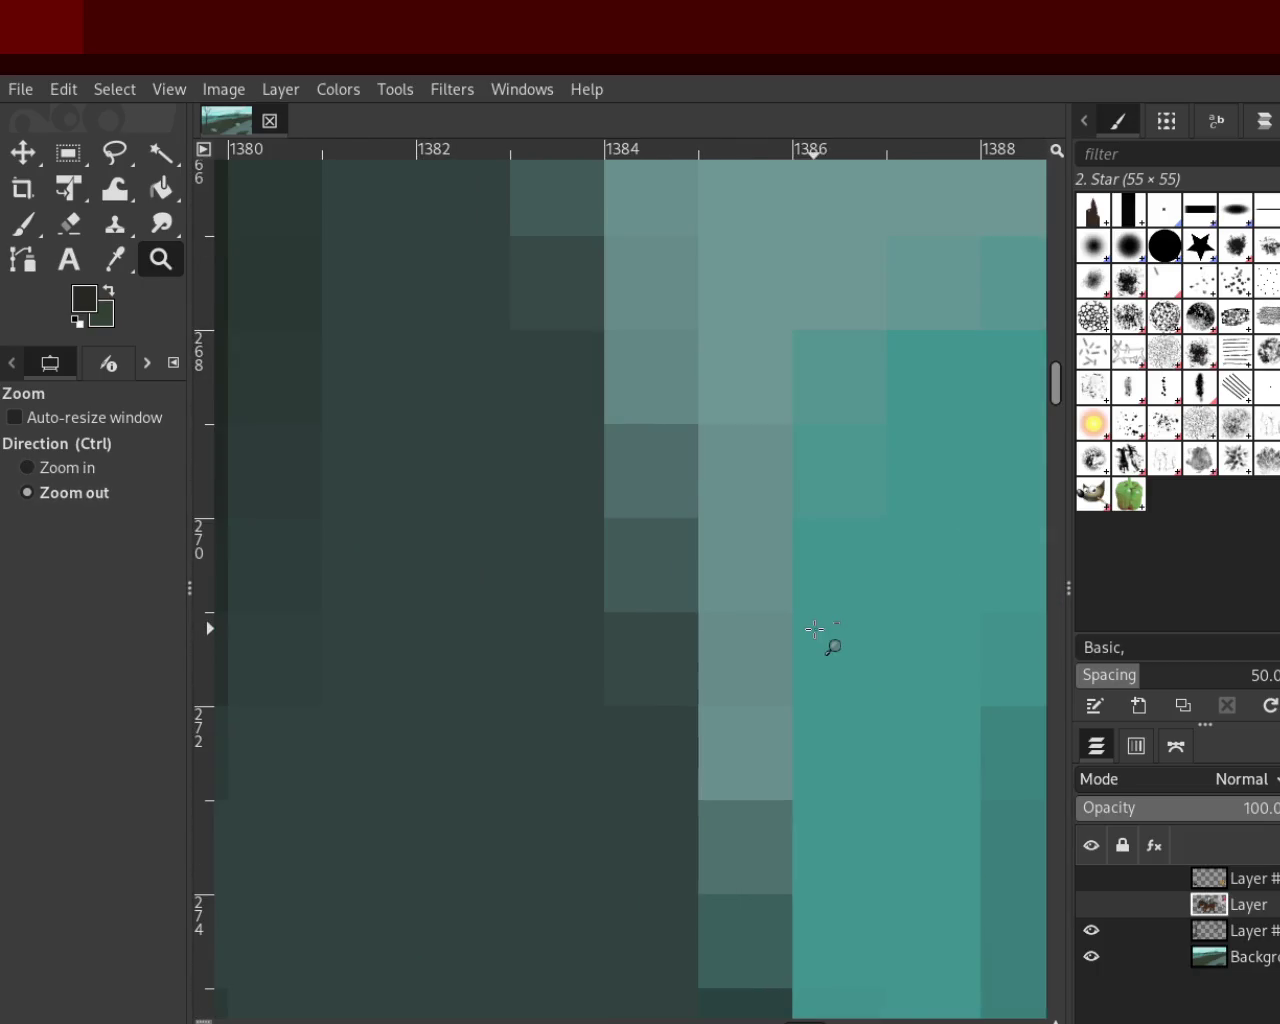
pyautogui.keyDown('ctrl'); pyautogui.click(829, 646); pyautogui.keyUp('ctrl')
pyautogui.keyDown('ctrl'); pyautogui.click(815, 628); pyautogui.keyUp('ctrl')
pyautogui.doubleClick(815, 628)
pyautogui.doubleClick(815, 628)
pyautogui.doubleClick(815, 628)
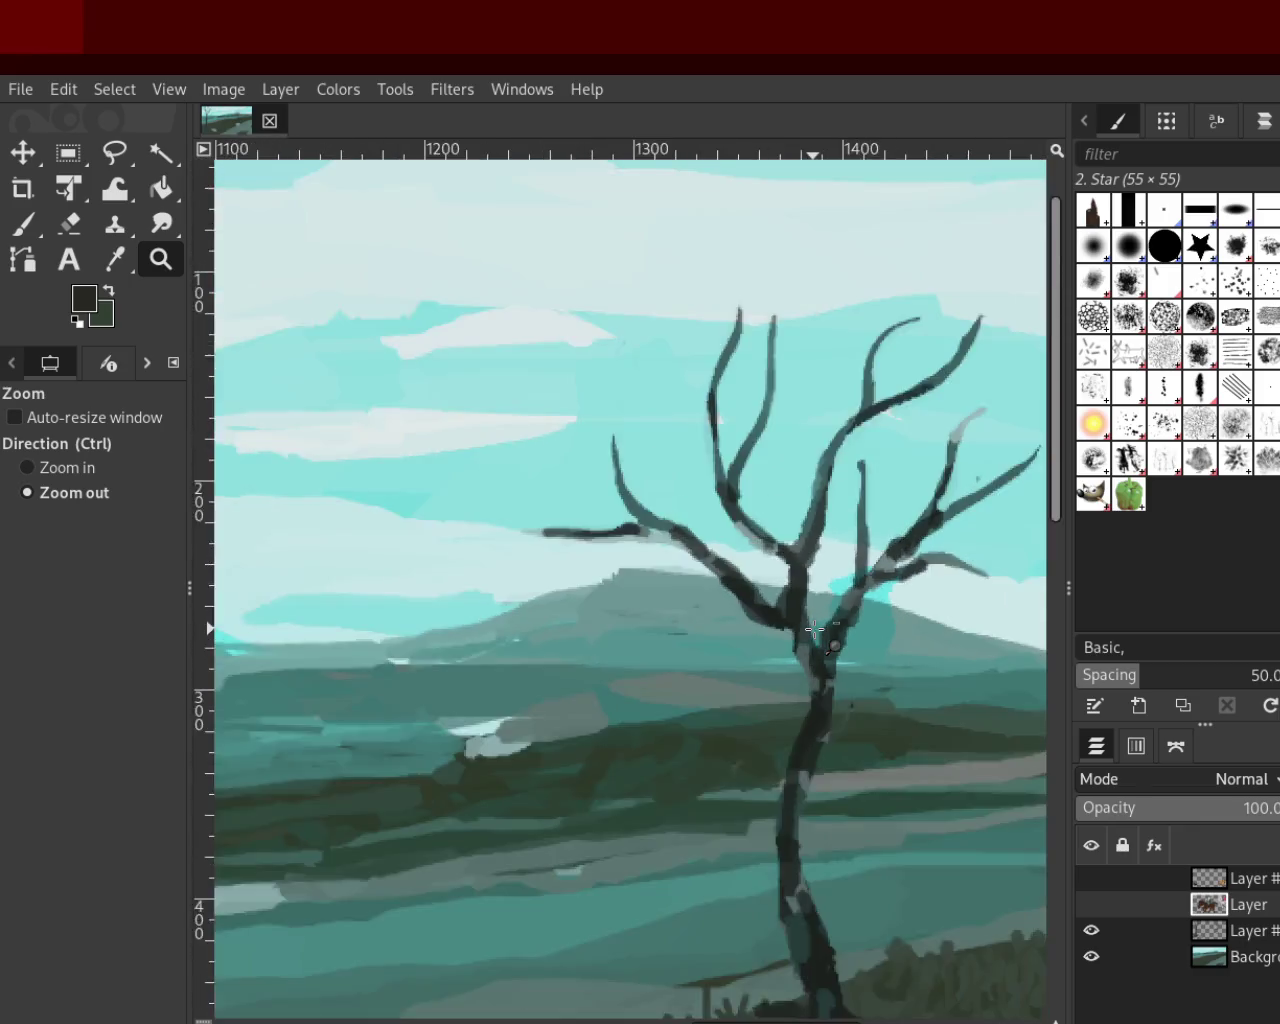
pyautogui.doubleClick(815, 628)
pyautogui.doubleClick(815, 628)
pyautogui.keyDown('ctrl'); pyautogui.doubleClick(880, 686); pyautogui.keyUp('ctrl')
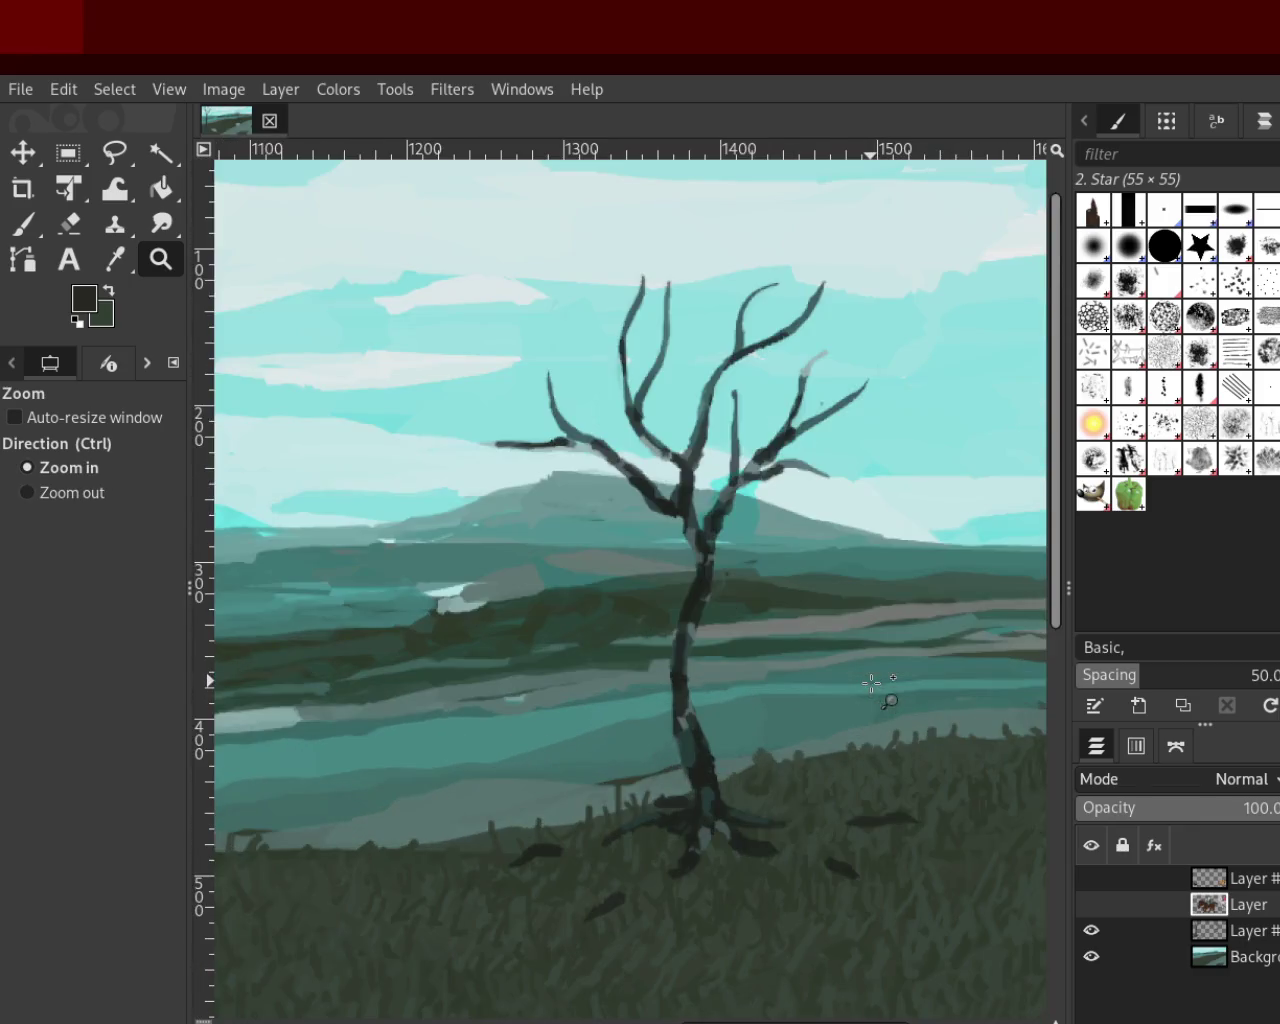
pyautogui.click(637, 674)
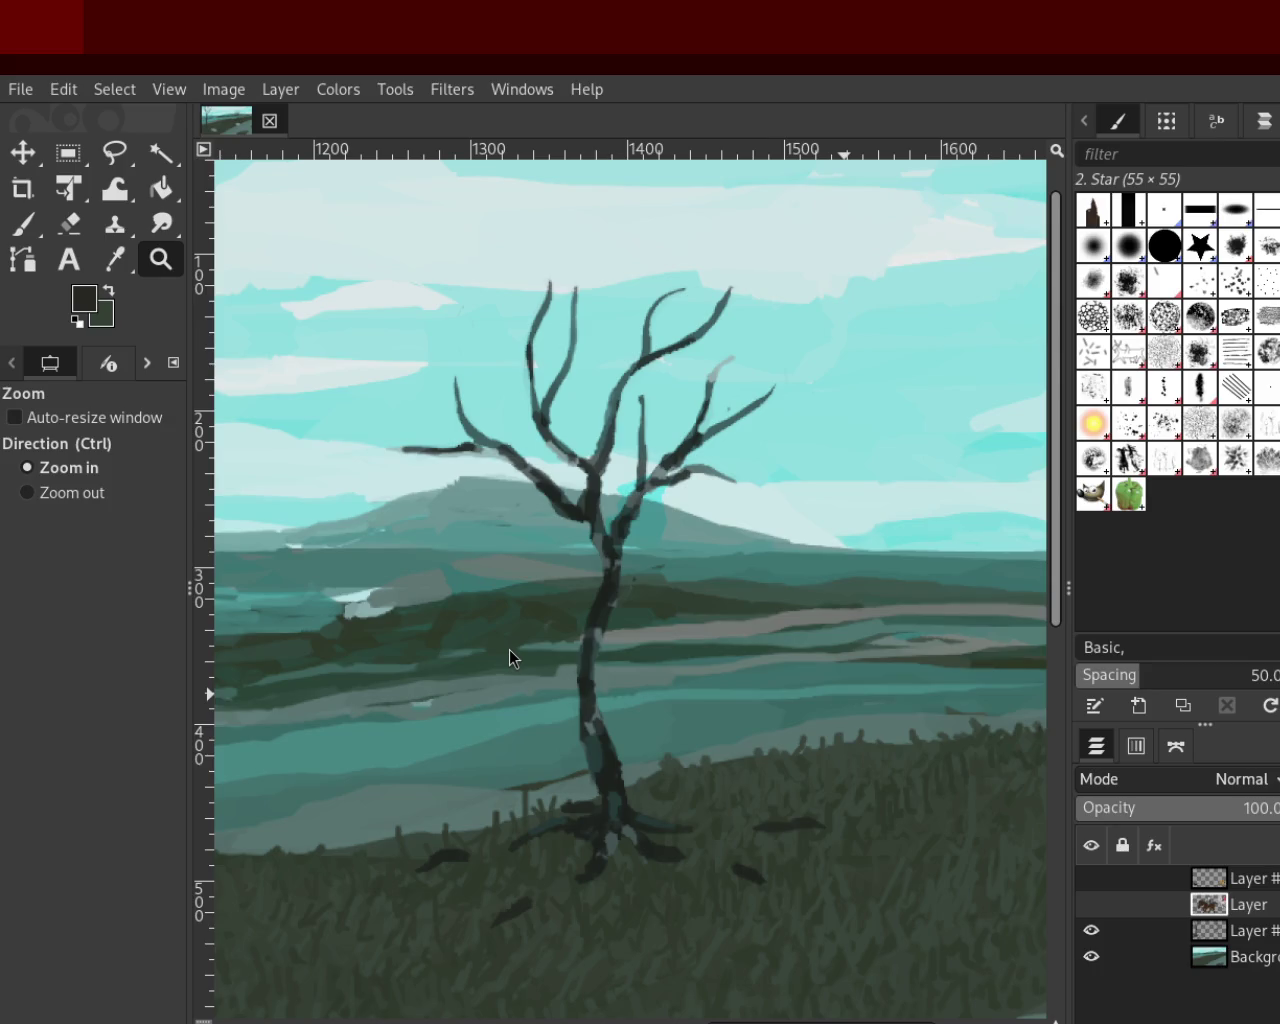
# Zoom out and centre the whole painting in view
pyautogui.keyDown('ctrl'); pyautogui.click(851, 463); pyautogui.keyUp('ctrl')
pyautogui.keyDown('ctrl'); pyautogui.click(846, 457); pyautogui.keyUp('ctrl')
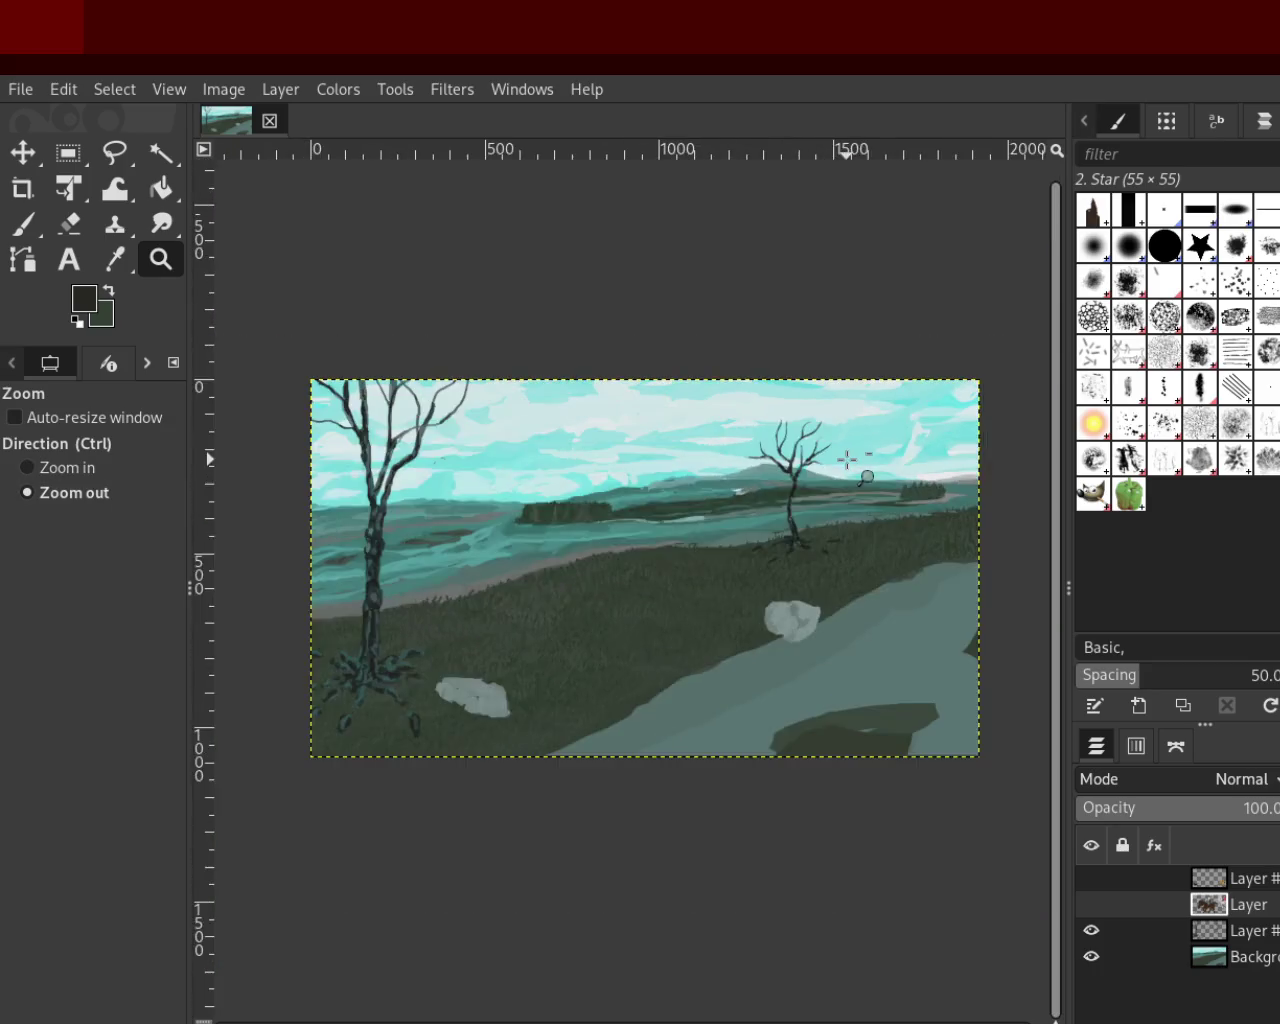
pyautogui.click(487, 594)
pyautogui.keyDown('ctrl'); pyautogui.click(729, 606); pyautogui.keyUp('ctrl')
pyautogui.keyDown('ctrl'); pyautogui.click(690, 680); pyautogui.keyUp('ctrl')
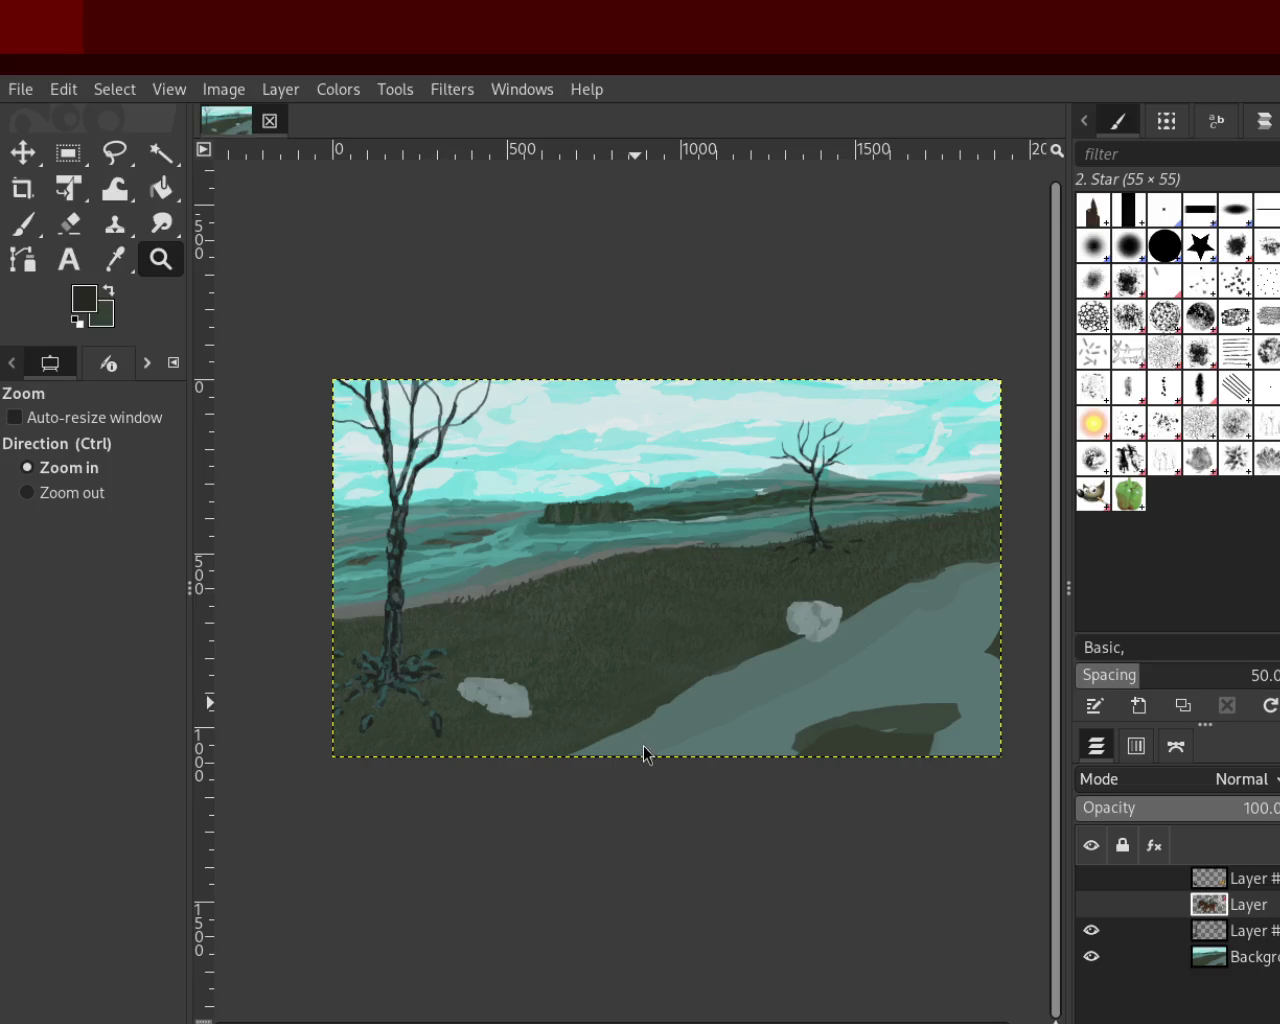
# Zoom in close on the sky above the distant tree clump
pyautogui.keyDown('ctrl'); pyautogui.click(850, 490); pyautogui.keyUp('ctrl')
pyautogui.click(850, 490)
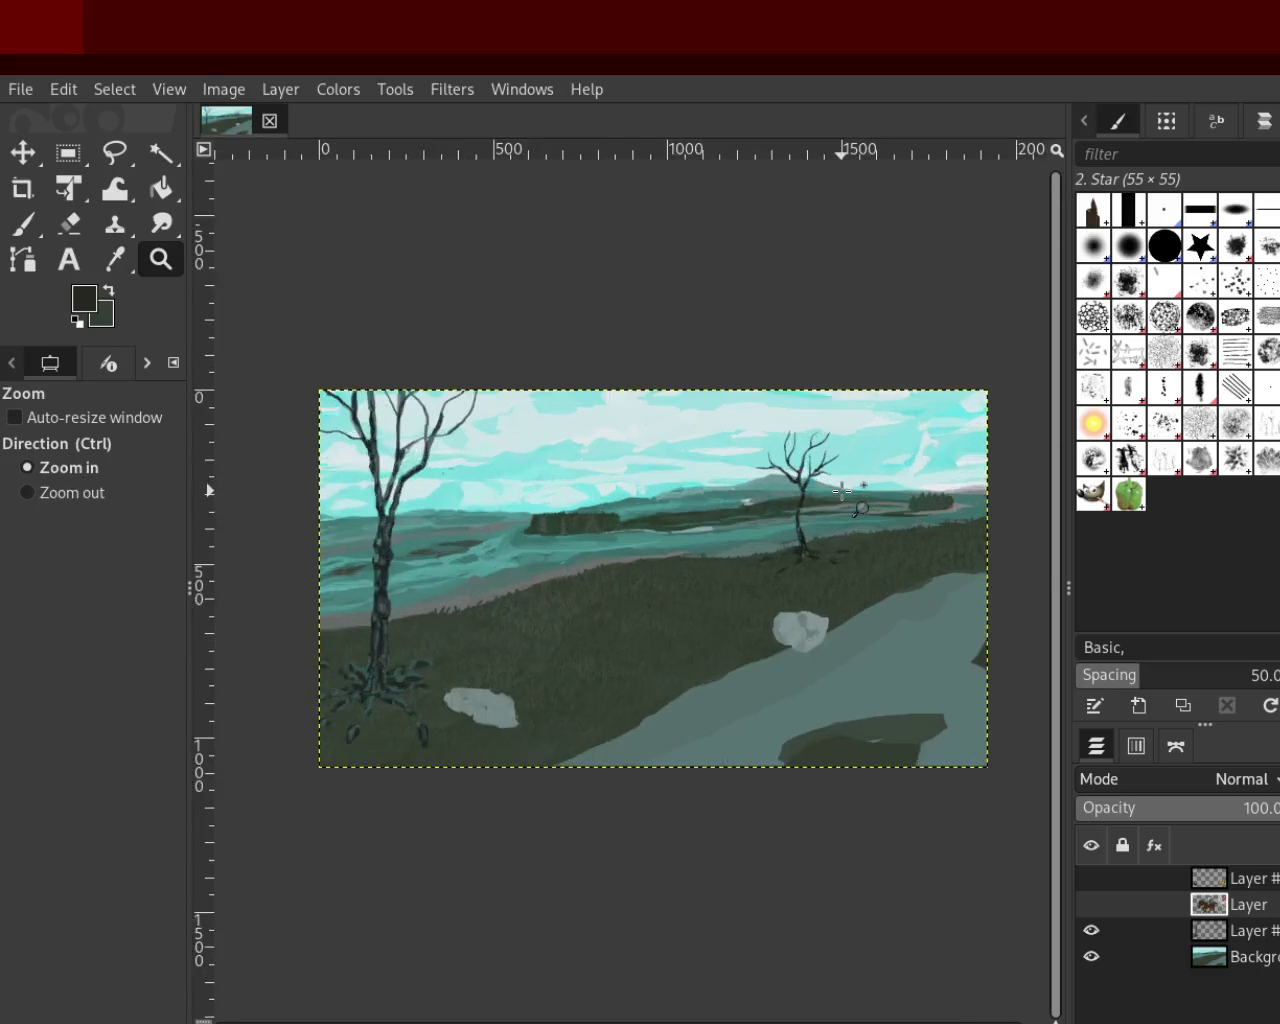
pyautogui.click(850, 495)
pyautogui.click(850, 495)
pyautogui.click(843, 497)
pyautogui.keyDown('ctrl'); pyautogui.click(532, 558); pyautogui.keyUp('ctrl')
pyautogui.click(857, 490)
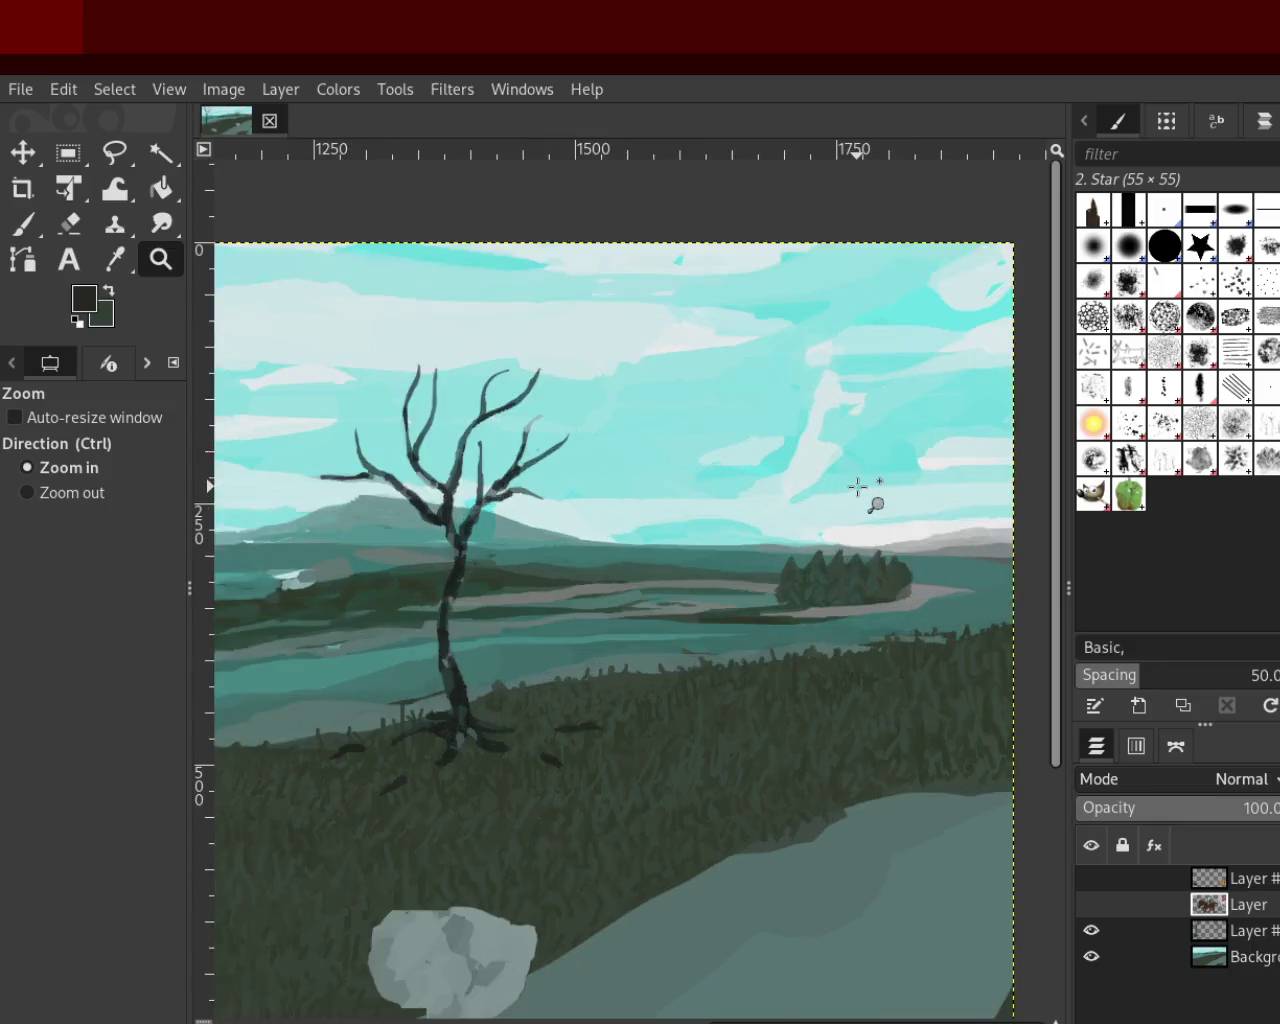
pyautogui.click(858, 487)
pyautogui.click(858, 487)
pyautogui.keyDown('ctrl'); pyautogui.click(775, 519); pyautogui.keyUp('ctrl')
pyautogui.click(712, 506)
pyautogui.click(694, 488)
pyautogui.keyDown('ctrl'); pyautogui.click(566, 491); pyautogui.keyUp('ctrl')
pyautogui.keyDown('ctrl'); pyautogui.click(566, 494); pyautogui.keyUp('ctrl')
pyautogui.keyDown('ctrl'); pyautogui.click(580, 485); pyautogui.keyUp('ctrl')
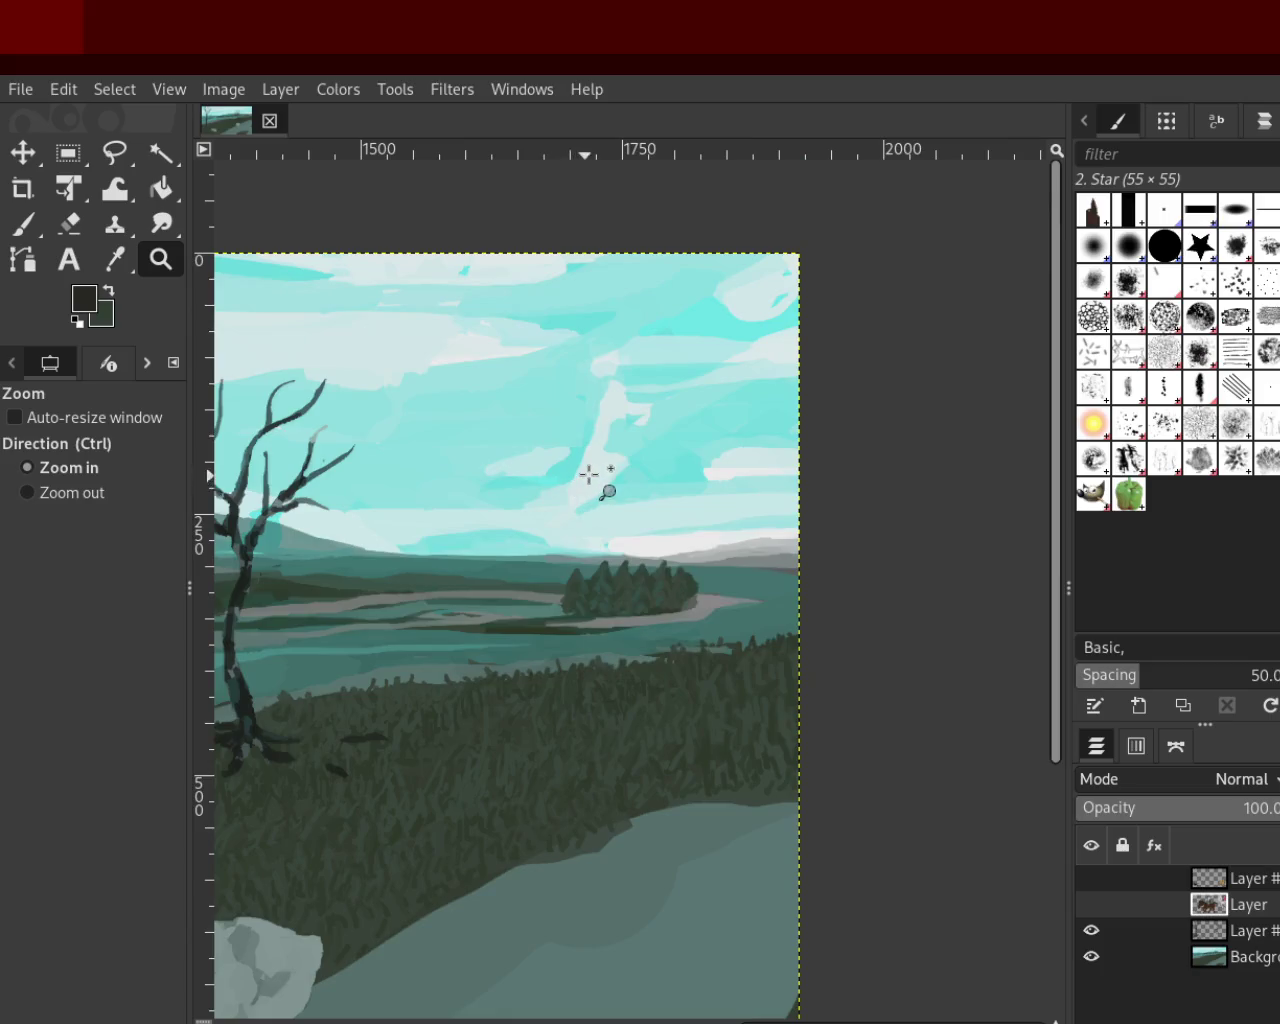
pyautogui.click(589, 473)
pyautogui.click(589, 473)
# Sample the pale cloud cyan with the Paintbrush, activate the Background layer, and zoom out
pyautogui.press('p')
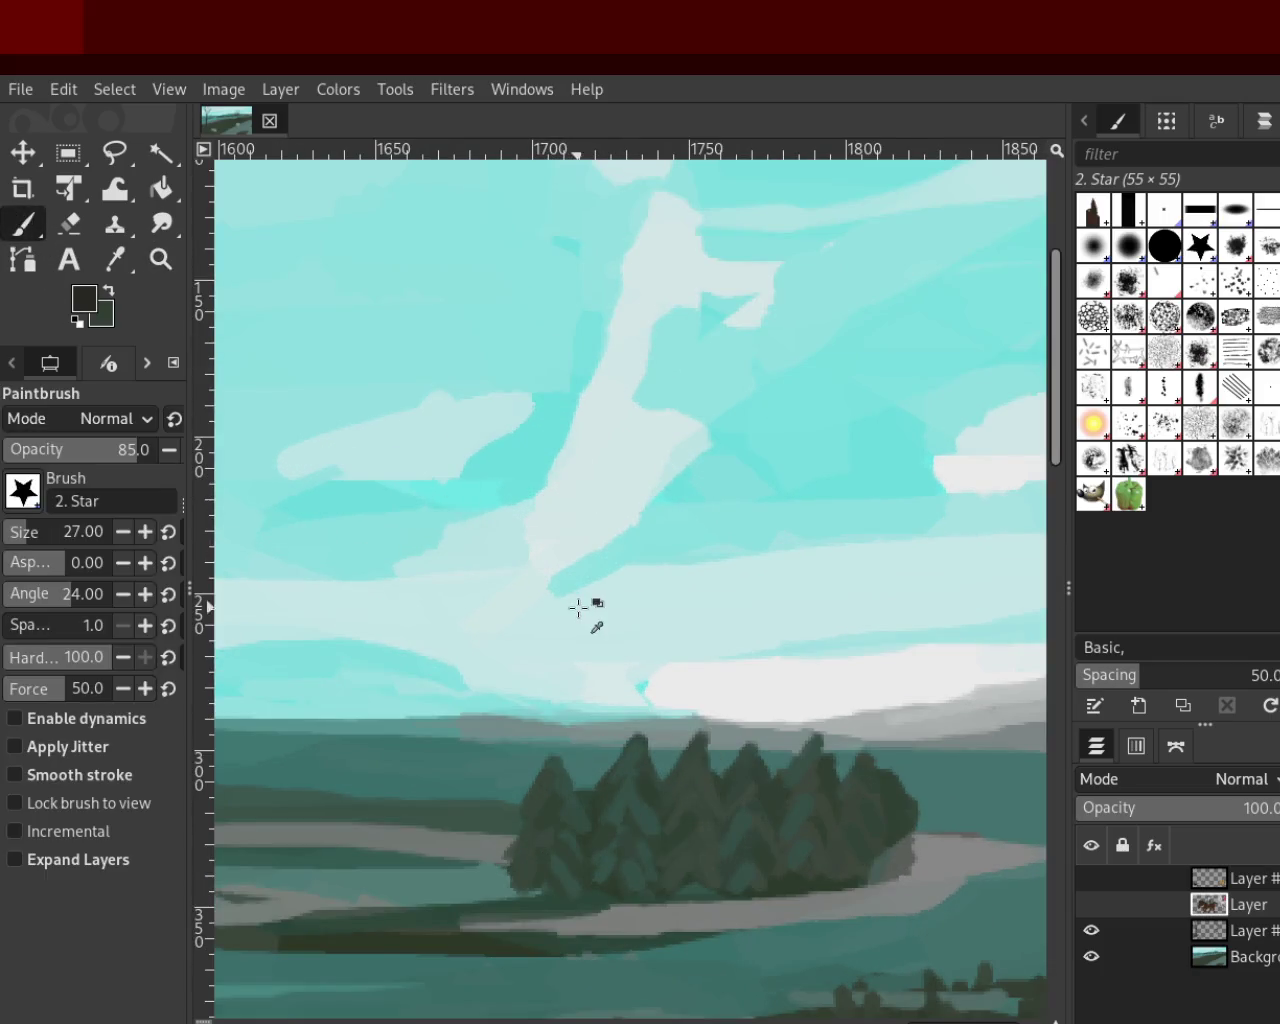
pyautogui.keyDown('ctrl'); pyautogui.click(580, 606); pyautogui.keyUp('ctrl')
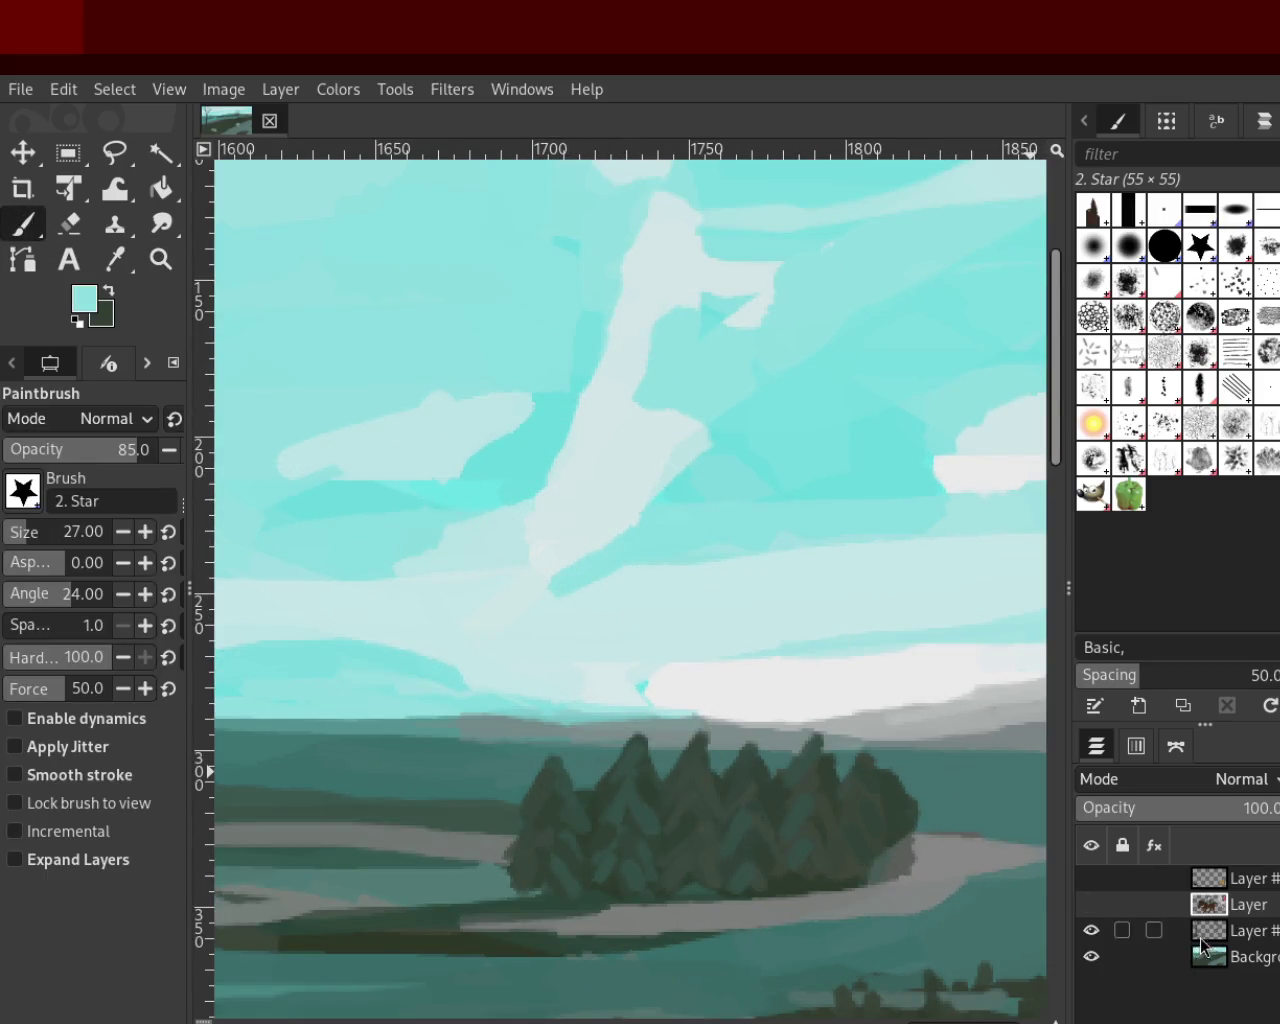
pyautogui.click(1211, 886)
pyautogui.keyDown('ctrl'); pyautogui.click(700, 664); pyautogui.keyUp('ctrl')
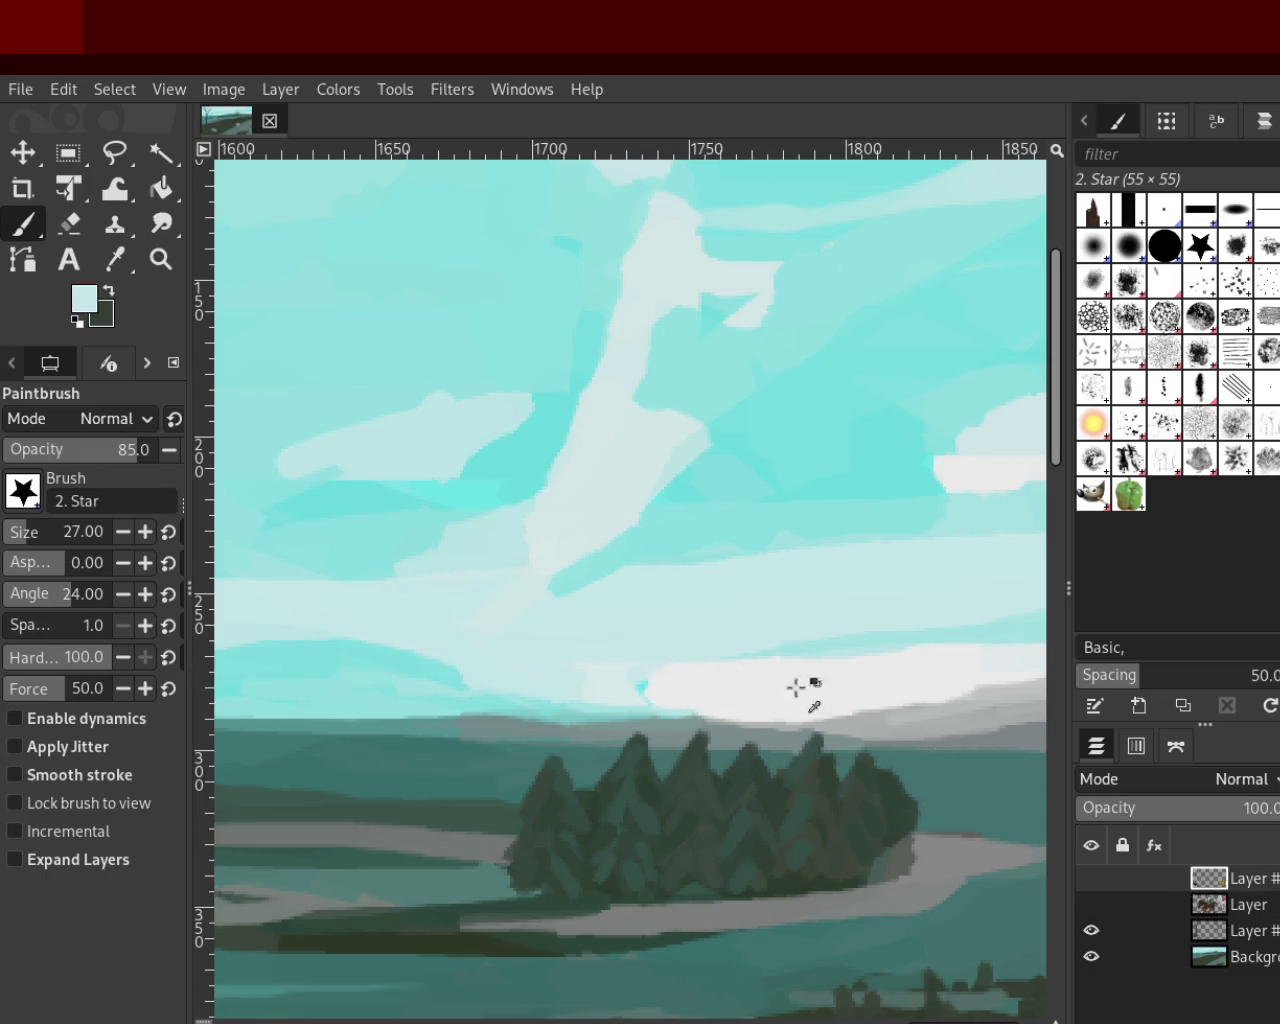
pyautogui.click(1222, 950)
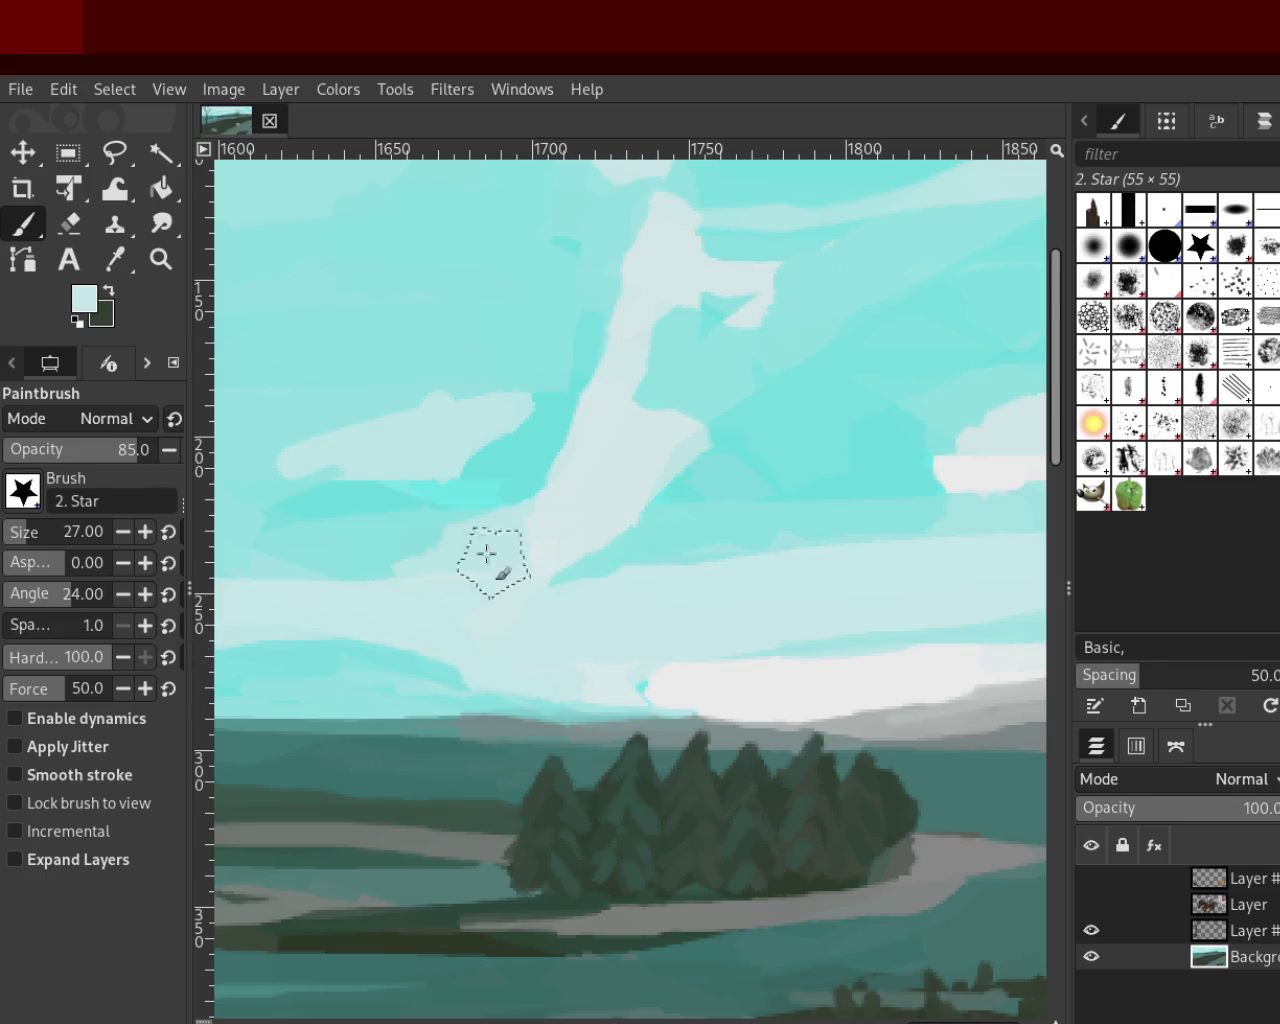
pyautogui.press('z')
pyautogui.keyDown('ctrl'); pyautogui.click(700, 509); pyautogui.keyUp('ctrl')
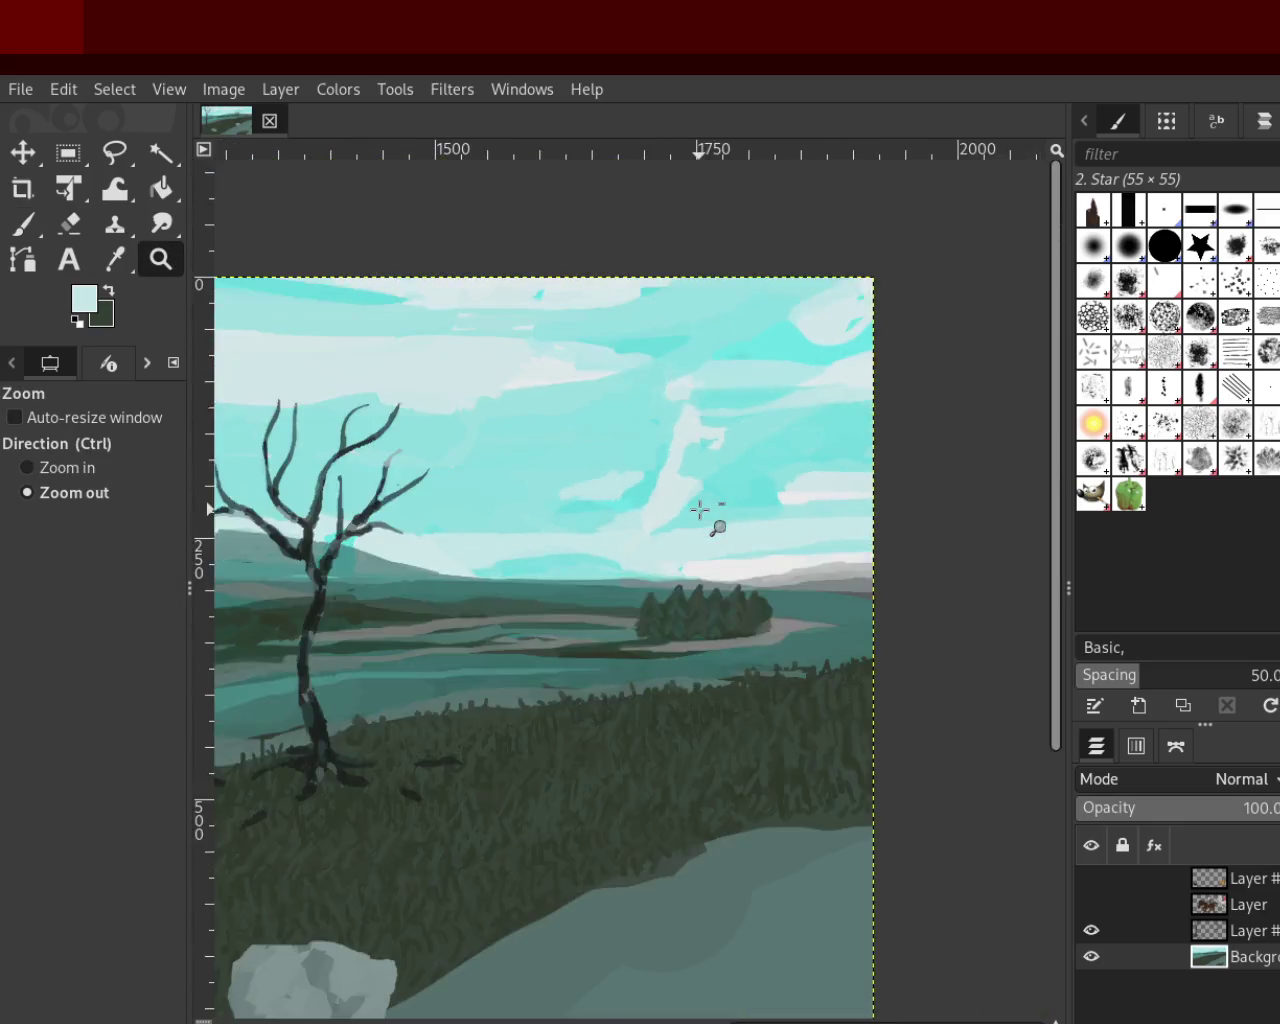
pyautogui.keyDown('ctrl'); pyautogui.click(700, 509); pyautogui.keyUp('ctrl')
pyautogui.click(503, 504)
pyautogui.keyDown('ctrl'); pyautogui.click(749, 535); pyautogui.keyUp('ctrl')
pyautogui.click(423, 586)
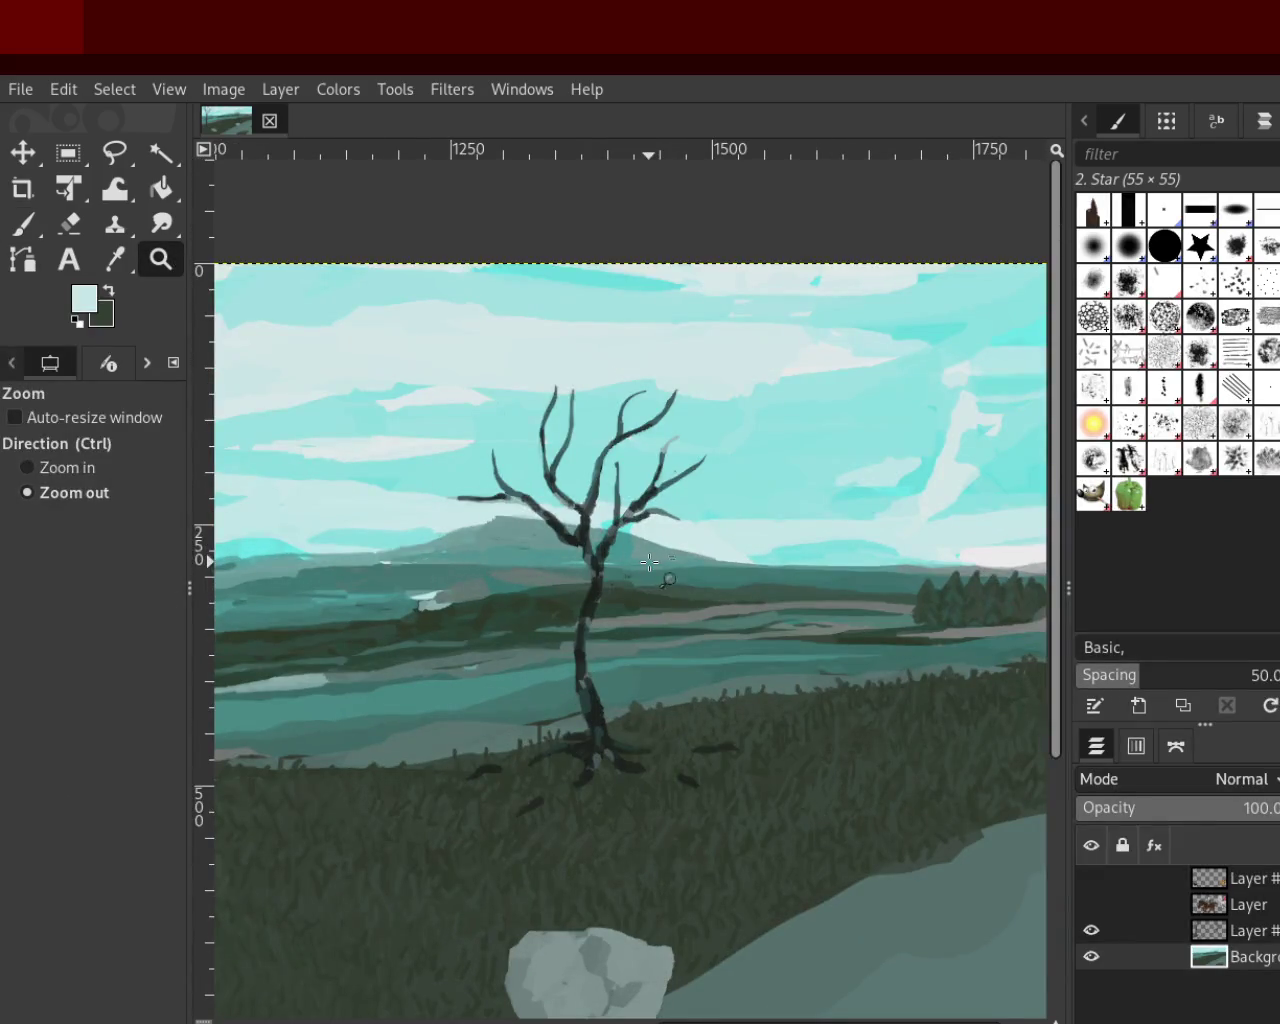
pyautogui.keyDown('ctrl'); pyautogui.click(580, 572); pyautogui.keyUp('ctrl')
pyautogui.keyDown('ctrl'); pyautogui.click(580, 572); pyautogui.keyUp('ctrl')
pyautogui.click(580, 572)
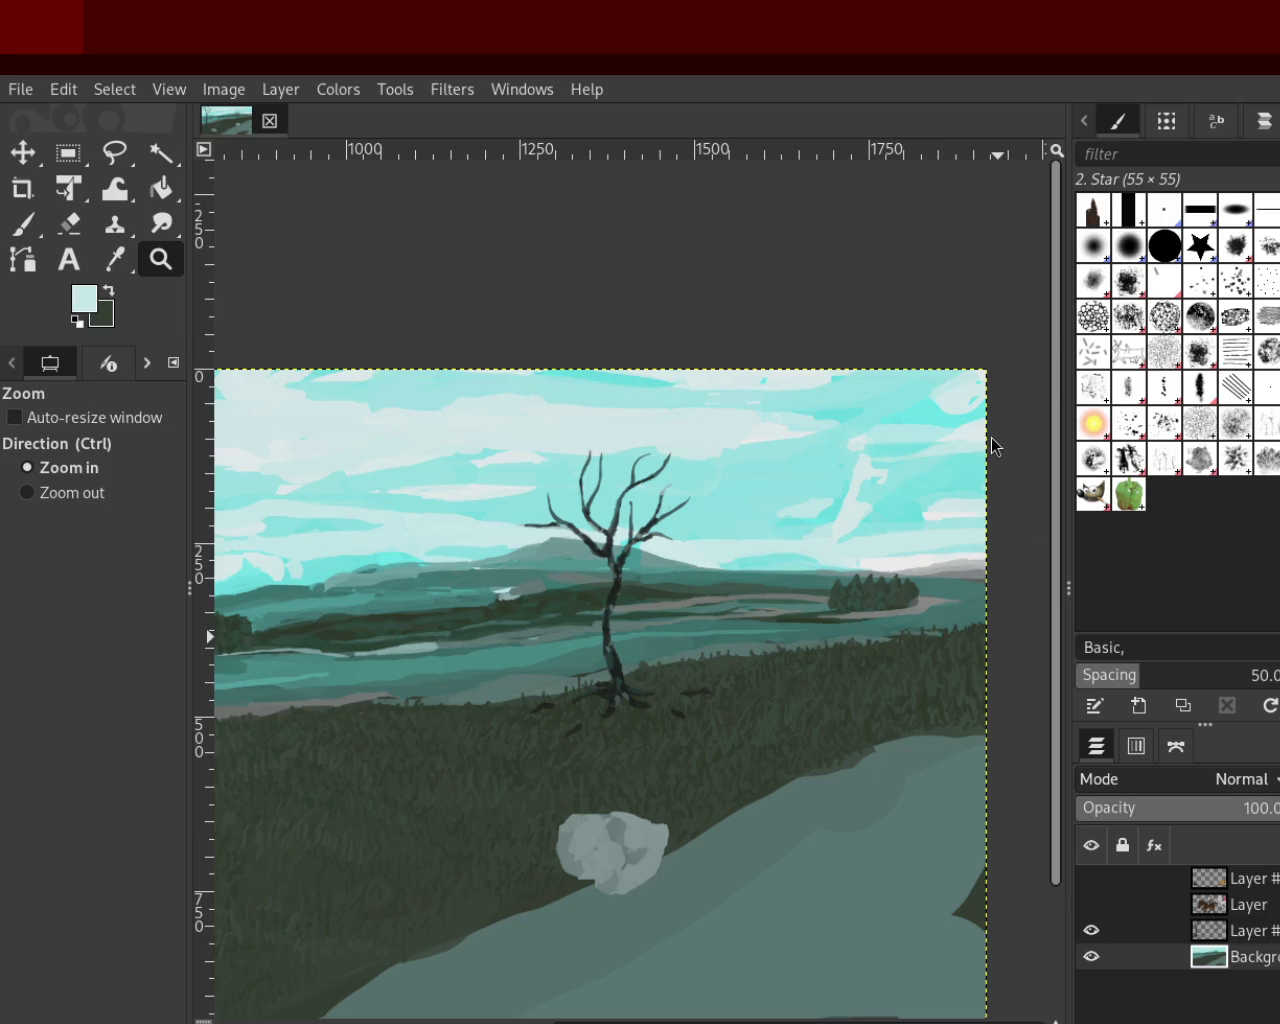
pyautogui.keyDown('ctrl'); pyautogui.click(846, 509); pyautogui.keyUp('ctrl')
pyautogui.click(746, 537)
pyautogui.click(760, 560)
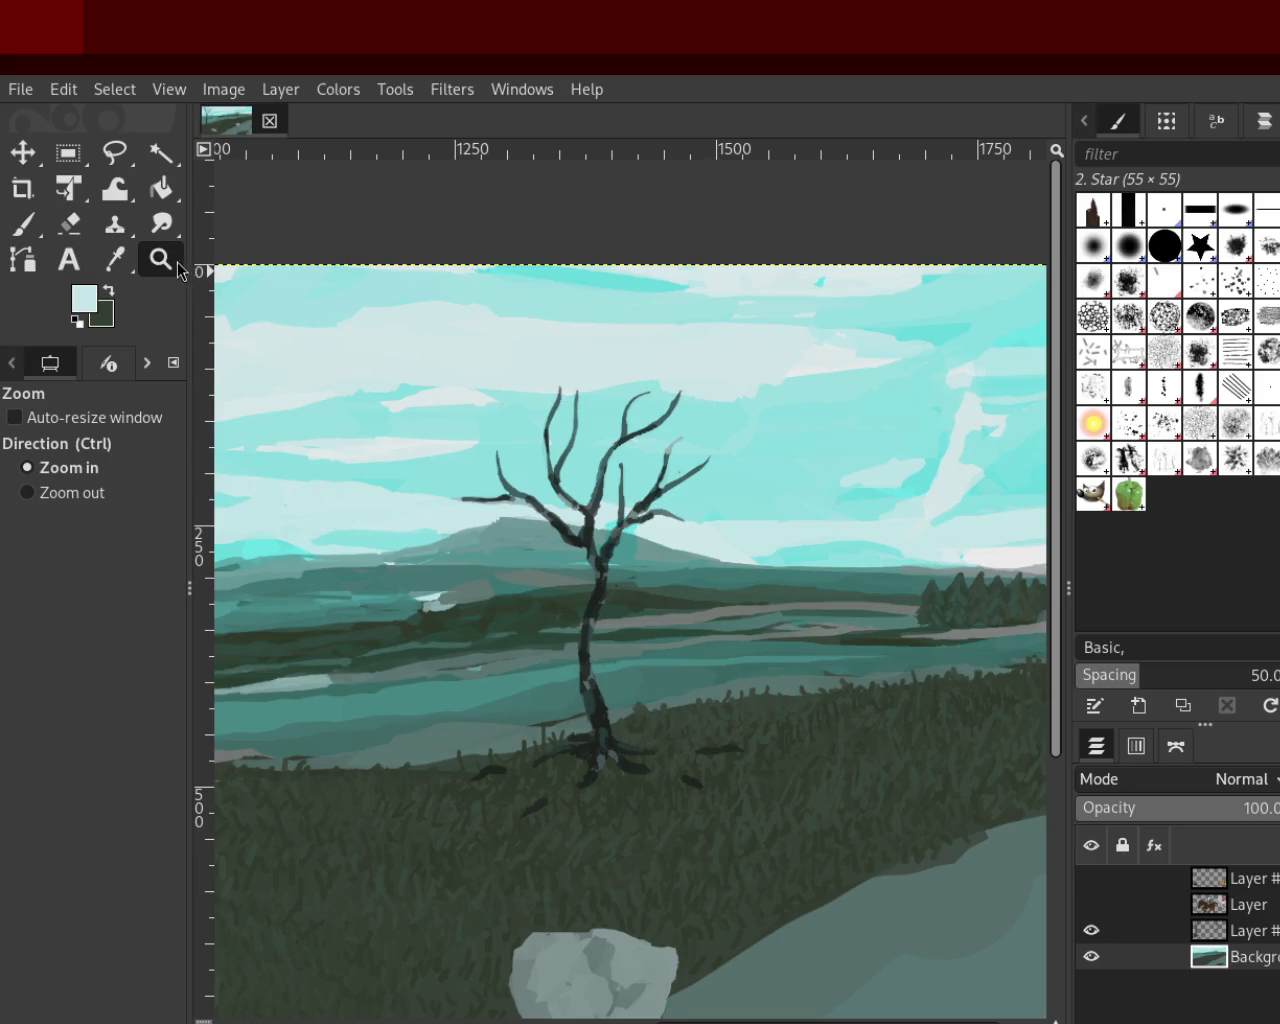
pyautogui.keyDown('ctrl'); pyautogui.click(752, 477); pyautogui.keyUp('ctrl')
pyautogui.keyDown('ctrl'); pyautogui.click(752, 477); pyautogui.keyUp('ctrl')
pyautogui.keyDown('ctrl'); pyautogui.click(640, 478); pyautogui.keyUp('ctrl')
pyautogui.click(366, 530)
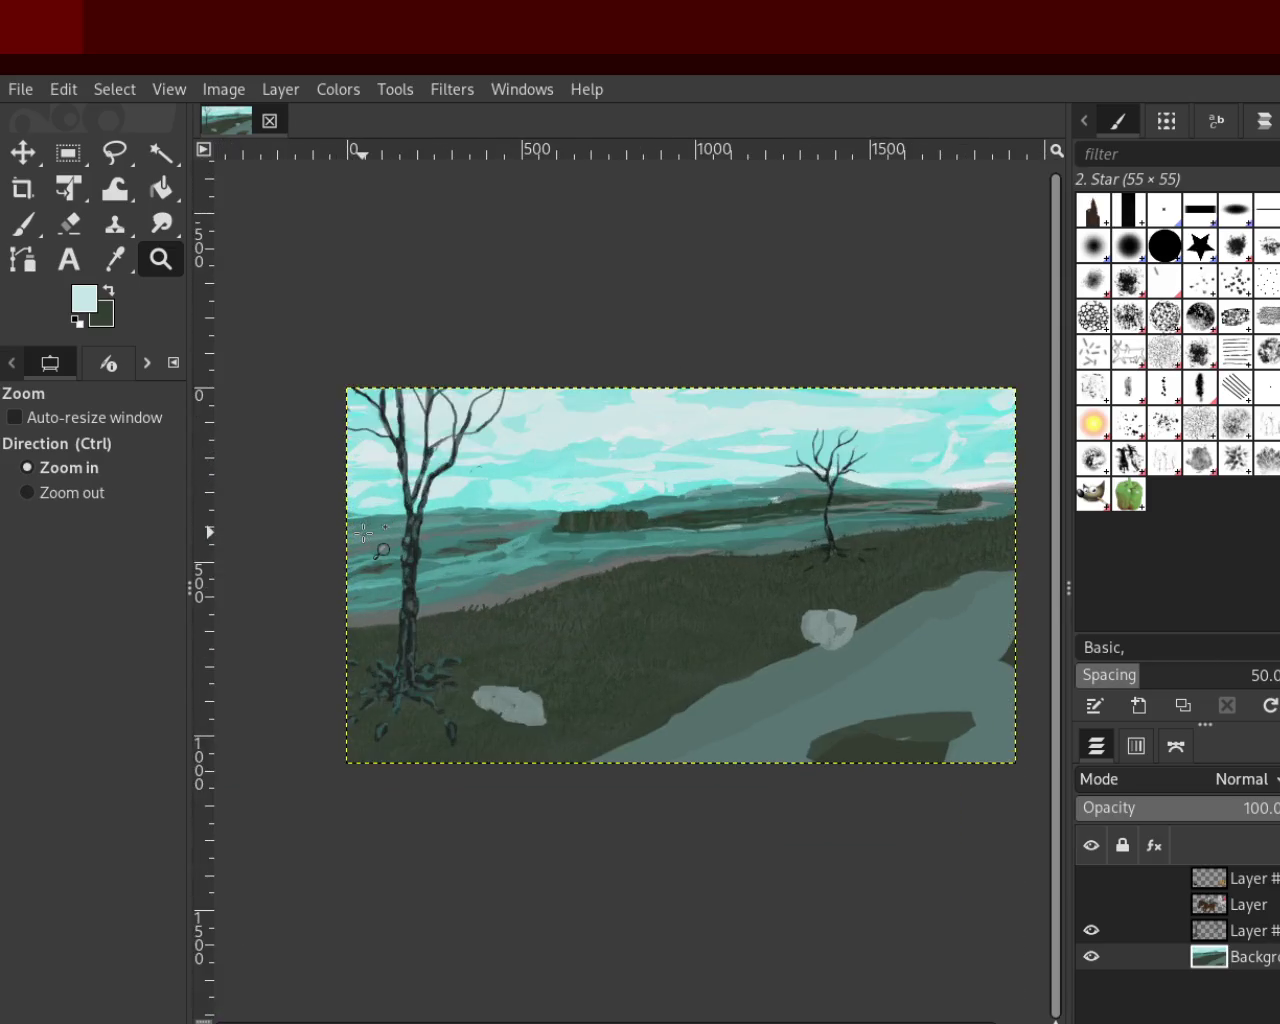
pyautogui.click(365, 533)
pyautogui.click(365, 533)
pyautogui.keyDown('ctrl'); pyautogui.click(750, 765); pyautogui.keyUp('ctrl')
pyautogui.click(648, 655)
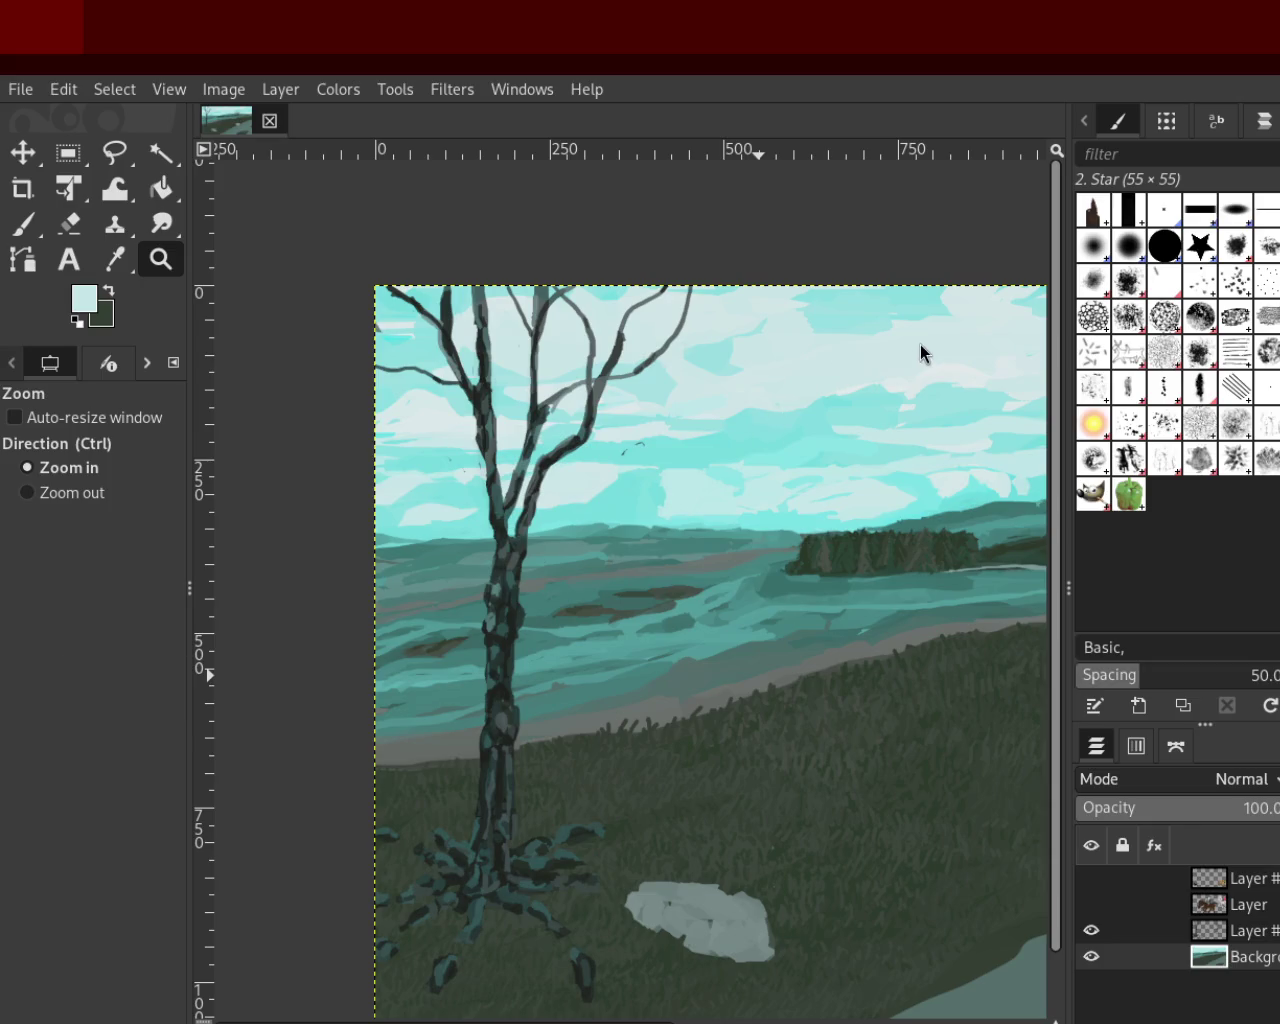
pyautogui.keyDown('ctrl'); pyautogui.click(806, 472); pyautogui.keyUp('ctrl')
pyautogui.click(836, 474)
pyautogui.click(848, 530)
pyautogui.click(848, 530)
pyautogui.click(848, 530)
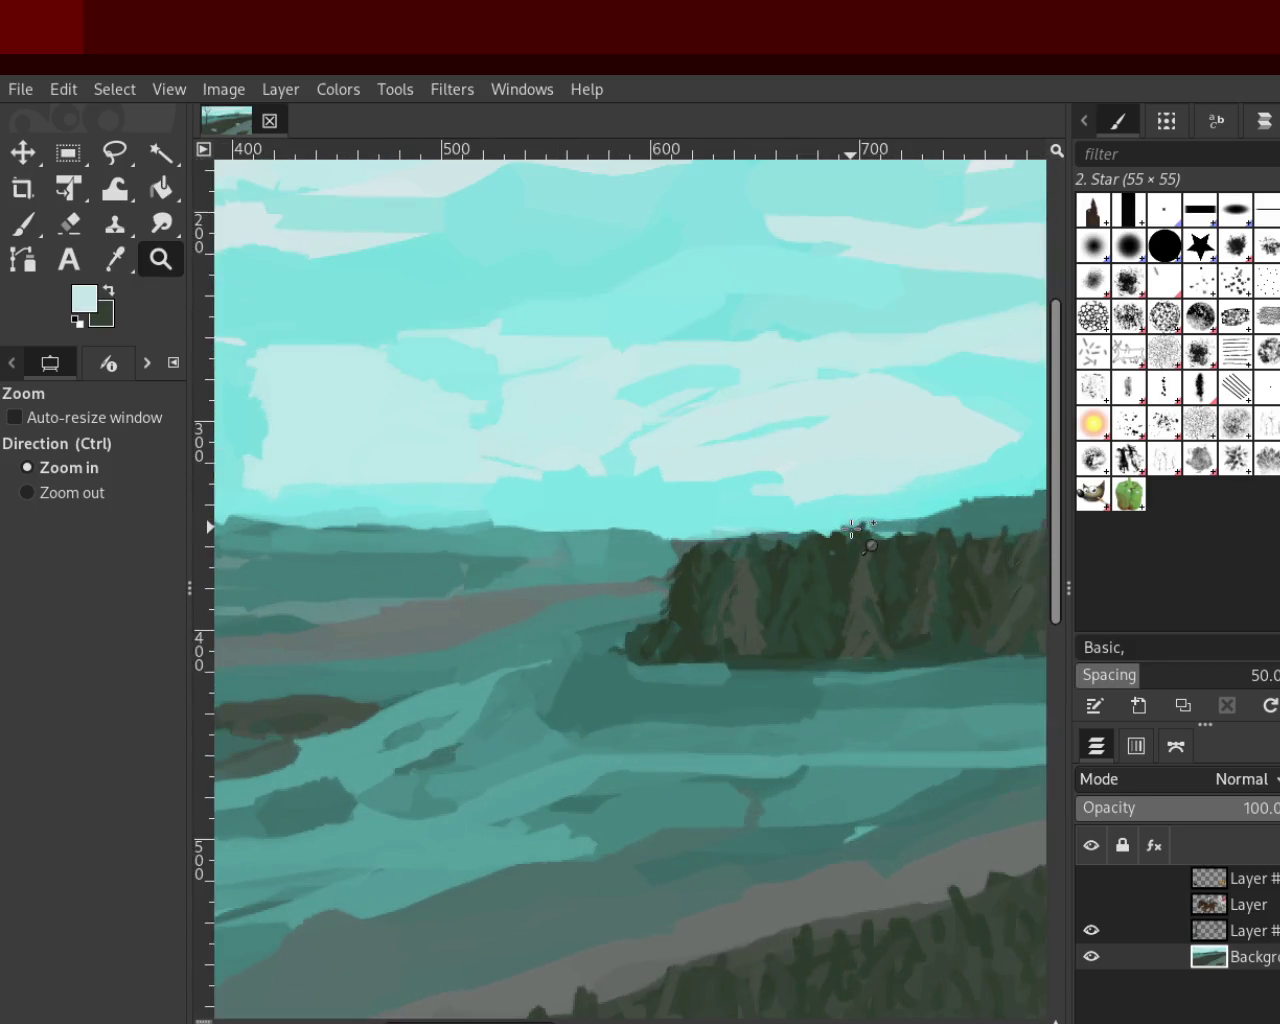
pyautogui.click(848, 530)
# Sample dark greens from the tree clump and set the Paintbrush size to 7
pyautogui.click(18, 224)
pyautogui.moveTo(30, 532); pyautogui.dragTo(623, 653)
pyautogui.moveTo(26, 532); pyautogui.dragTo(8, 542)
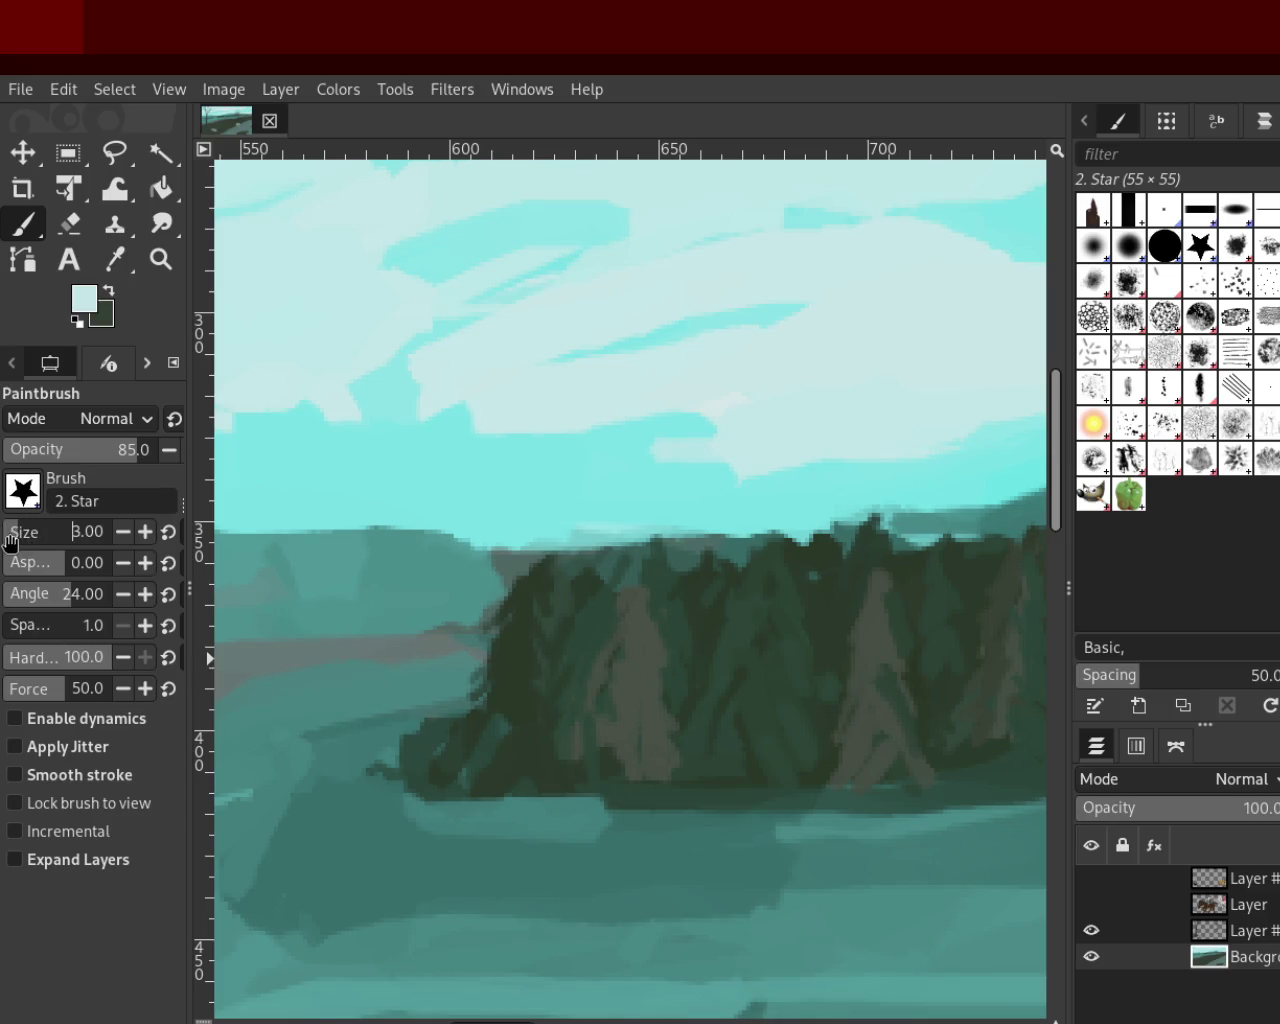
pyautogui.keyDown('ctrl'); pyautogui.click(583, 634); pyautogui.keyUp('ctrl')
pyautogui.keyDown('ctrl'); pyautogui.click(596, 616); pyautogui.keyUp('ctrl')
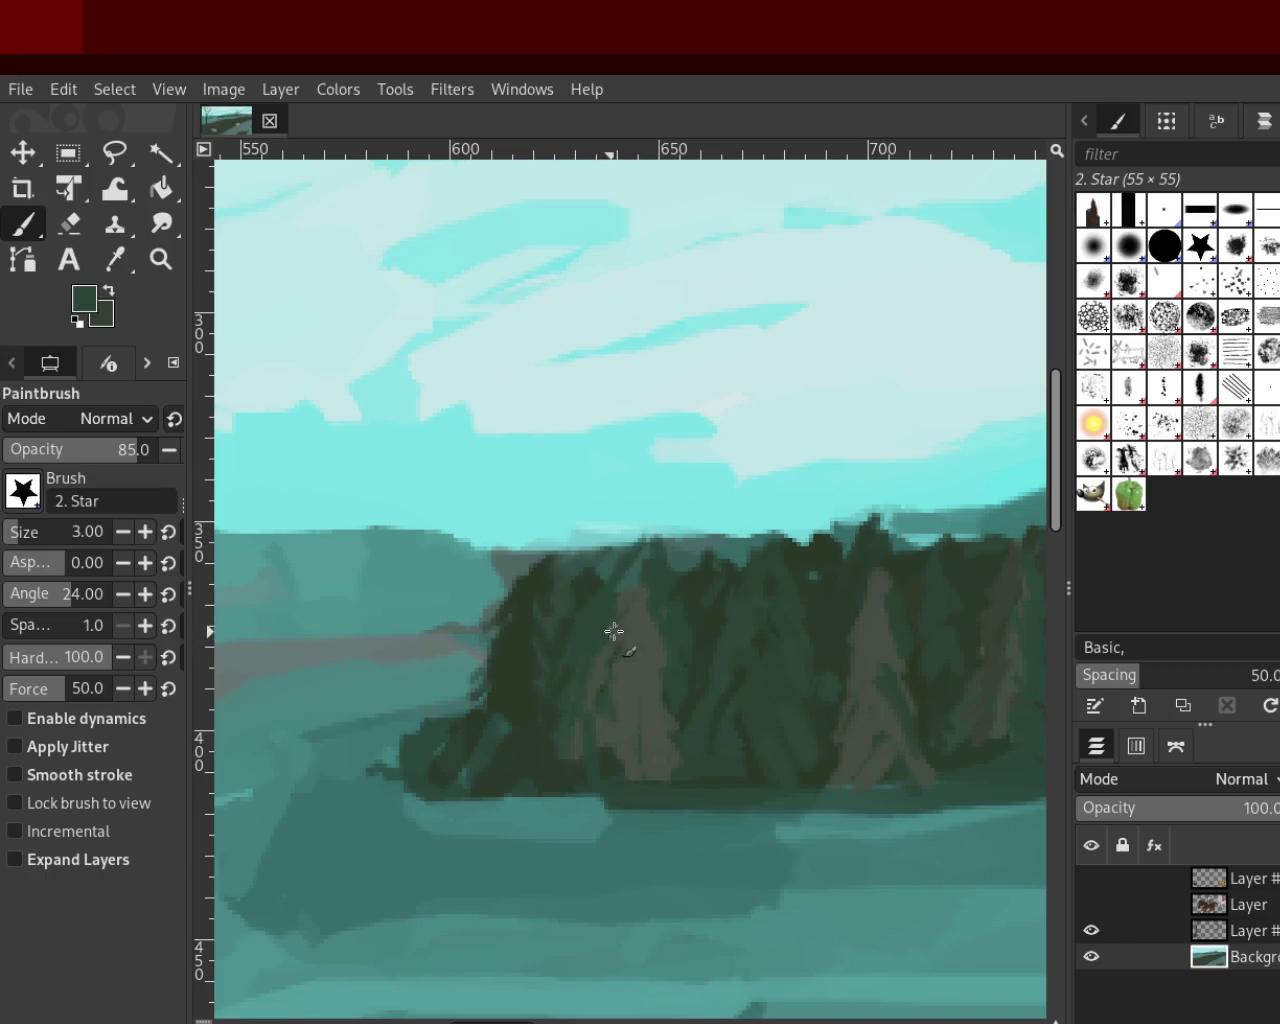
pyautogui.click(169, 532)
pyautogui.click(145, 540)
pyautogui.click(44, 542)
pyautogui.doubleClick(85, 532)
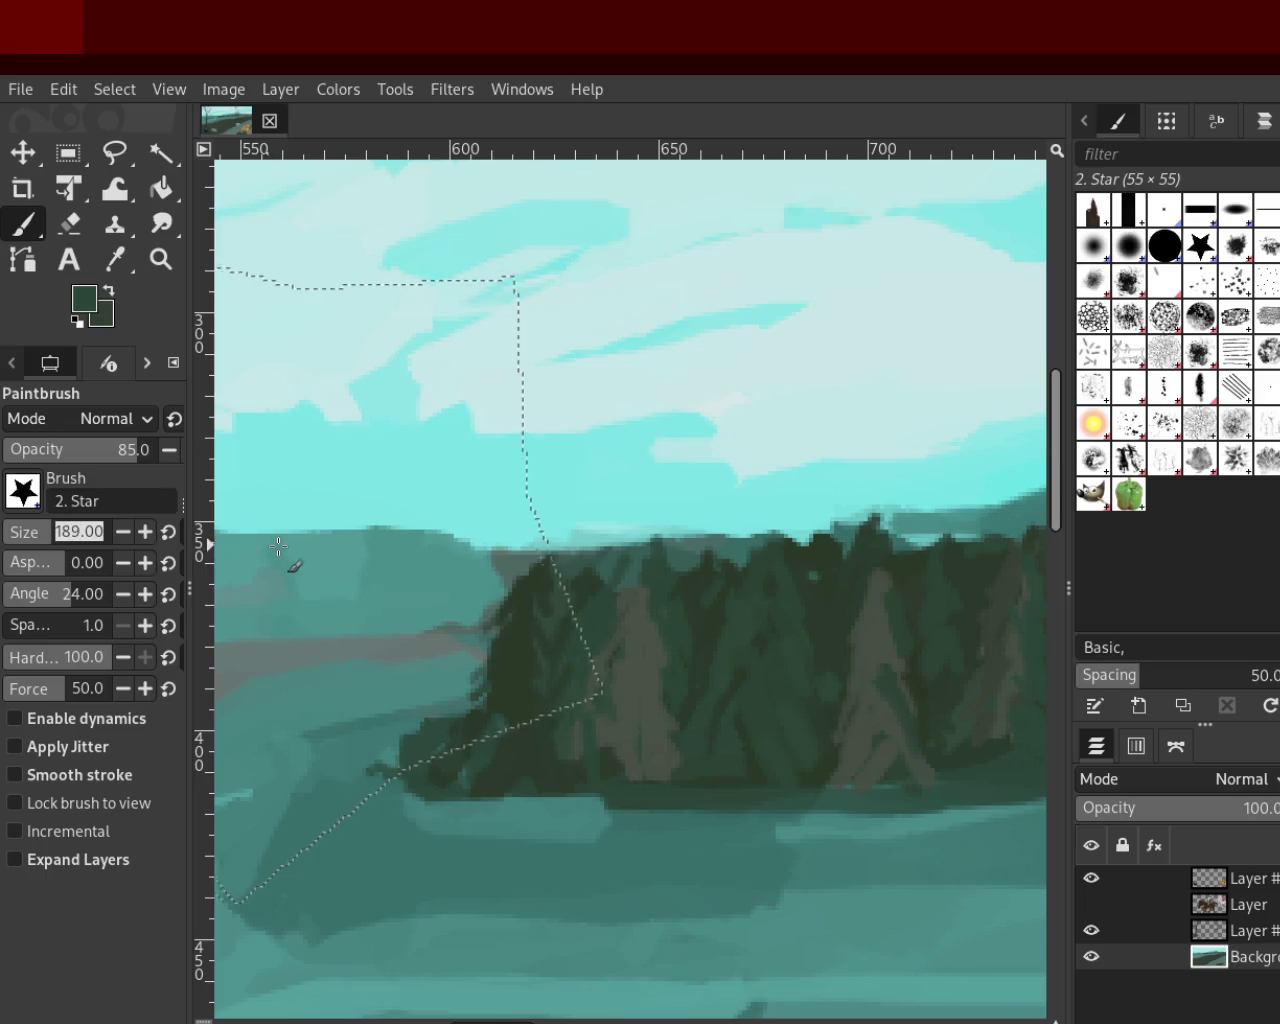
pyautogui.write('7')
pyautogui.press('Return')
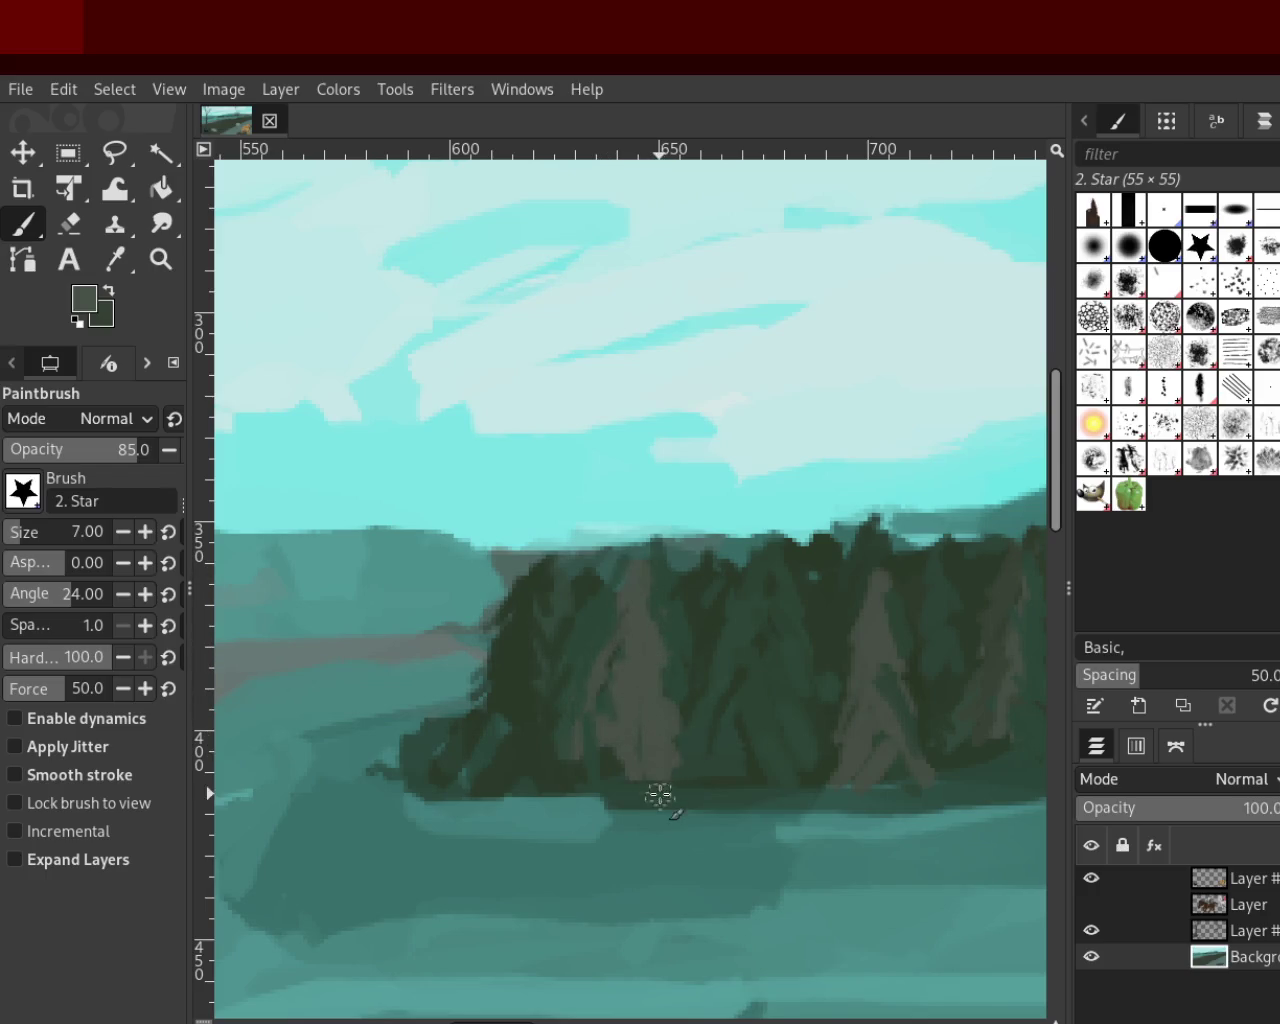
# Pick the trees' dark green and repaint the left edge of the tree island
pyautogui.keyDown('ctrl'); pyautogui.click(756, 622); pyautogui.keyUp('ctrl')
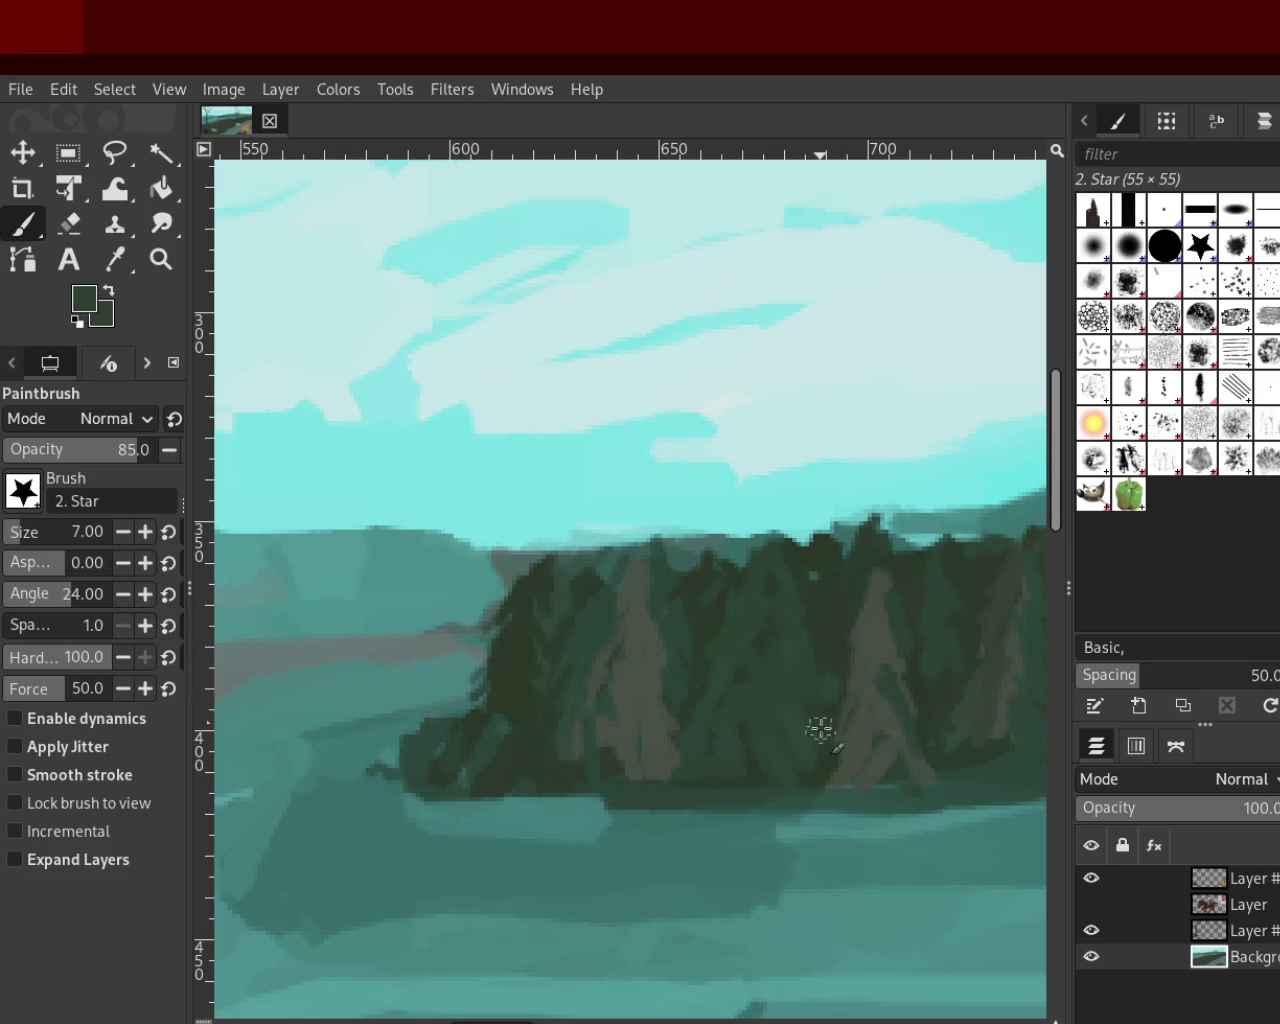
pyautogui.keyDown('ctrl'); pyautogui.click(878, 619); pyautogui.keyUp('ctrl')
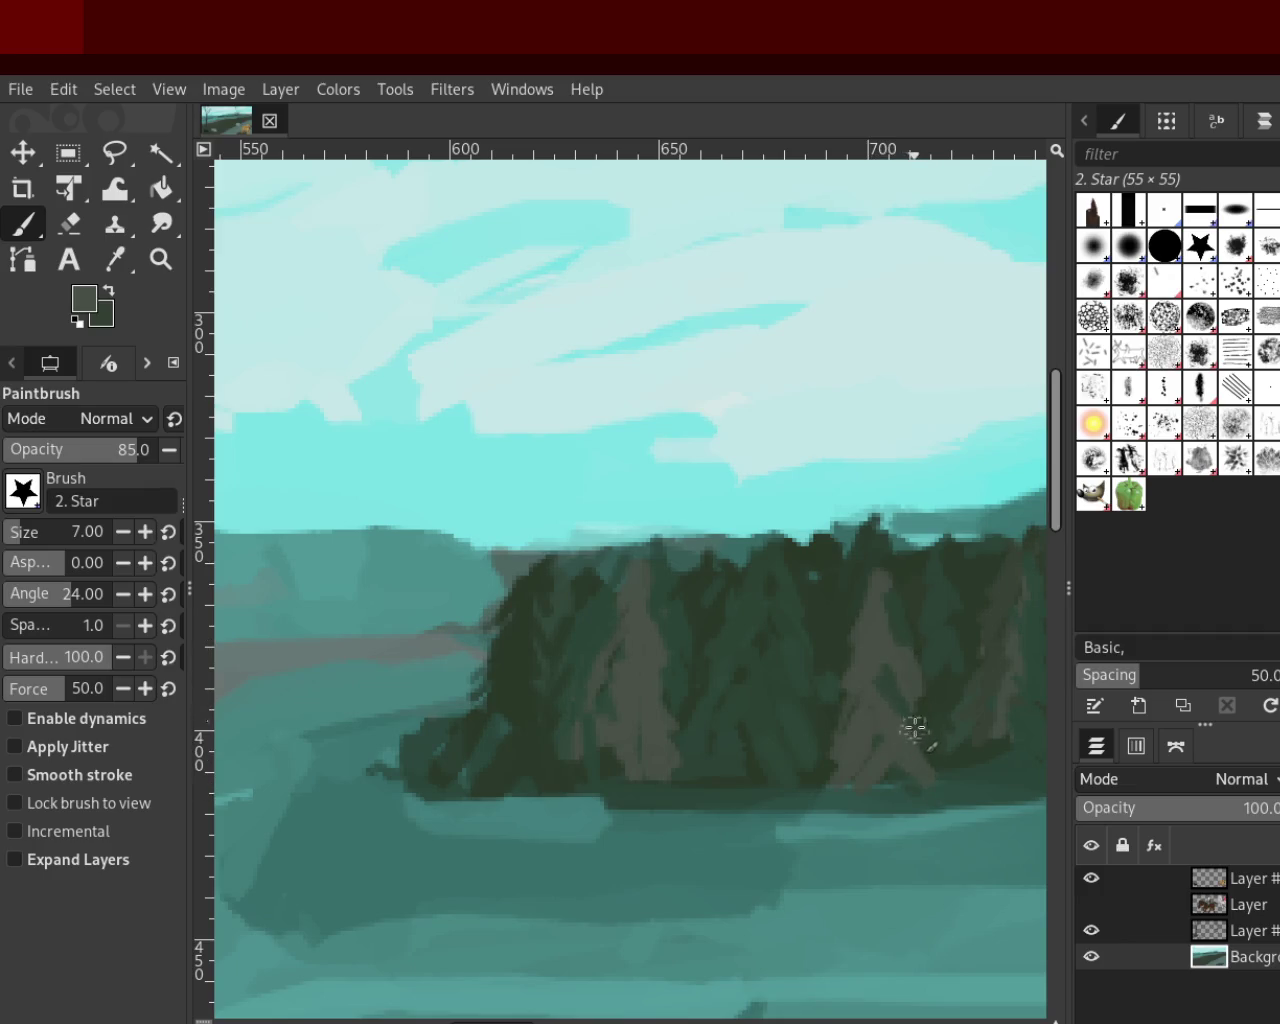
pyautogui.keyDown('ctrl'); pyautogui.click(535, 622); pyautogui.keyUp('ctrl')
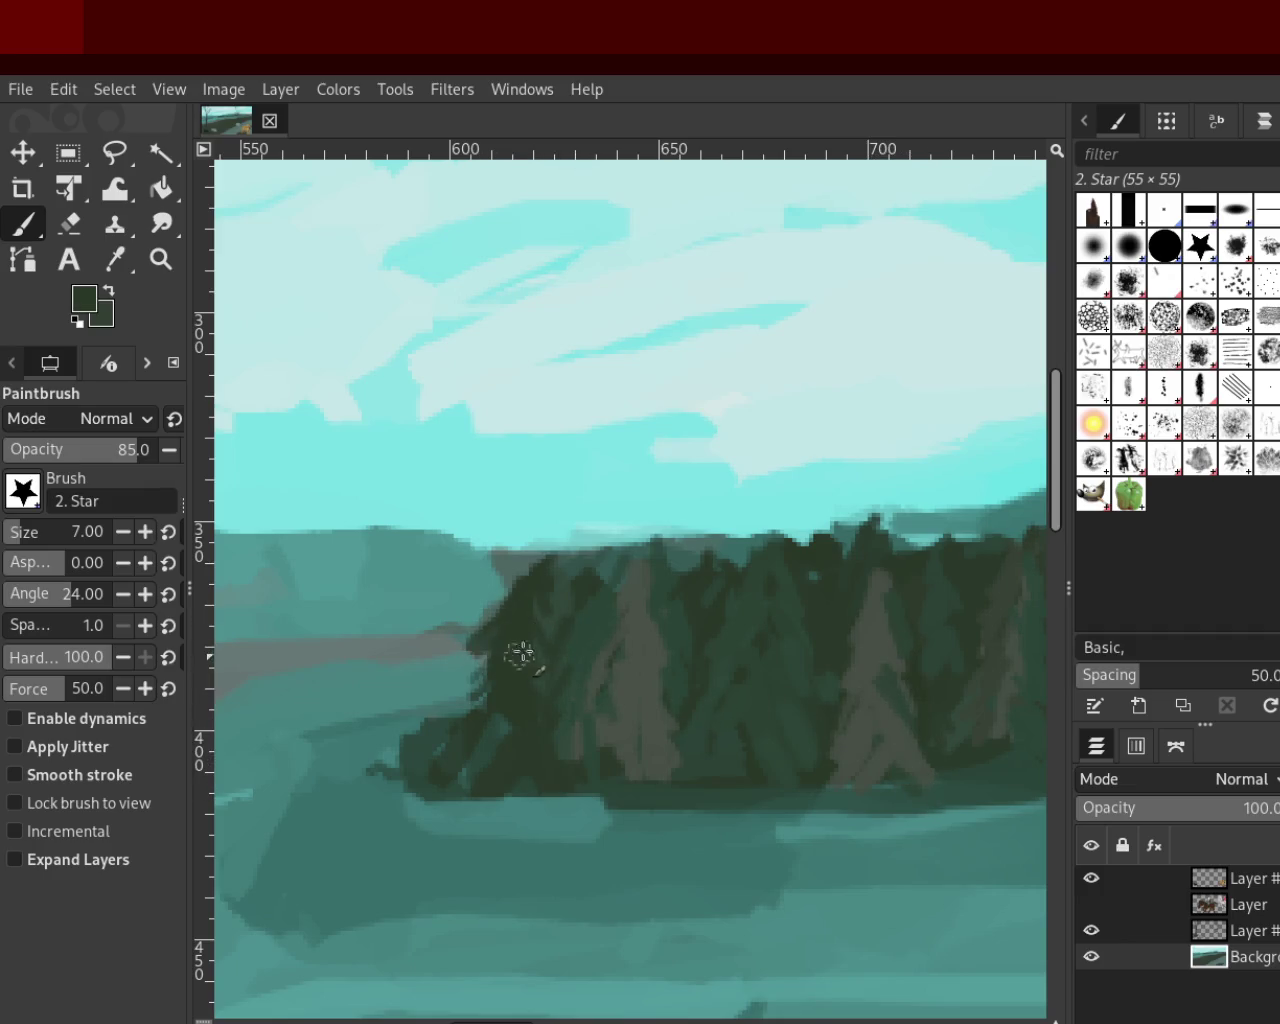
pyautogui.moveTo(500, 672); pyautogui.dragTo(480, 640)
pyautogui.click(160, 259)
pyautogui.click(436, 692)
pyautogui.click(436, 692)
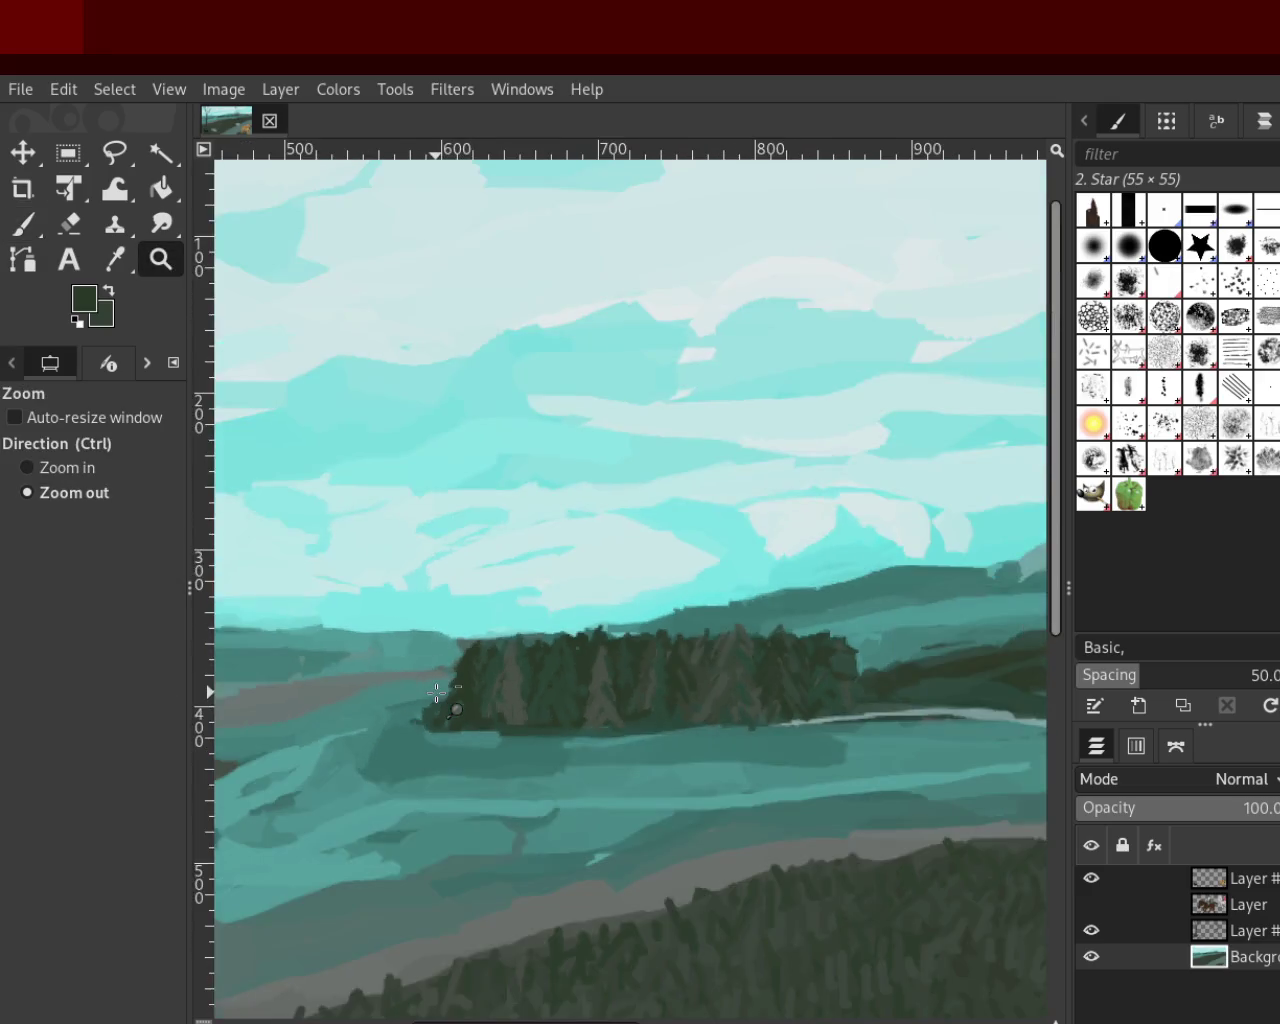
pyautogui.click(600, 690)
pyautogui.keyDown('ctrl'); pyautogui.click(716, 690); pyautogui.keyUp('ctrl')
pyautogui.keyDown('ctrl'); pyautogui.click(716, 690); pyautogui.keyUp('ctrl')
pyautogui.keyDown('ctrl'); pyautogui.click(716, 690); pyautogui.keyUp('ctrl')
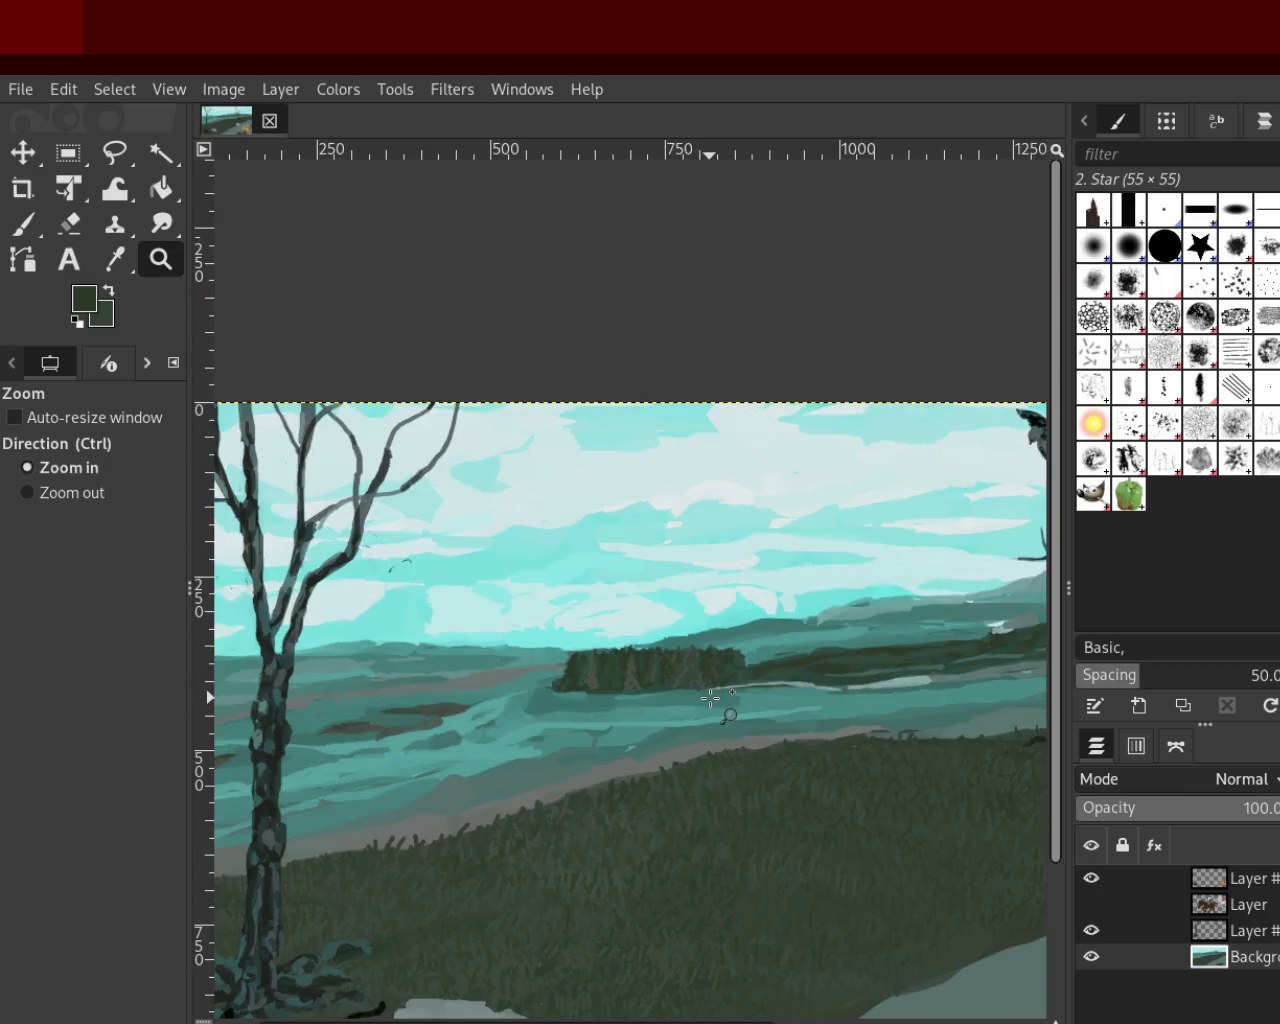
pyautogui.keyDown('ctrl'); pyautogui.click(714, 700); pyautogui.keyUp('ctrl')
pyautogui.click(685, 548)
pyautogui.keyDown('ctrl'); pyautogui.click(685, 548); pyautogui.keyUp('ctrl')
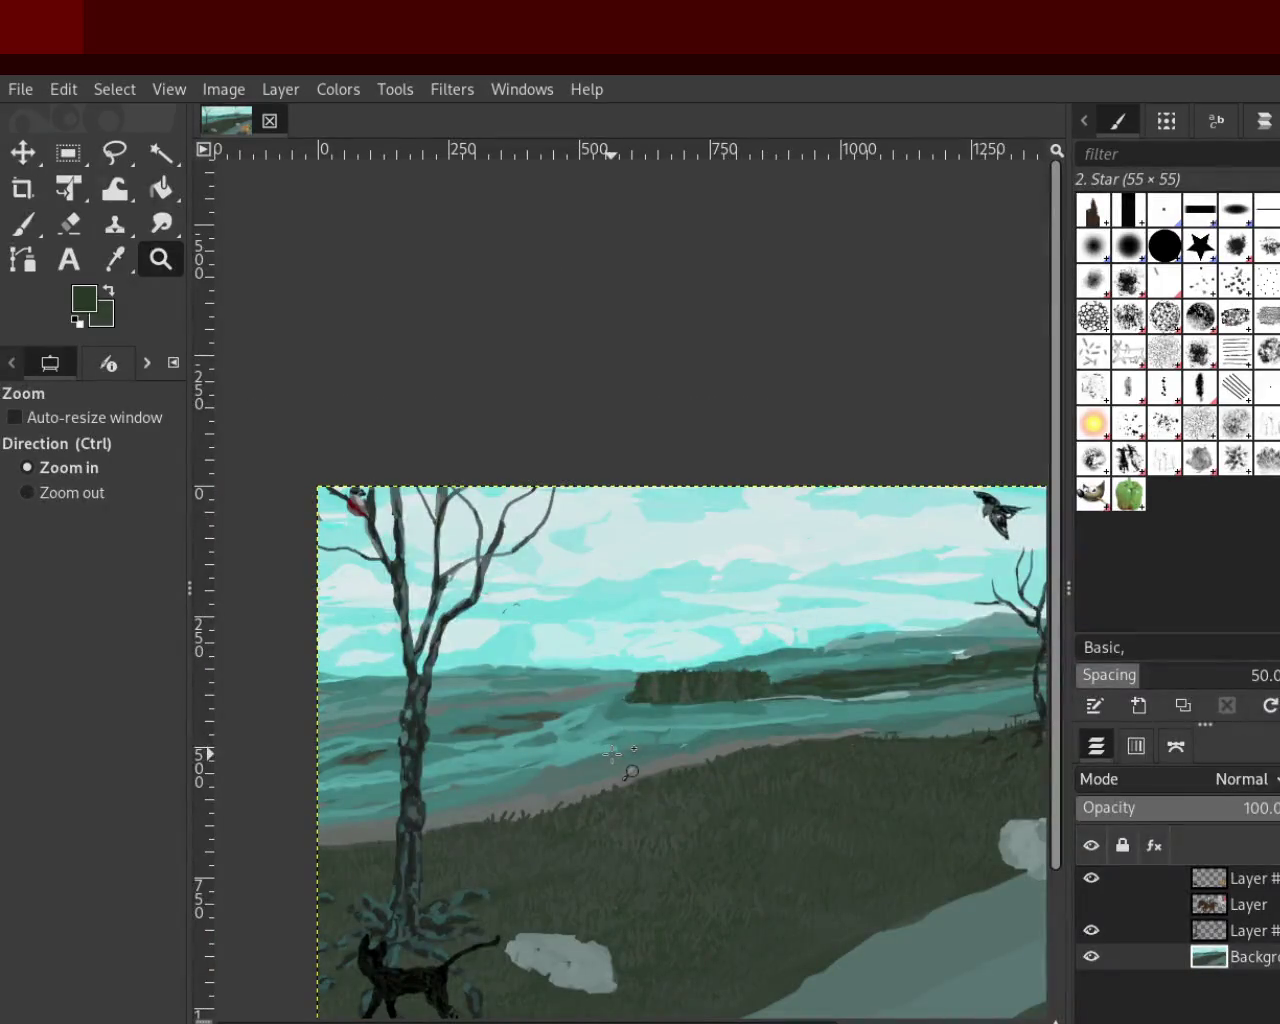
pyautogui.keyDown('ctrl'); pyautogui.click(529, 766); pyautogui.keyUp('ctrl')
pyautogui.click(481, 840)
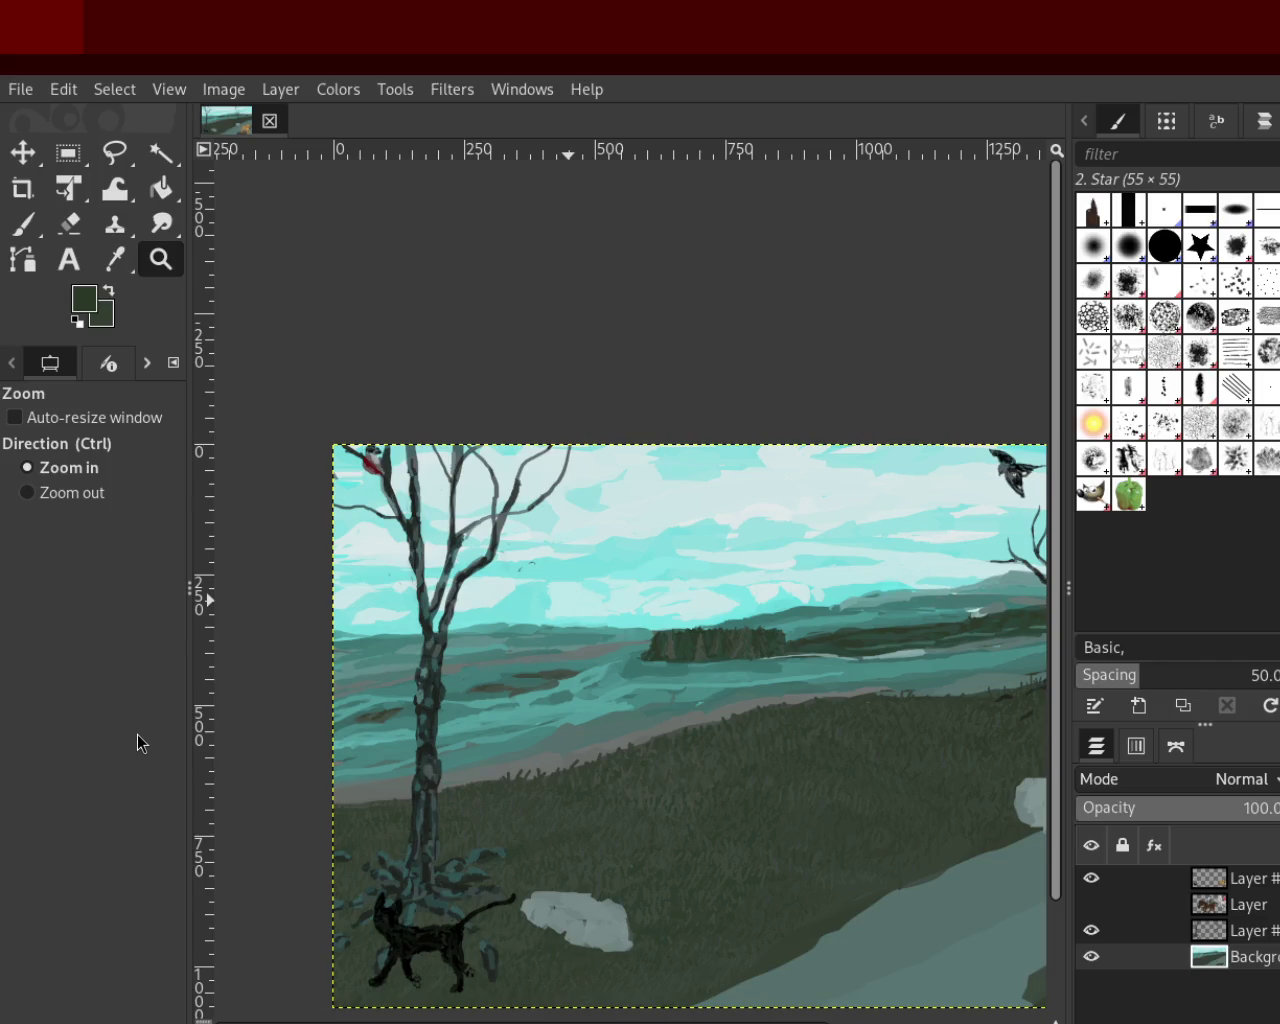
pyautogui.press('ctrl')
pyautogui.keyDown('ctrl'); pyautogui.click(846, 458); pyautogui.keyUp('ctrl')
pyautogui.click(749, 543)
pyautogui.click(680, 563)
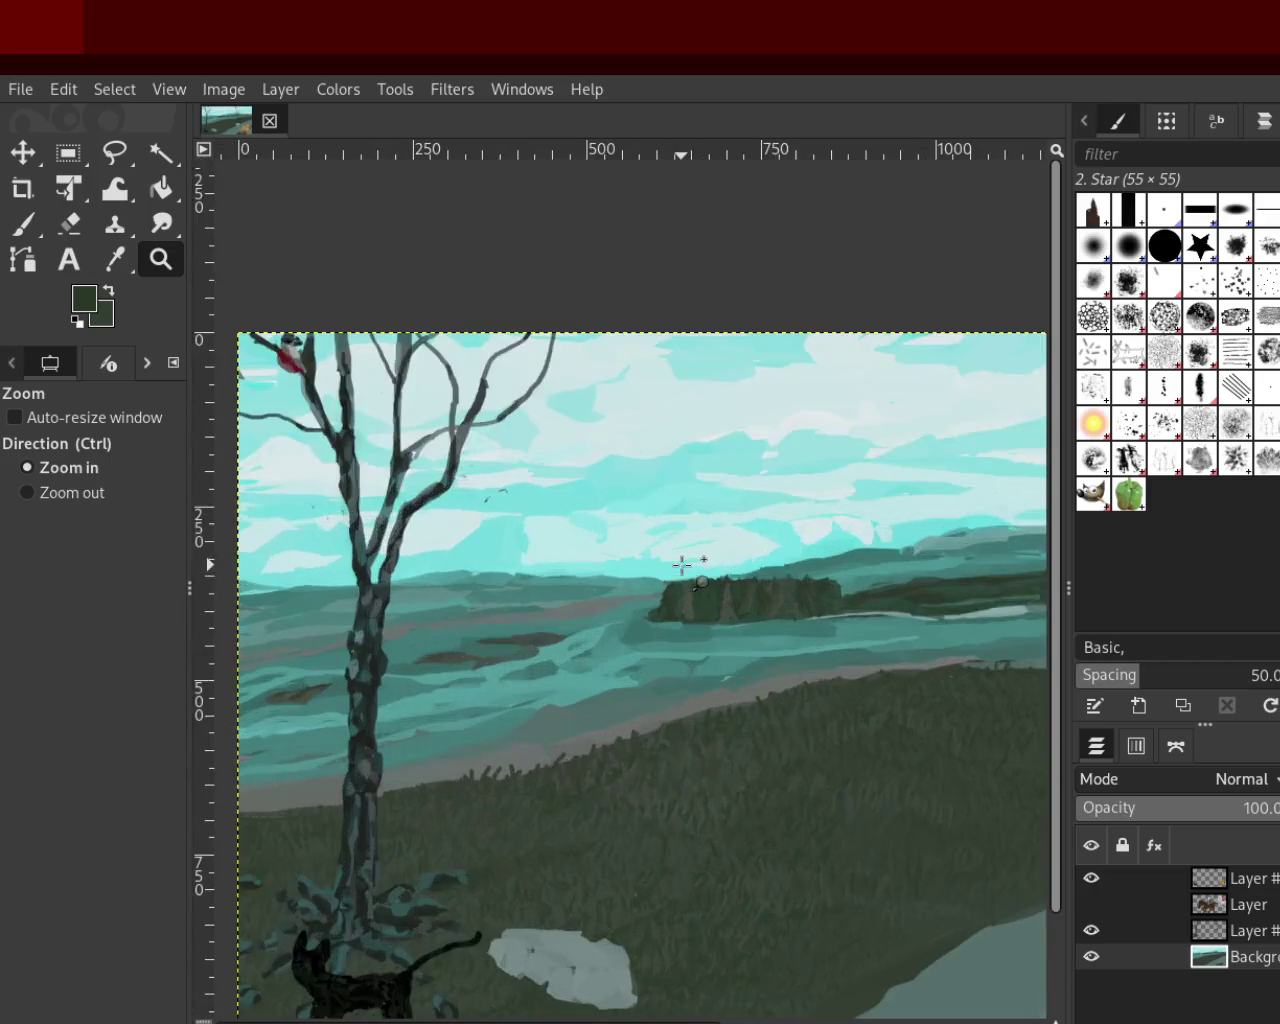
pyautogui.click(660, 568)
pyautogui.keyDown('ctrl'); pyautogui.click(660, 568); pyautogui.keyUp('ctrl')
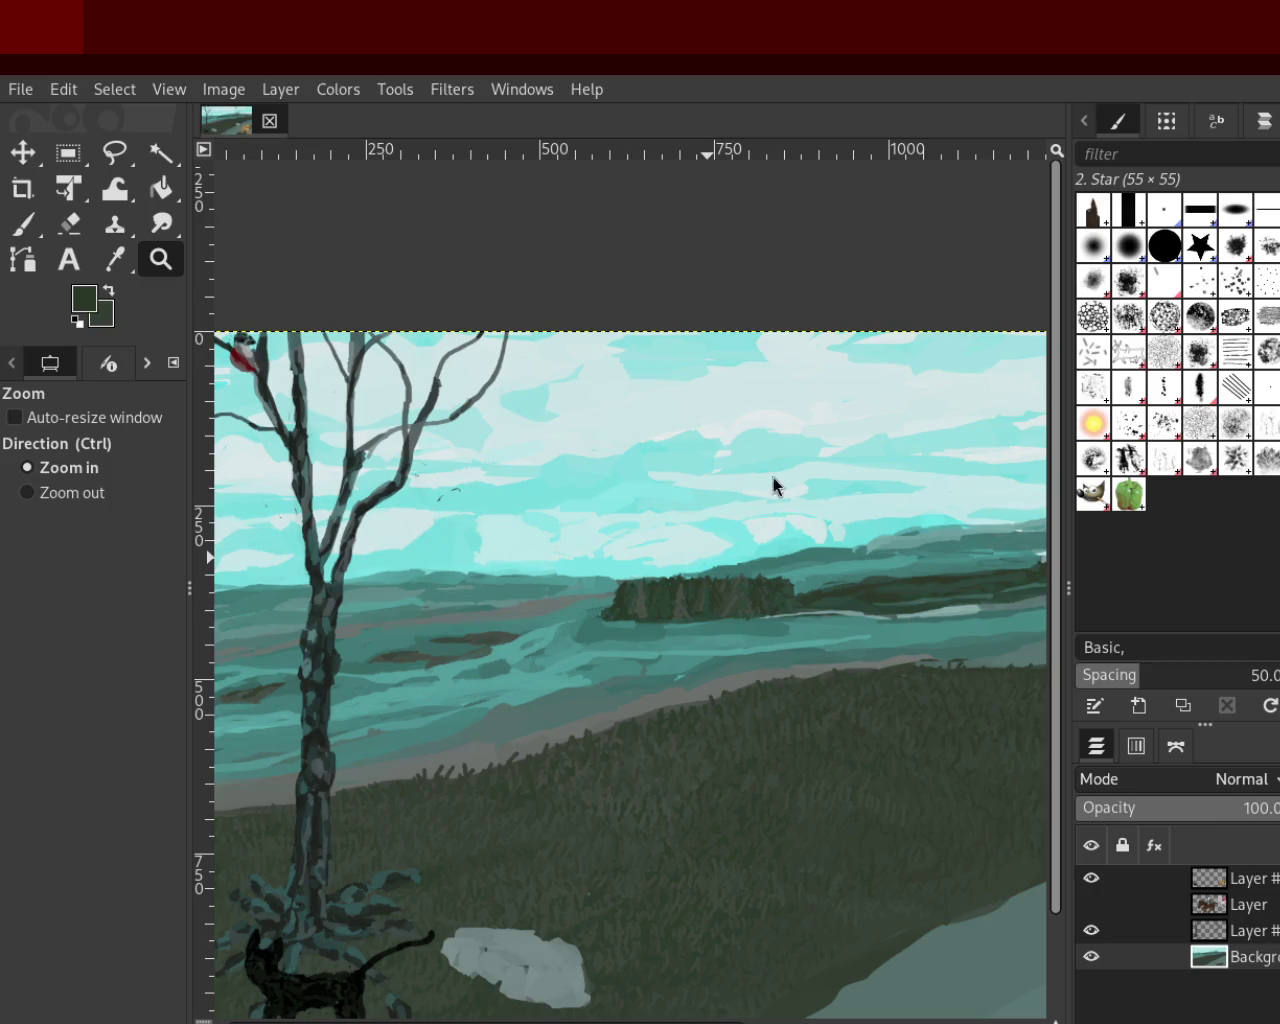
pyautogui.keyDown('ctrl'); pyautogui.click(789, 551); pyautogui.keyUp('ctrl')
pyautogui.click(789, 551)
pyautogui.click(789, 560)
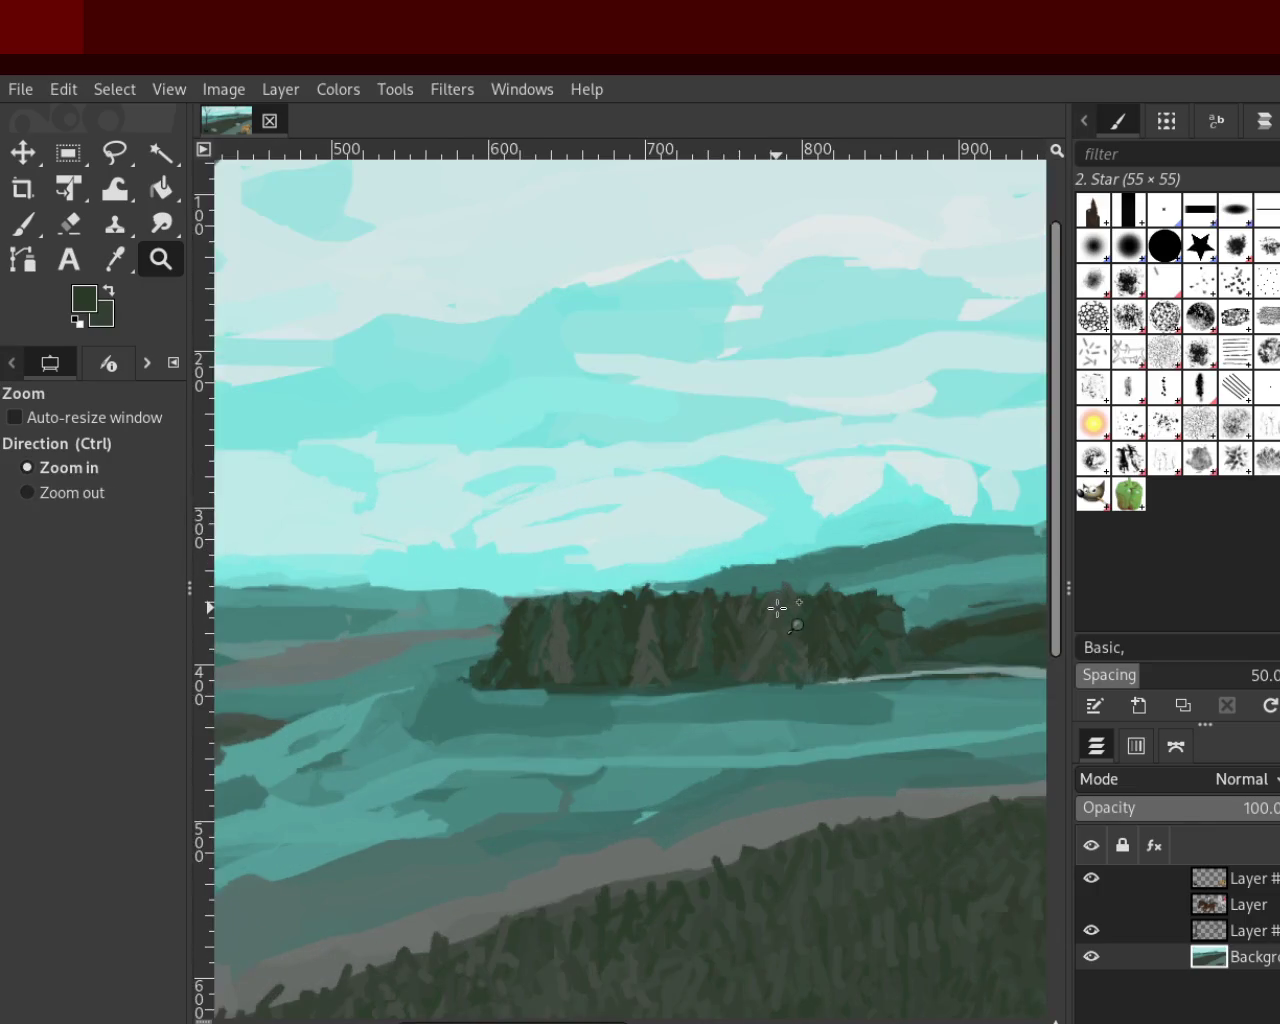
pyautogui.click(588, 606)
pyautogui.click(588, 606)
pyautogui.click(3, 230)
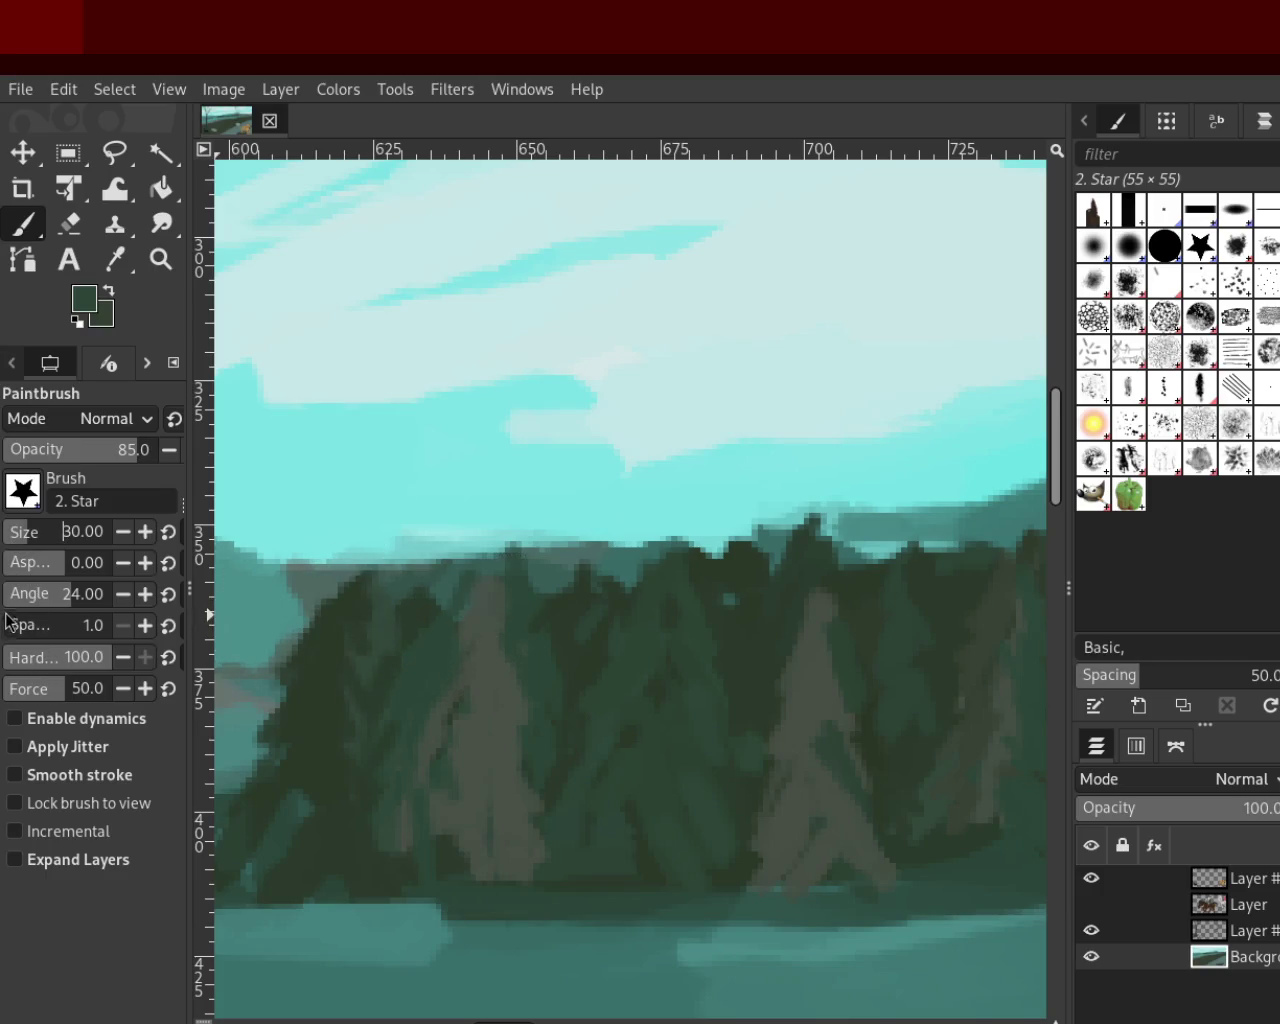
# Change the brush size and extend the pale tree trunk in its light grey-green
pyautogui.doubleClick(88, 530)
pyautogui.write('74')
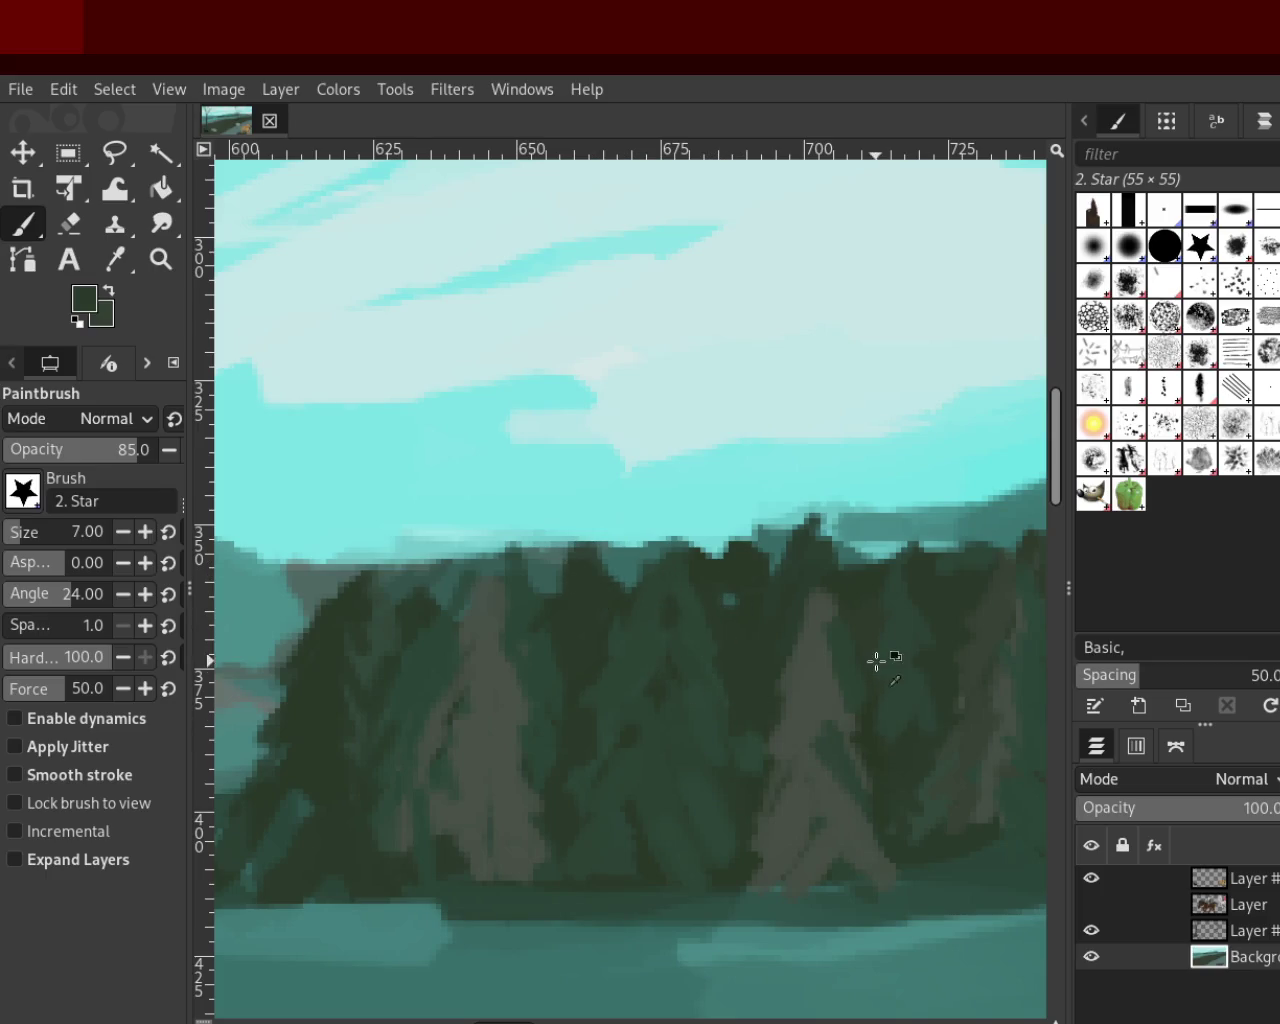
pyautogui.keyDown('ctrl'); pyautogui.click(812, 617); pyautogui.keyUp('ctrl')
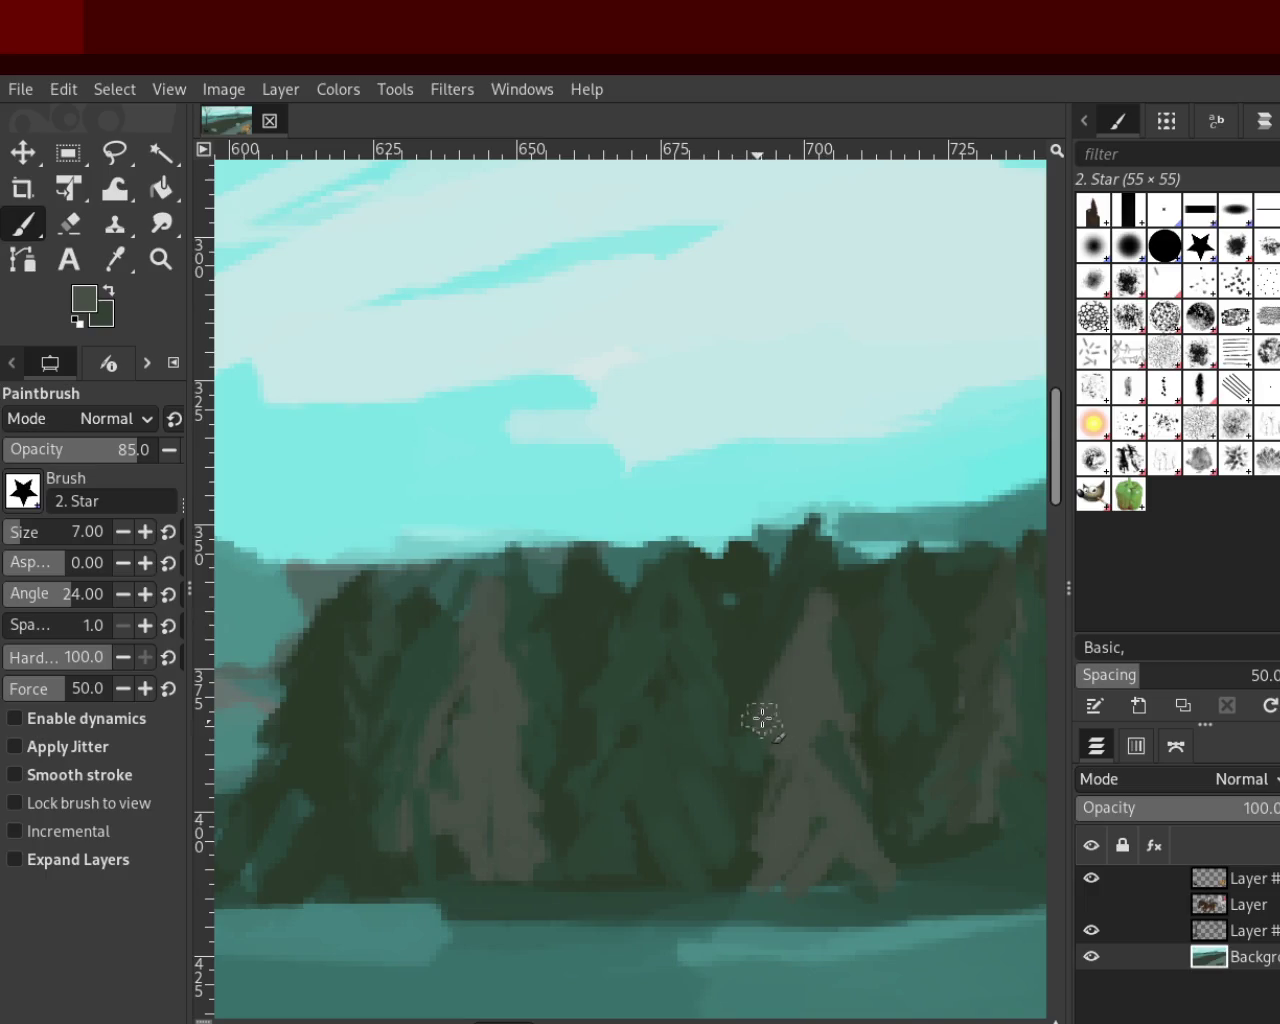
pyautogui.moveTo(774, 686); pyautogui.dragTo(806, 717)
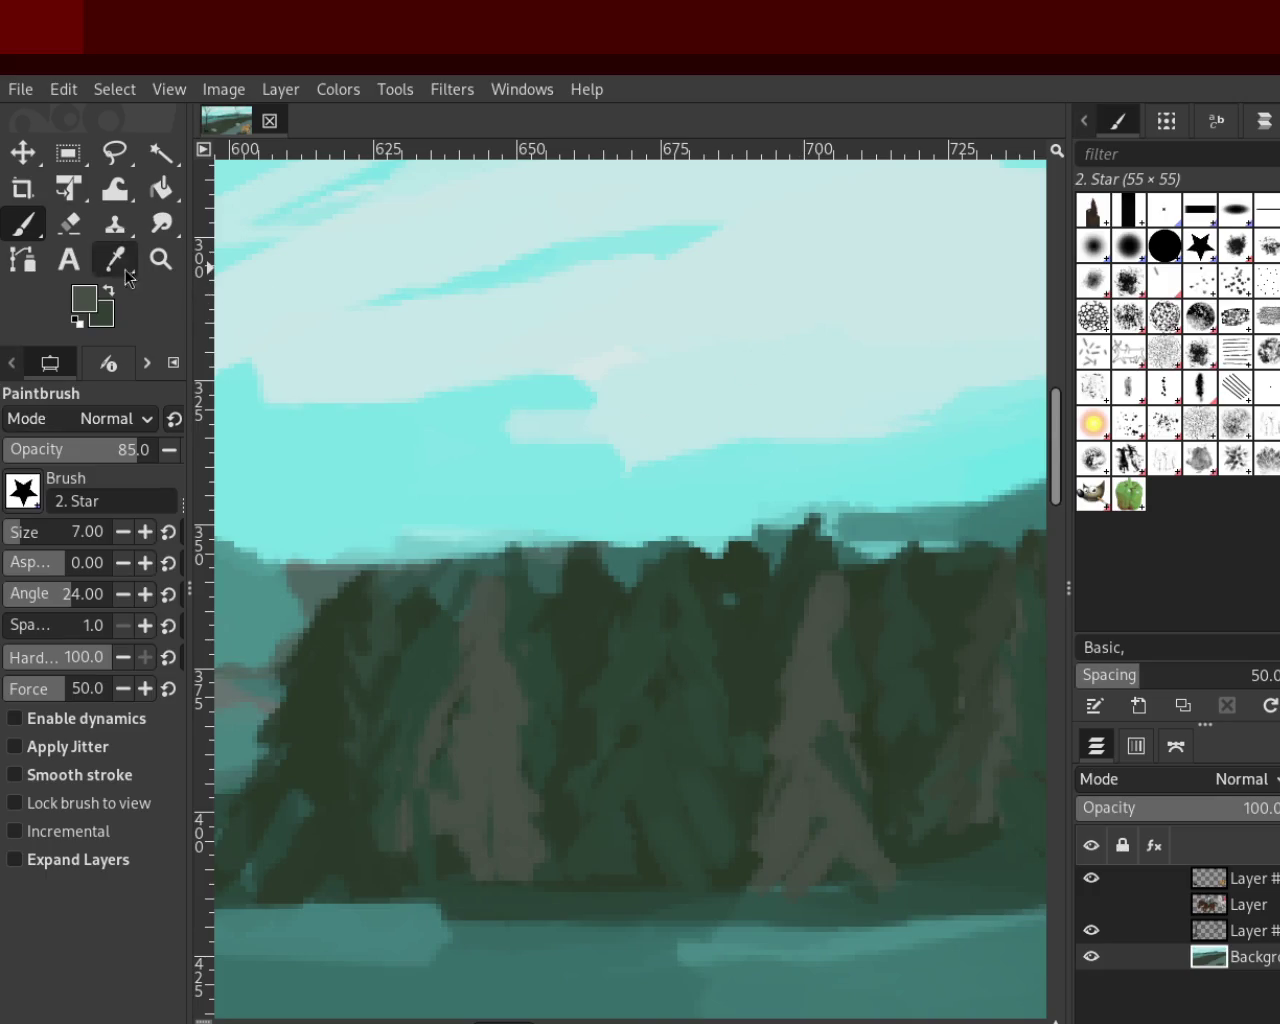
# Recheck the island view and pick a slightly darker green from the trees
pyautogui.click(160, 259)
pyautogui.keyDown('ctrl'); pyautogui.click(603, 620); pyautogui.keyUp('ctrl')
pyautogui.keyDown('ctrl'); pyautogui.click(857, 709); pyautogui.keyUp('ctrl')
pyautogui.click(780, 800)
pyautogui.press('p')
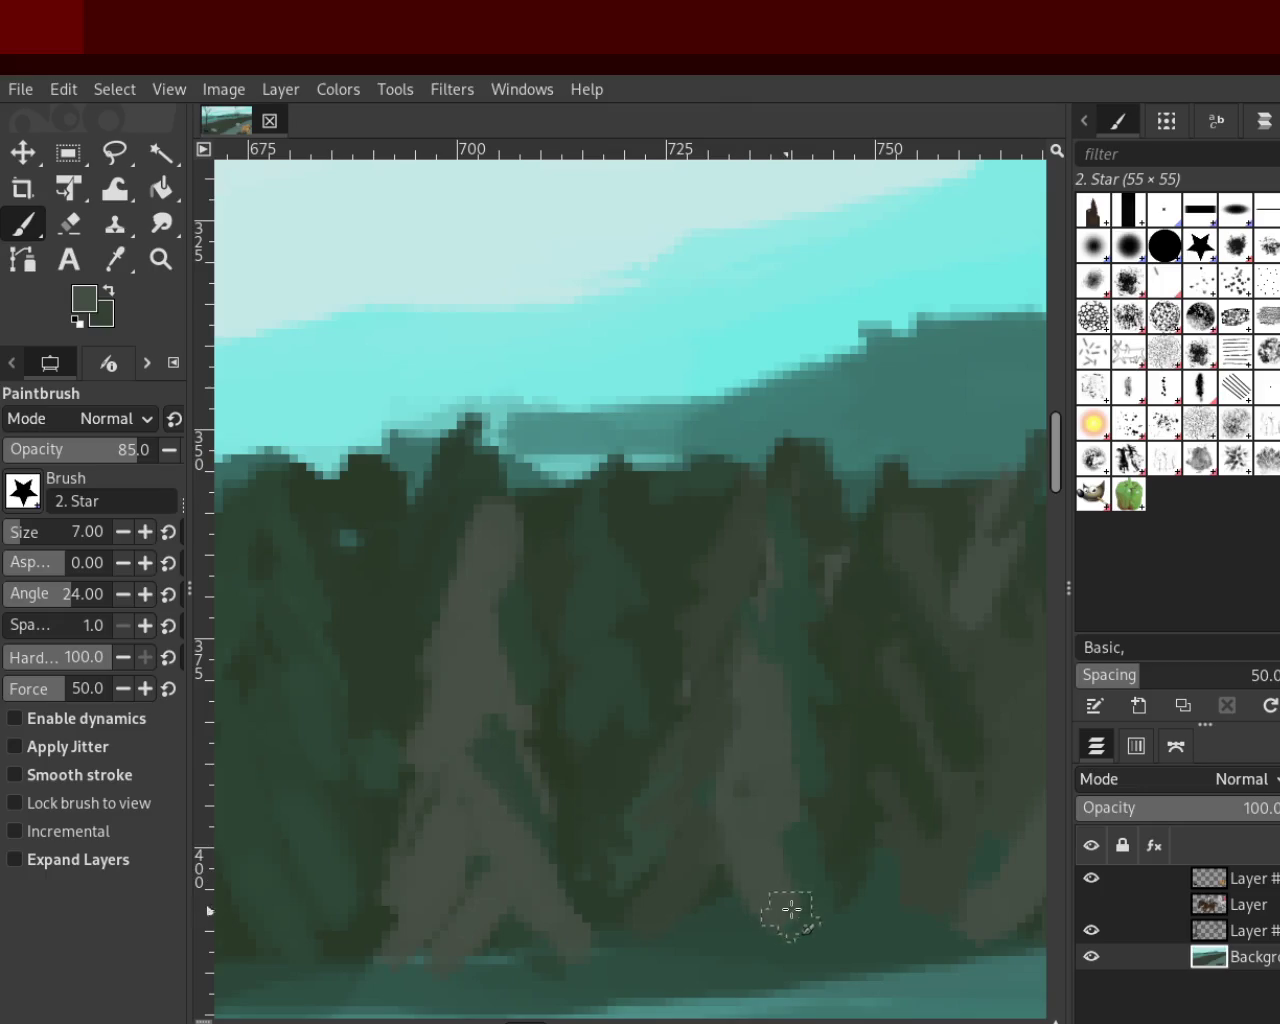
pyautogui.keyDown('ctrl'); pyautogui.click(782, 690); pyautogui.keyUp('ctrl')
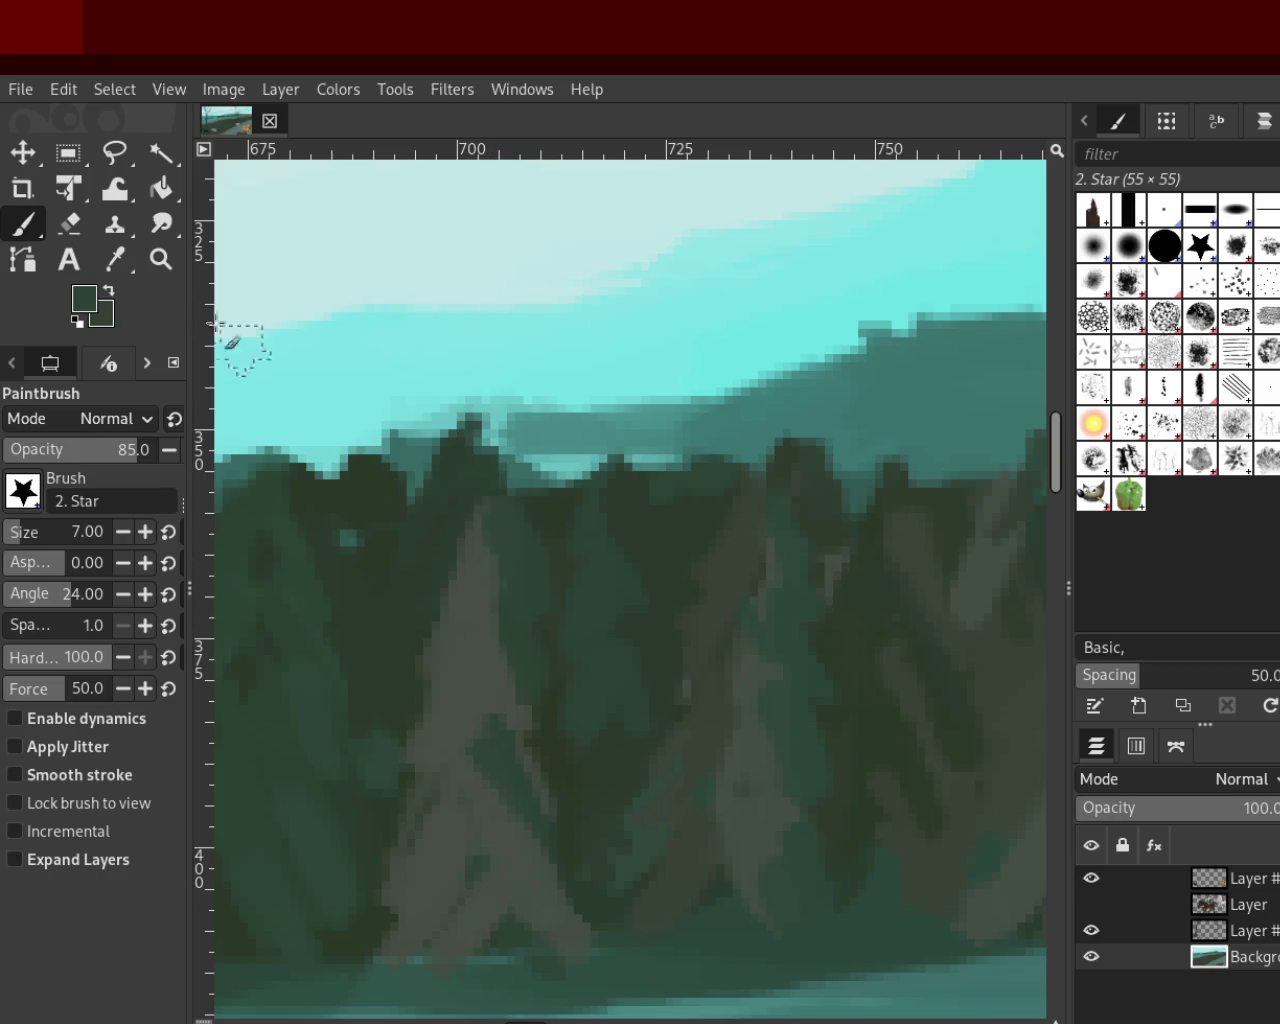
# Zoom in closer on the island's left trees
pyautogui.click(160, 259)
pyautogui.click(447, 497)
pyautogui.click(449, 493)
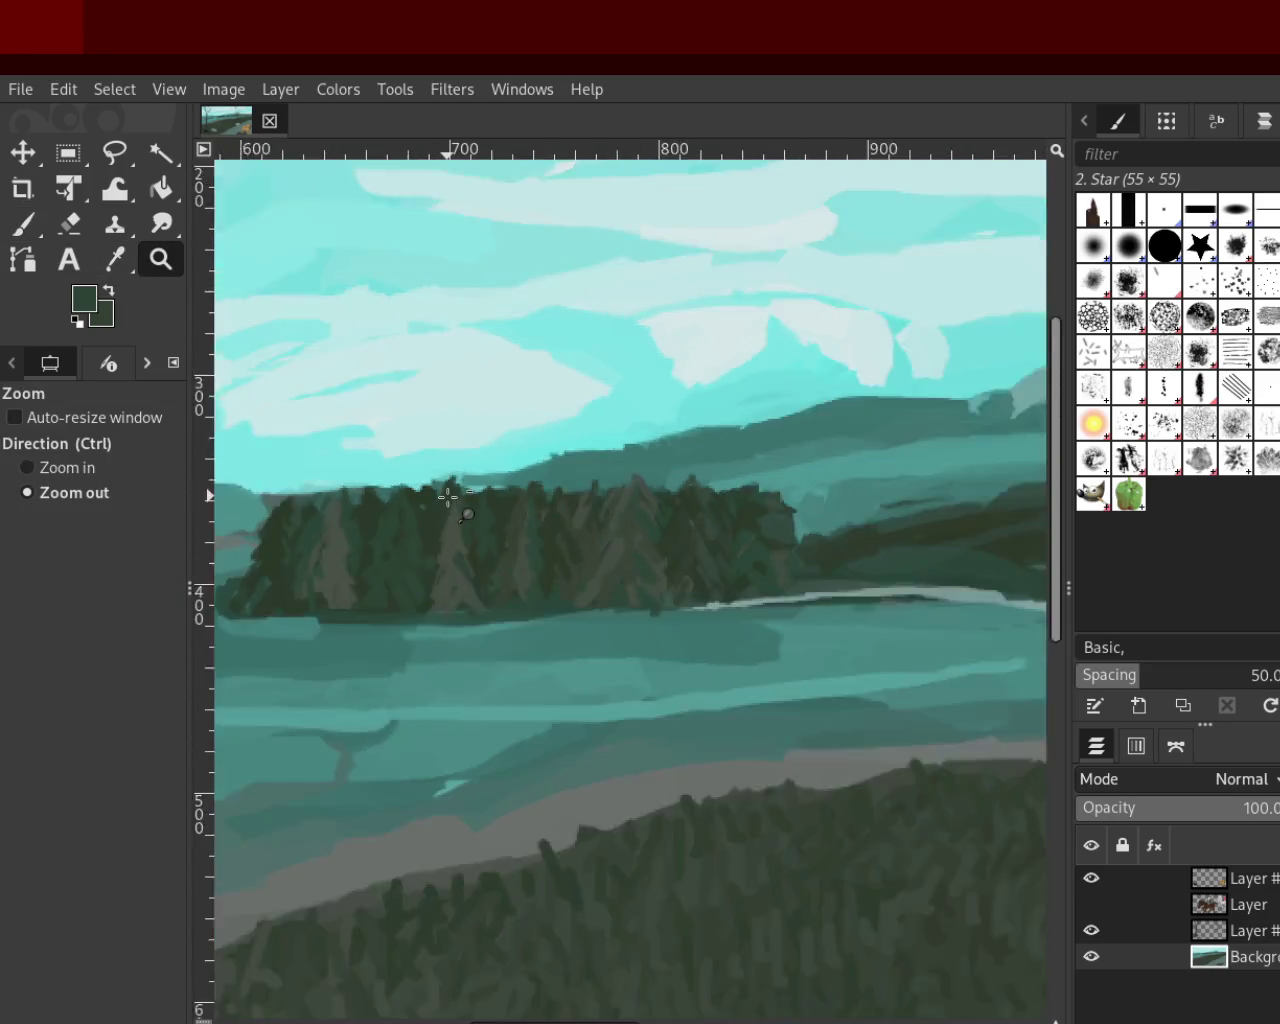
pyautogui.click(420, 530)
pyautogui.keyDown('ctrl'); pyautogui.click(390, 540); pyautogui.keyUp('ctrl')
pyautogui.keyDown('ctrl'); pyautogui.click(394, 514); pyautogui.keyUp('ctrl')
pyautogui.keyDown('ctrl'); pyautogui.click(240, 494); pyautogui.keyUp('ctrl')
pyautogui.keyDown('ctrl'); pyautogui.click(240, 494); pyautogui.keyUp('ctrl')
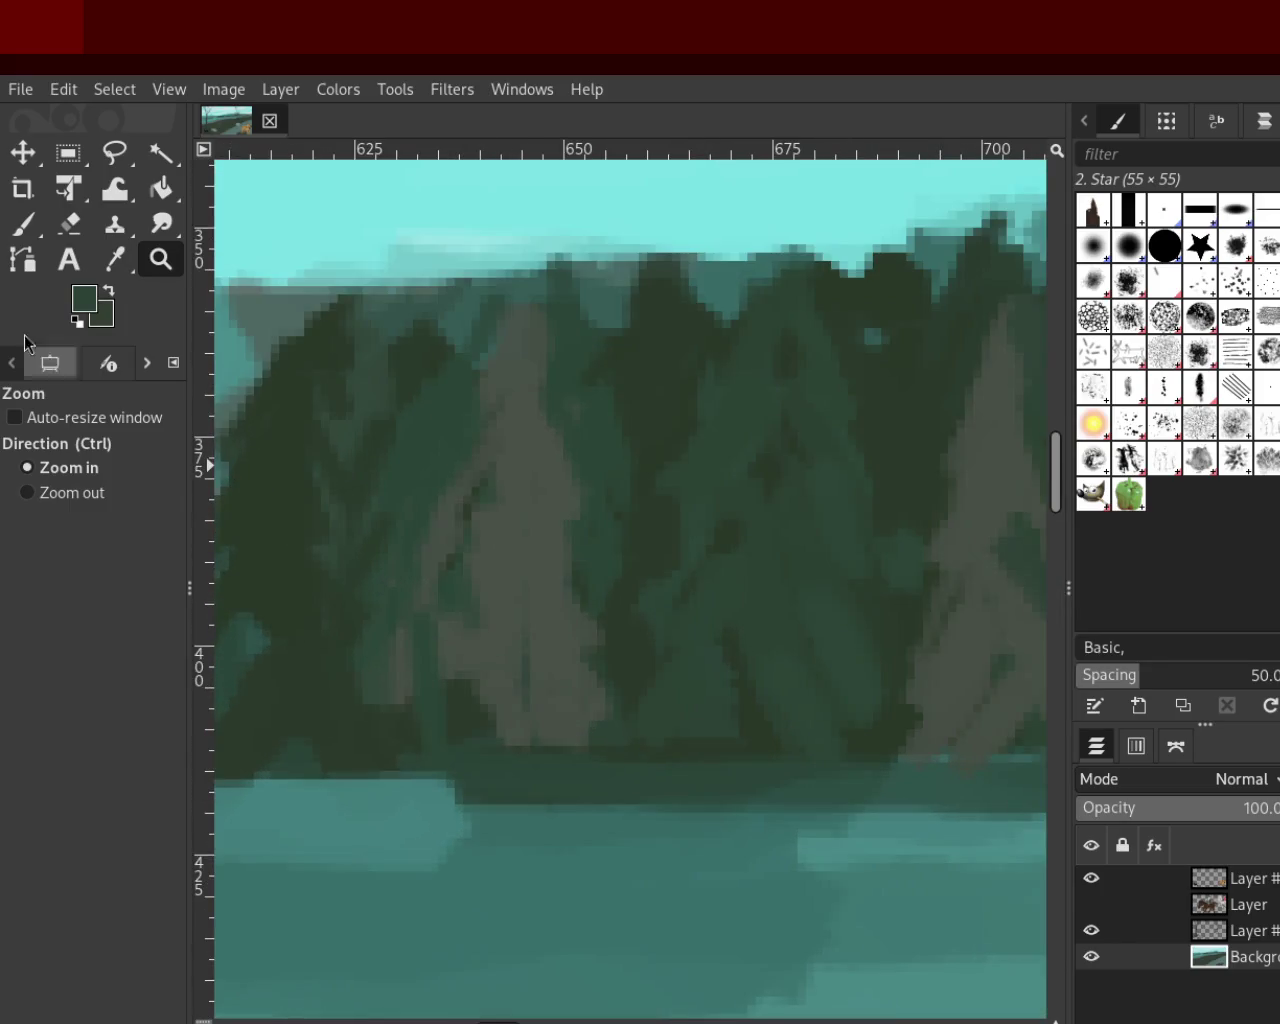
pyautogui.click(20, 228)
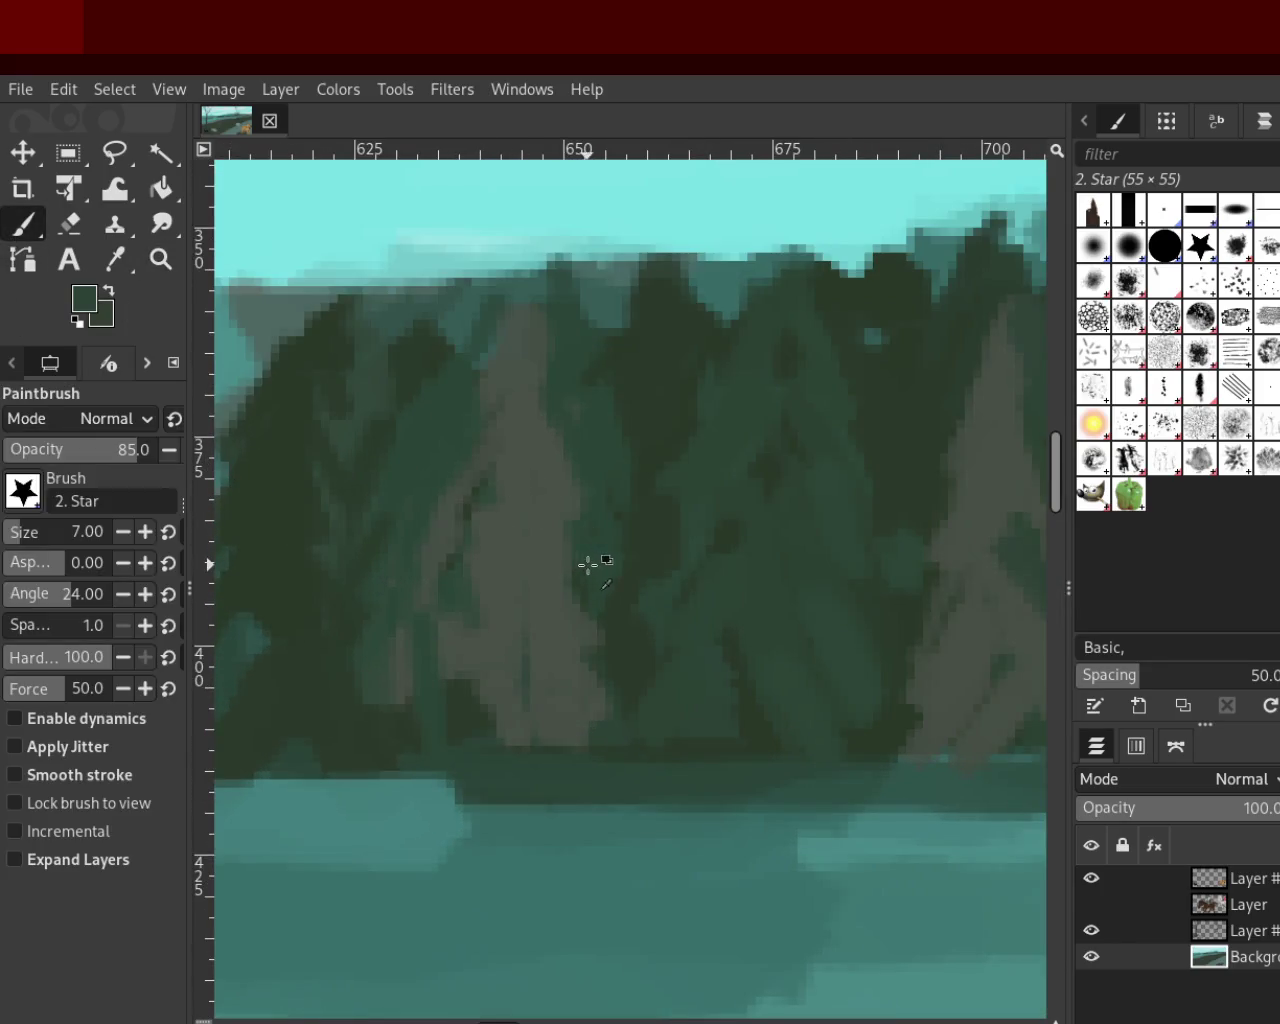
# Paint dark green over the grey tree, undoing the first attempts
pyautogui.moveTo(566, 591)
pyautogui.mouseDown()
pyautogui.moveTo(543, 537)
pyautogui.moveTo(586, 623)
pyautogui.moveTo(577, 741)
pyautogui.mouseUp()
pyautogui.hotkey('ctrl', 'z')
pyautogui.hotkey('ctrl', 'z')
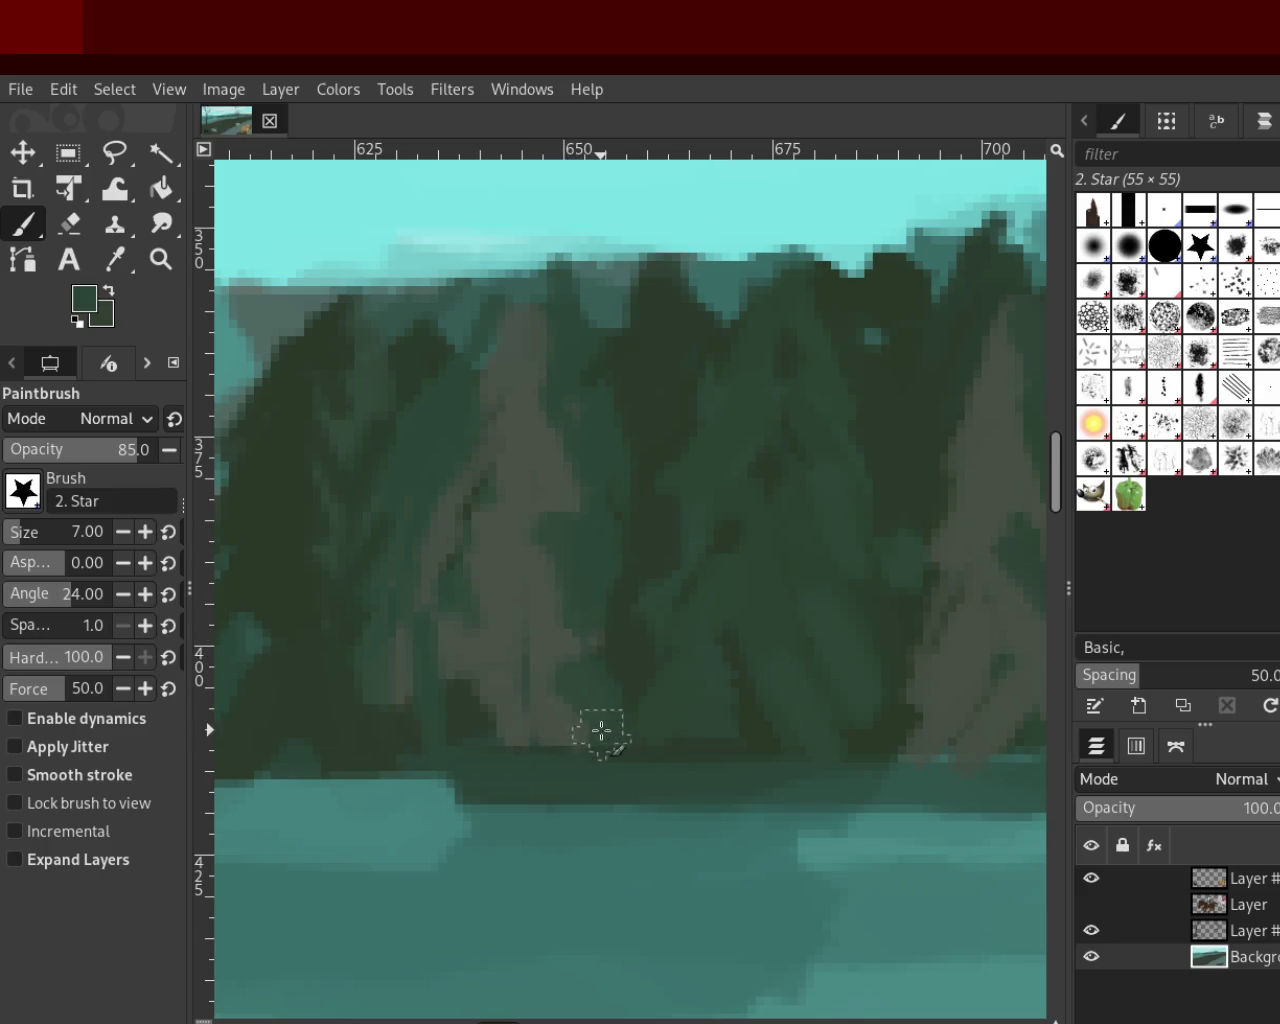
pyautogui.moveTo(522, 606); pyautogui.dragTo(570, 692)
pyautogui.hotkey('ctrl', 'z')
pyautogui.click(160, 259)
pyautogui.scroll(-10, 640, 650)
pyautogui.scroll(3, 632, 645)
pyautogui.scroll(1, 632, 645)
pyautogui.scroll(2, 632, 645)
pyautogui.scroll(2, 590, 640)
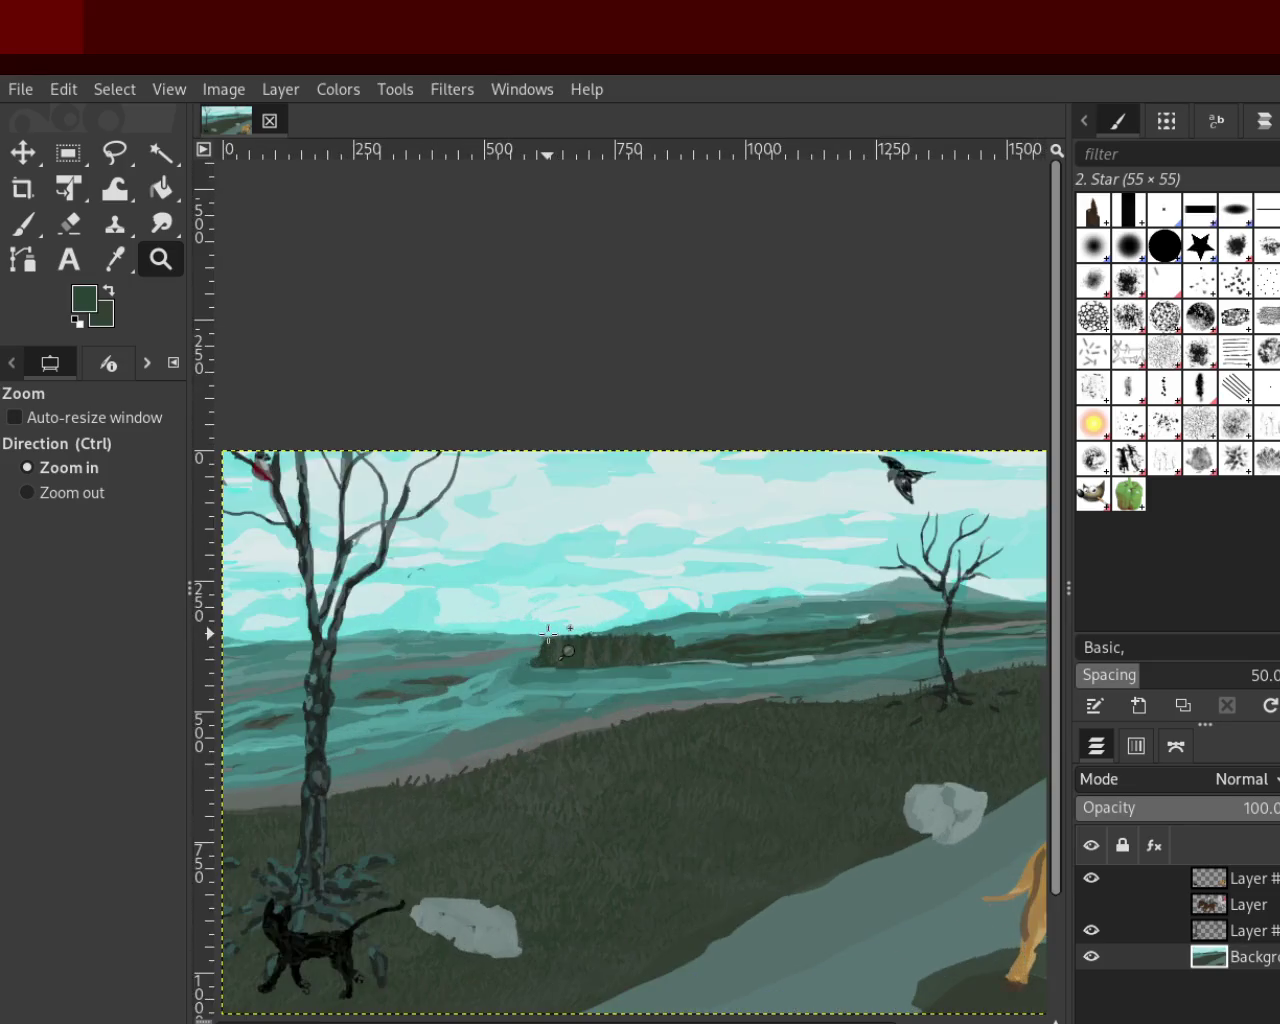
pyautogui.scroll(2, 549, 635)
pyautogui.scroll(-1, 549, 635)
pyautogui.scroll(-1, 520, 650)
pyautogui.scroll(-2, 490, 665)
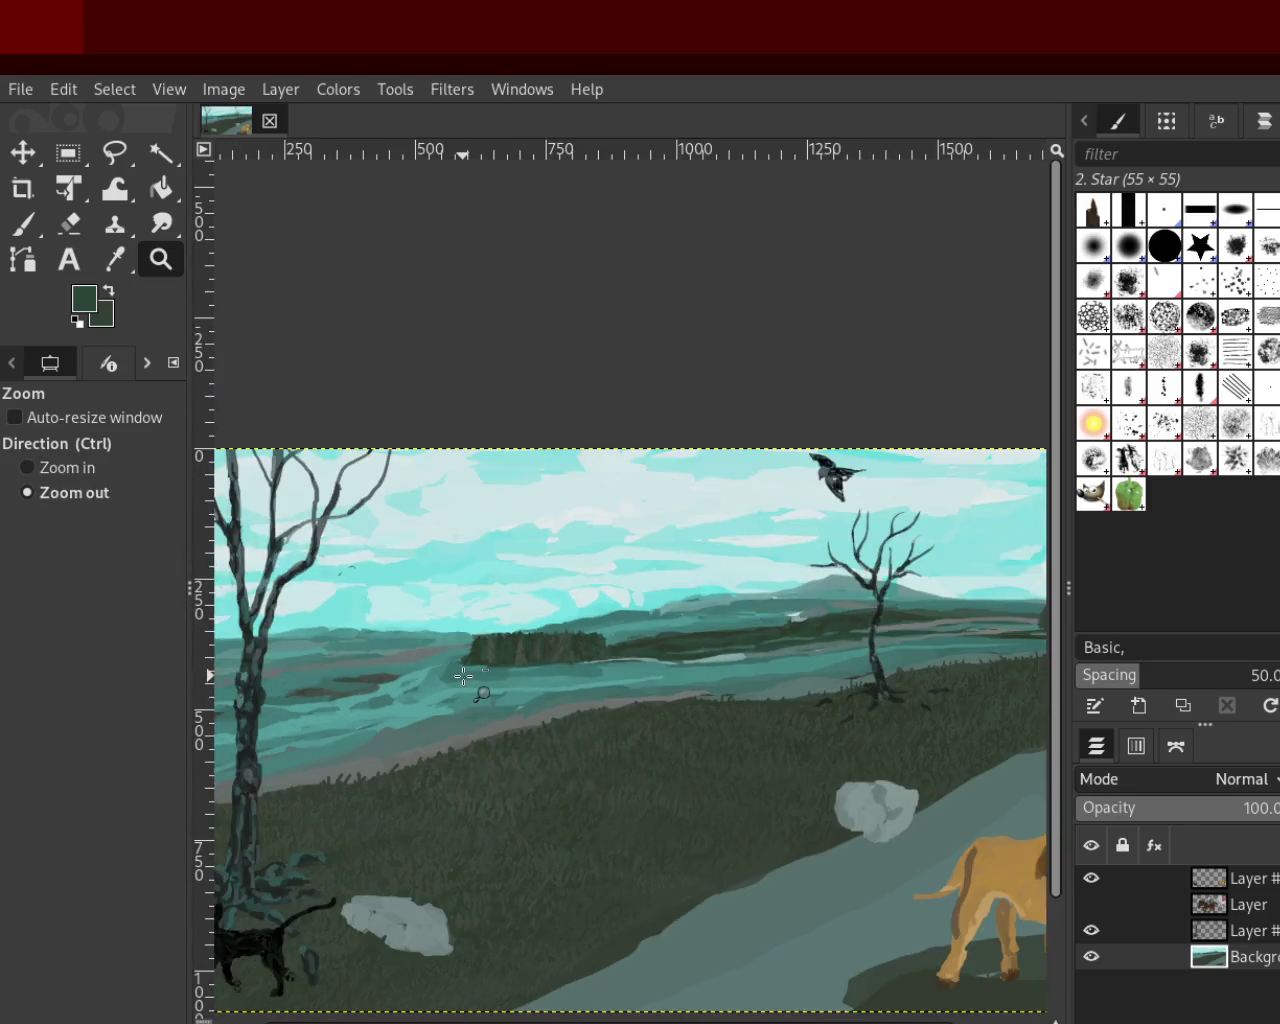
pyautogui.scroll(-1, 463, 676)
pyautogui.scroll(-1, 463, 676)
pyautogui.scroll(2, 646, 694)
pyautogui.scroll(-10, 620, 660)
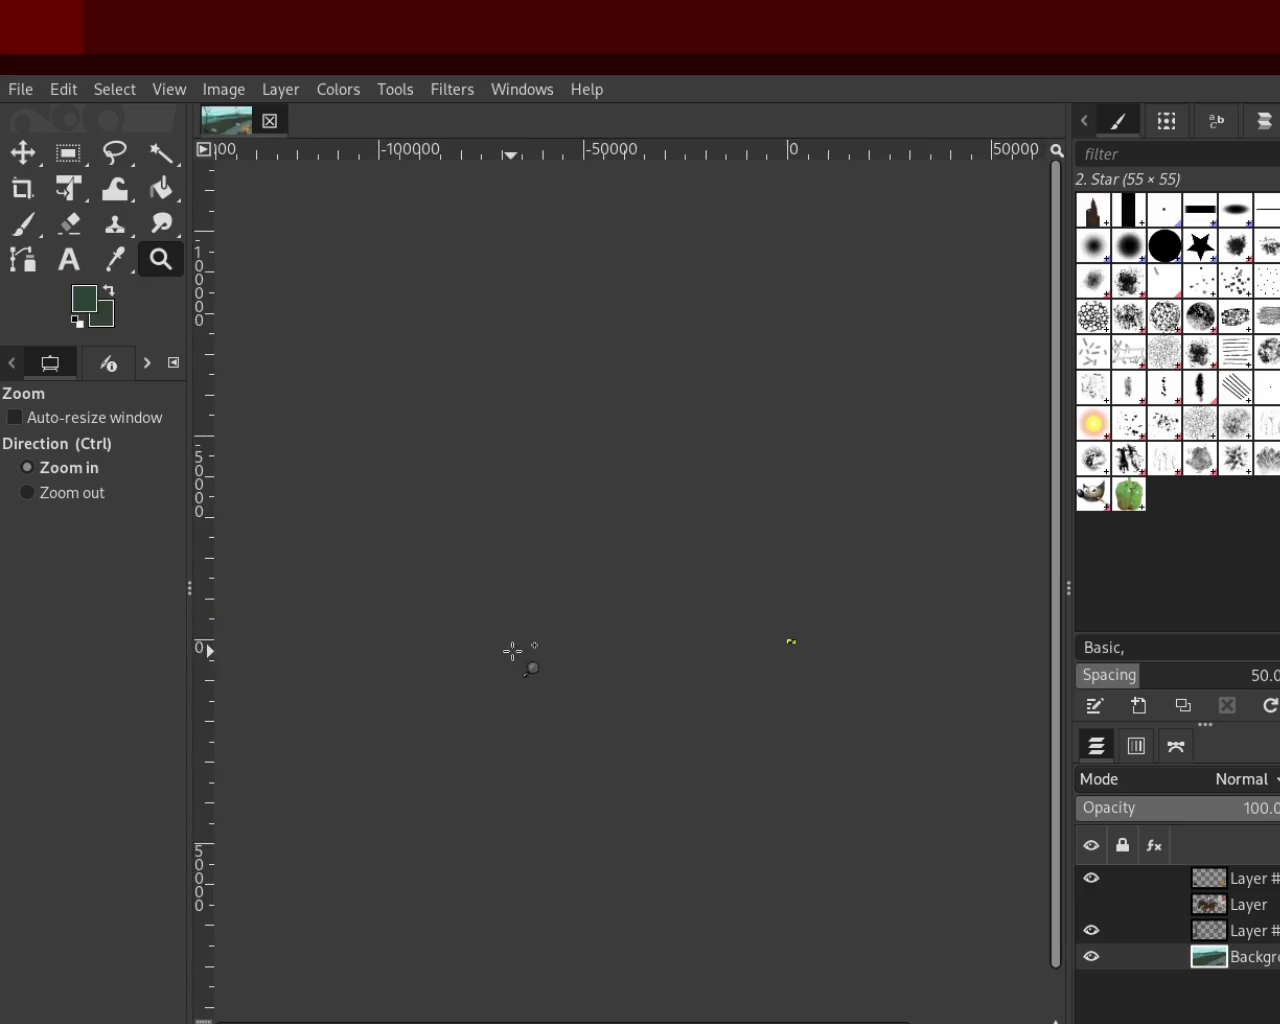
pyautogui.scroll(10, 840, 658)
pyautogui.scroll(-2, 791, 711)
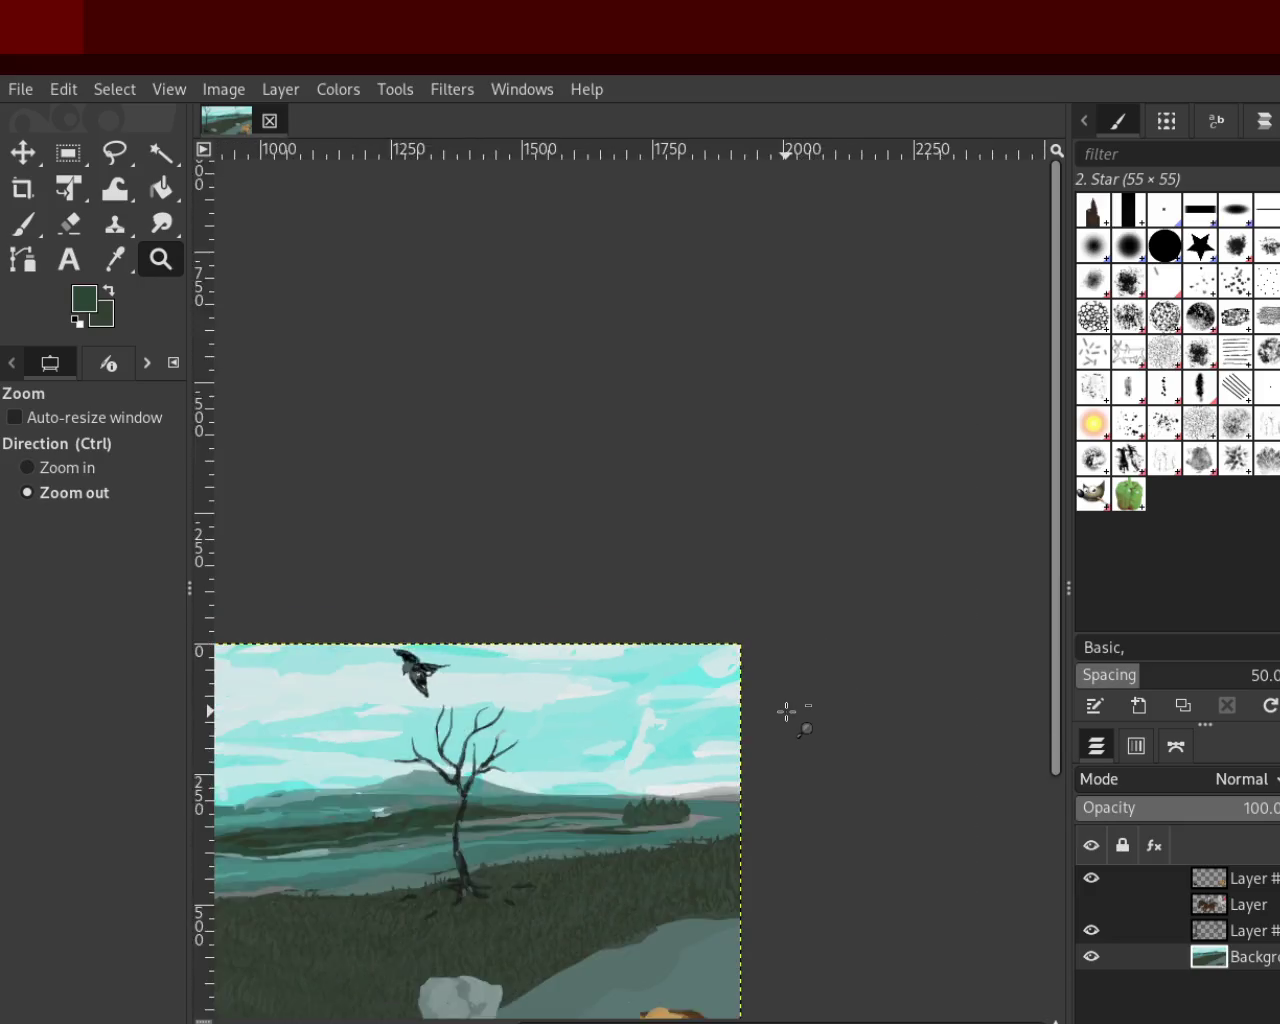
pyautogui.scroll(-2, 787, 712)
pyautogui.scroll(1, 563, 843)
pyautogui.scroll(1, 809, 748)
pyautogui.scroll(1, 697, 752)
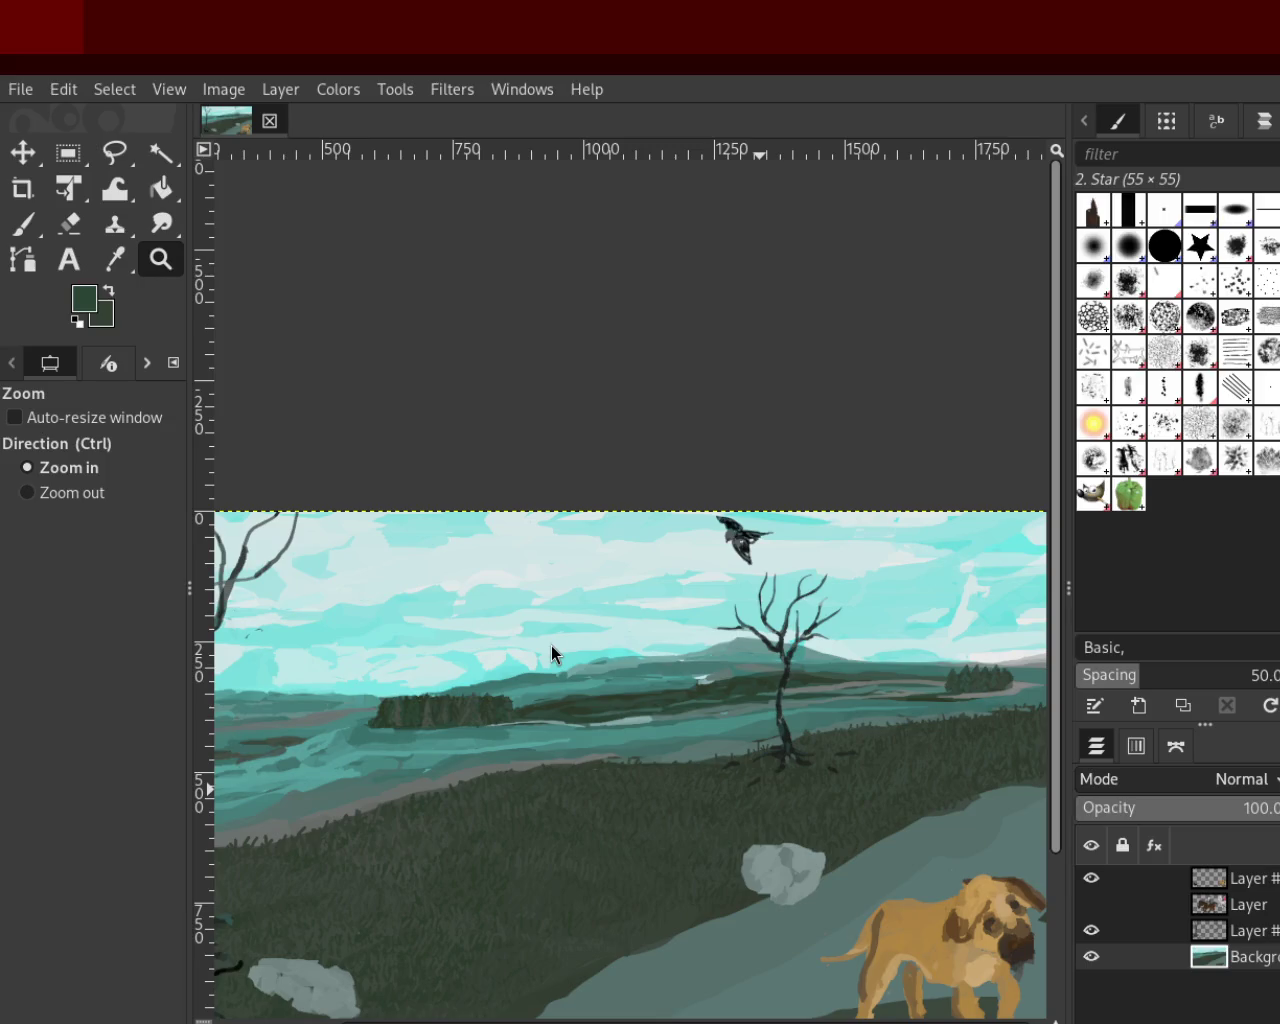
pyautogui.keyDown('ctrl'); pyautogui.click(876, 465); pyautogui.keyUp('ctrl')
pyautogui.click(606, 674)
pyautogui.click(606, 674)
pyautogui.moveTo(750, 678); pyautogui.dragTo(755, 682)
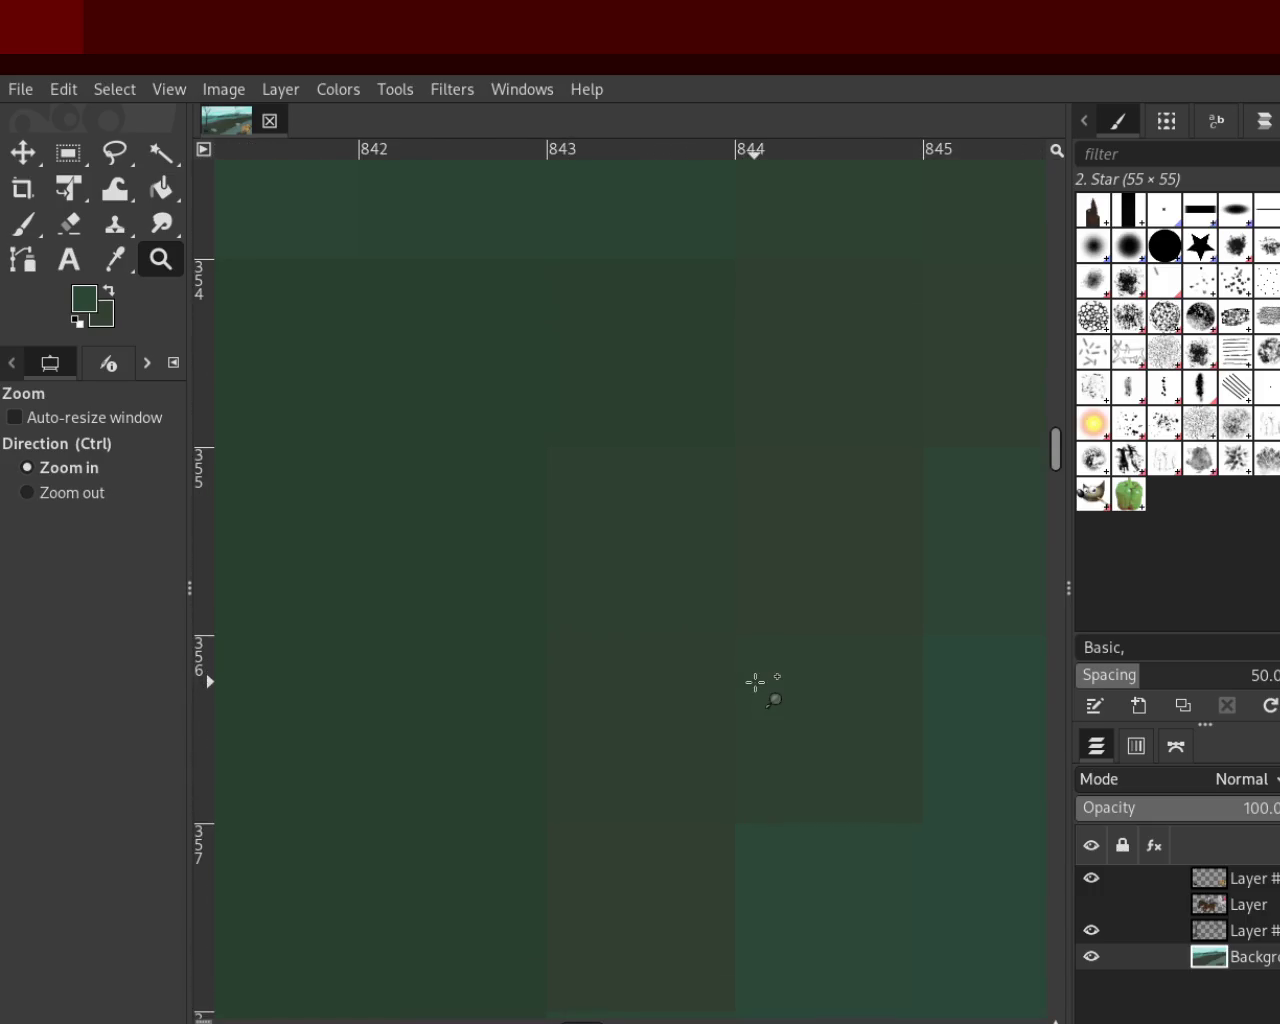
pyautogui.keyDown('ctrl'); pyautogui.scroll(-1, 707, 690); pyautogui.keyUp('ctrl')
pyautogui.keyDown('ctrl'); pyautogui.scroll(-4, 707, 690); pyautogui.keyUp('ctrl')
pyautogui.keyDown('ctrl'); pyautogui.scroll(-2, 707, 690); pyautogui.keyUp('ctrl')
pyautogui.keyDown('ctrl'); pyautogui.scroll(-1, 707, 690); pyautogui.keyUp('ctrl')
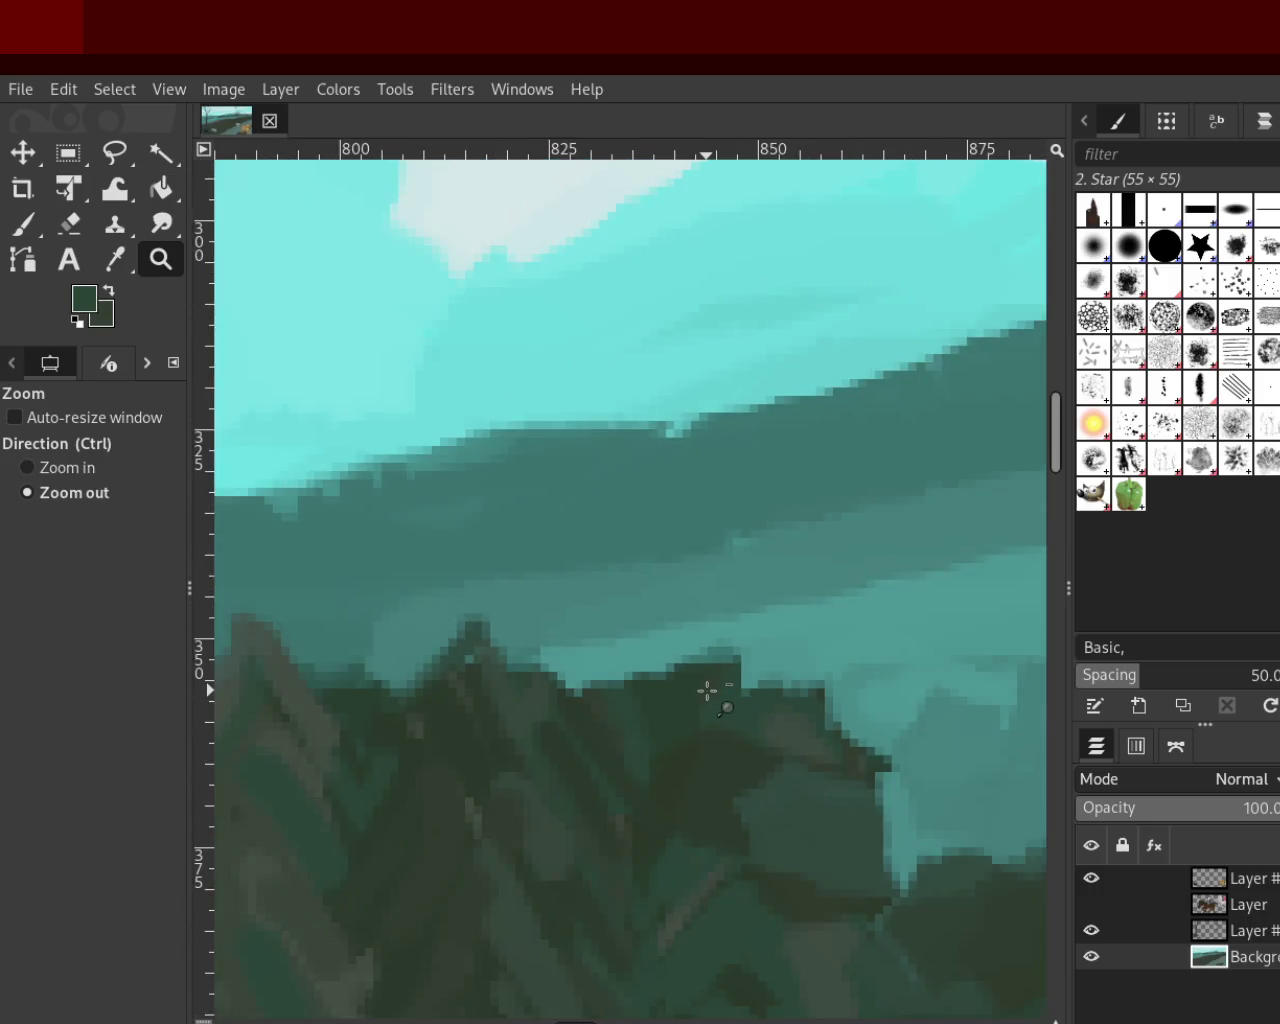
pyautogui.keyDown('ctrl'); pyautogui.scroll(-2, 707, 690); pyautogui.keyUp('ctrl')
pyautogui.keyDown('ctrl'); pyautogui.scroll(-1, 823, 758); pyautogui.keyUp('ctrl')
pyautogui.keyDown('ctrl'); pyautogui.scroll(1, 608, 766); pyautogui.keyUp('ctrl')
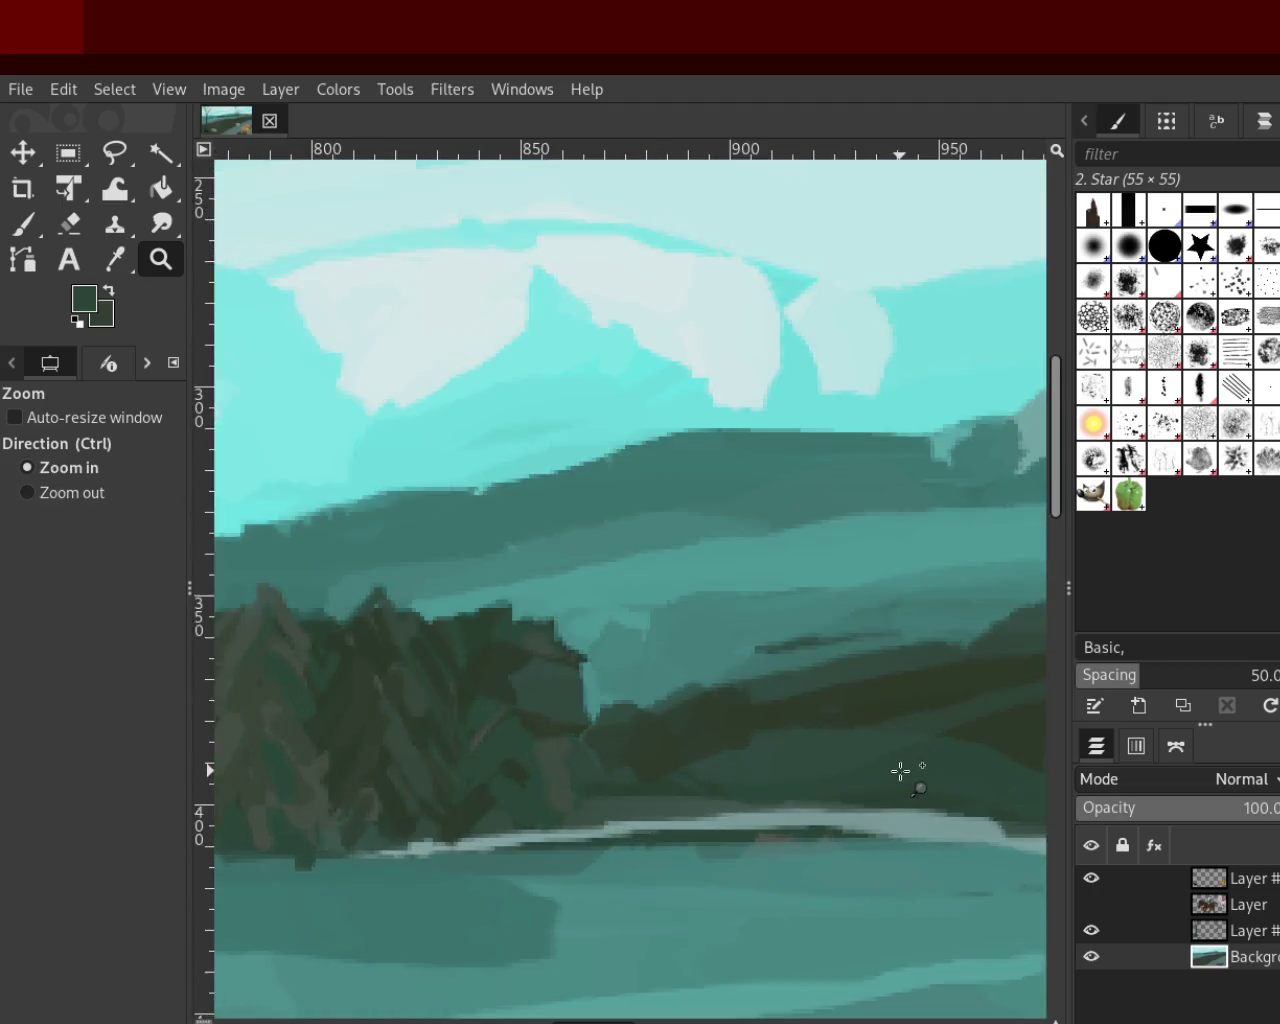
pyautogui.keyDown('ctrl'); pyautogui.scroll(1, 900, 771); pyautogui.keyUp('ctrl')
pyautogui.click(22, 223)
# Sample hill teals, then darken the lower hill band with dark green from the trees
pyautogui.keyDown('ctrl'); pyautogui.click(713, 600); pyautogui.keyUp('ctrl')
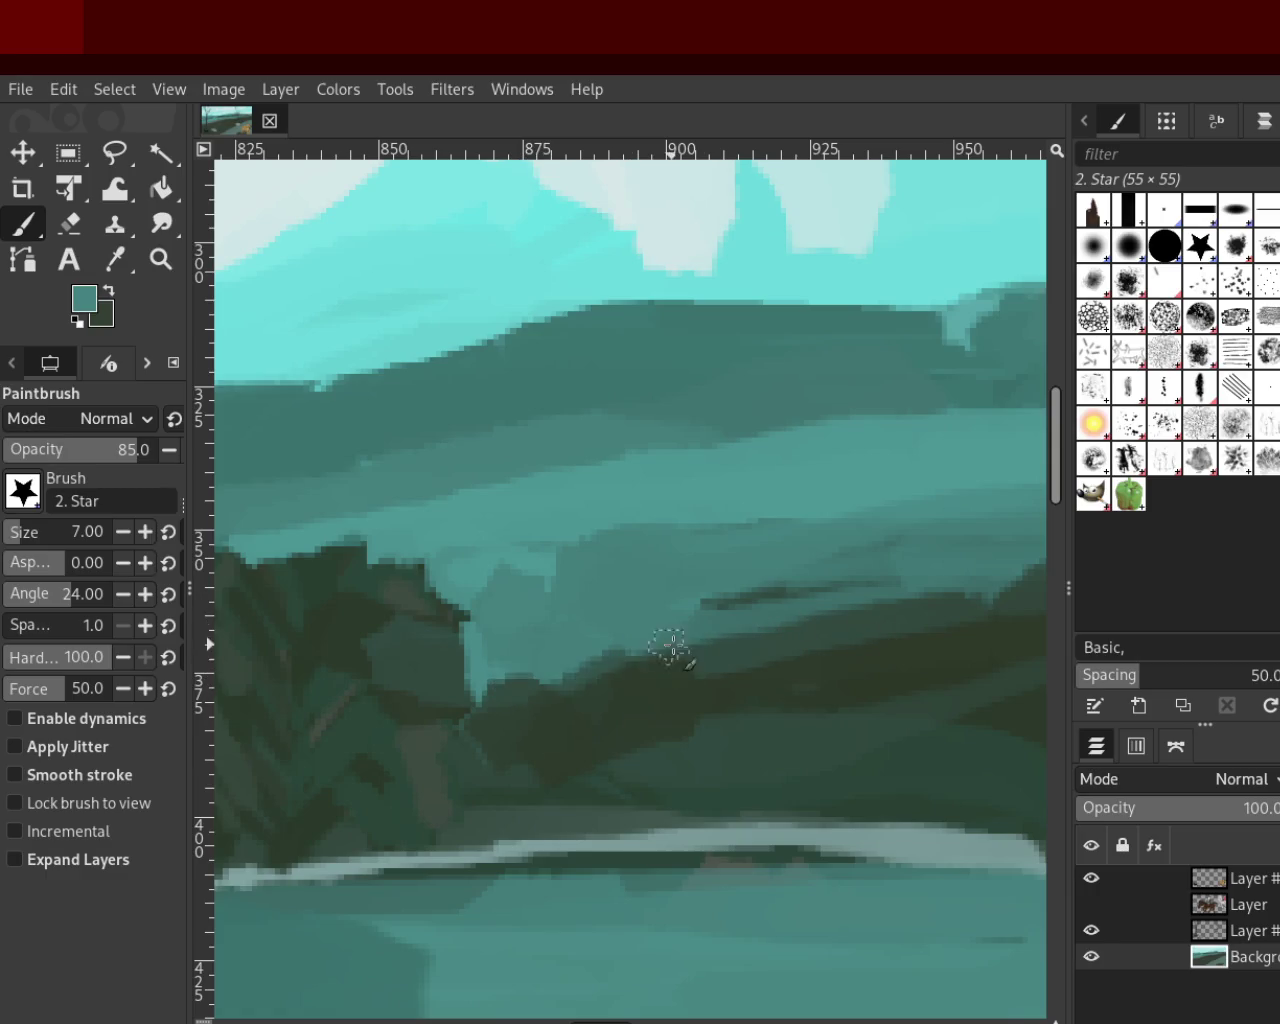
pyautogui.keyDown('ctrl'); pyautogui.click(550, 557); pyautogui.keyUp('ctrl')
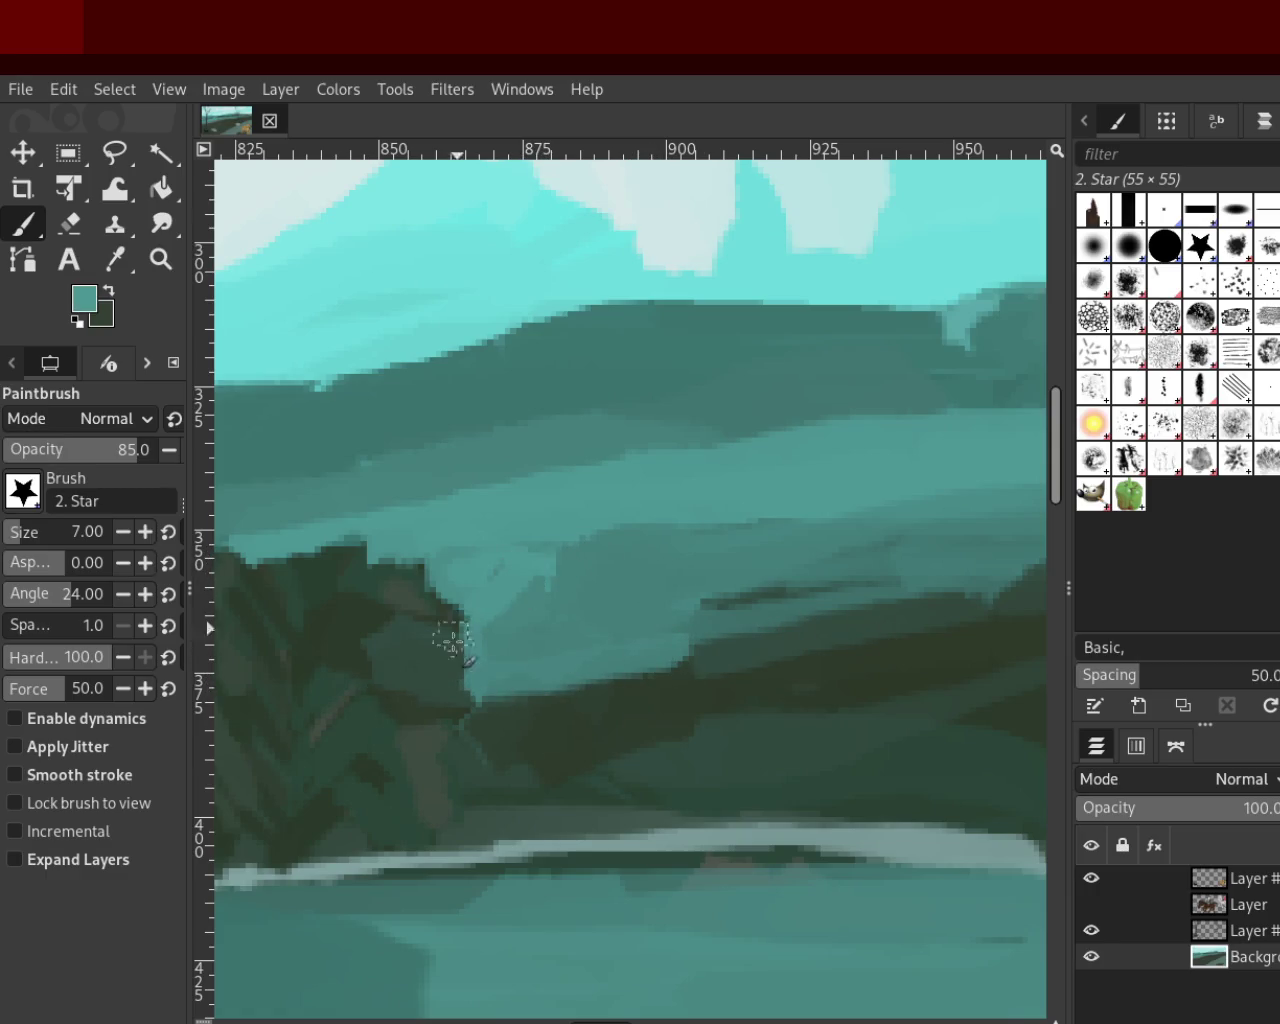
pyautogui.keyDown('ctrl'); pyautogui.click(593, 572); pyautogui.keyUp('ctrl')
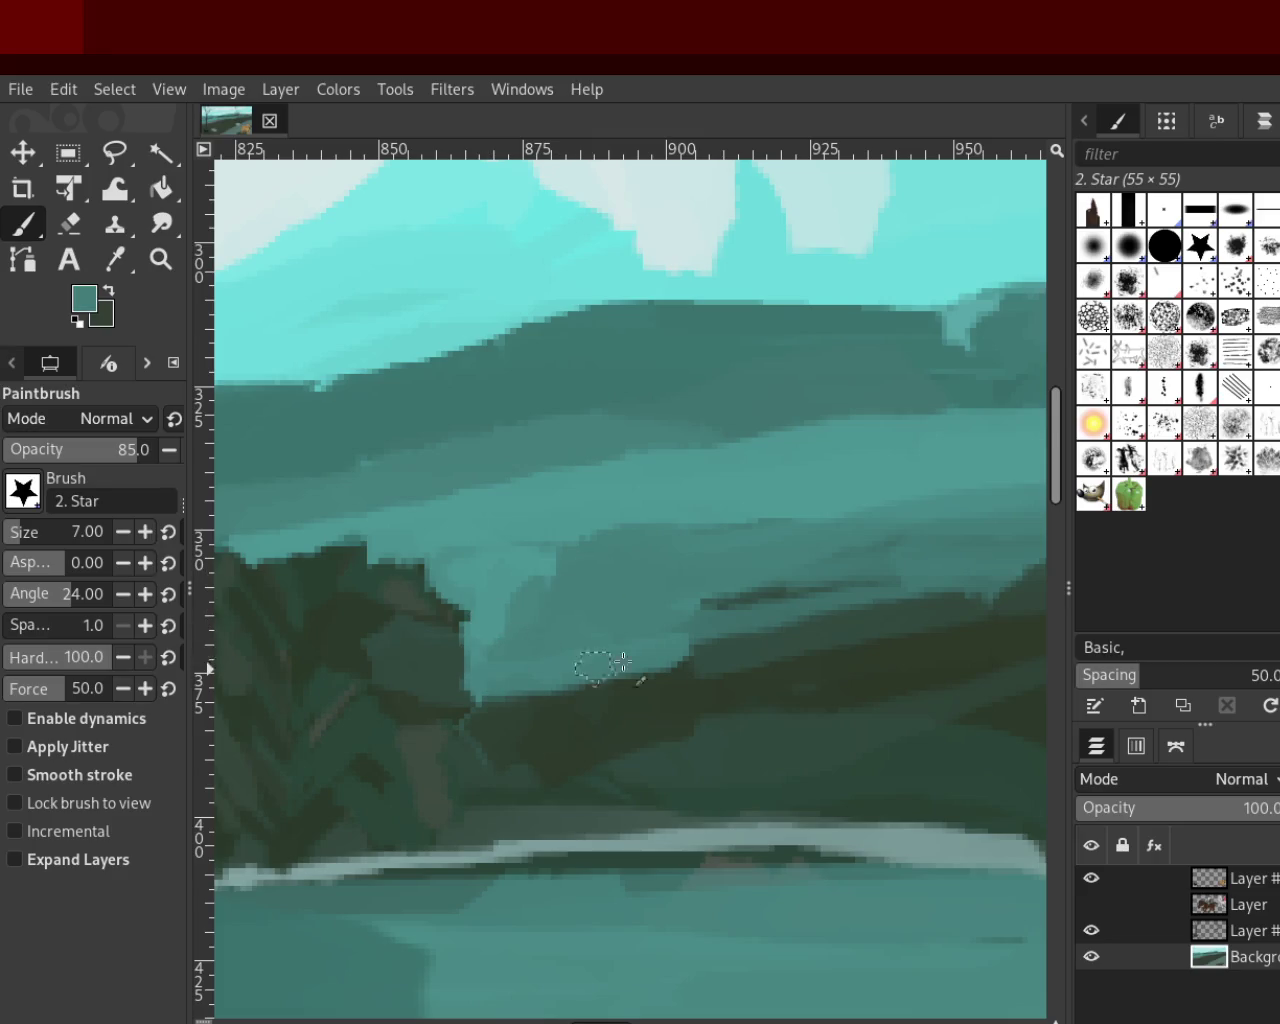
pyautogui.moveTo(729, 622)
pyautogui.mouseDown()
pyautogui.moveTo(666, 680)
pyautogui.moveTo(610, 702)
pyautogui.mouseUp()
pyautogui.hotkey('ctrl', 'z')
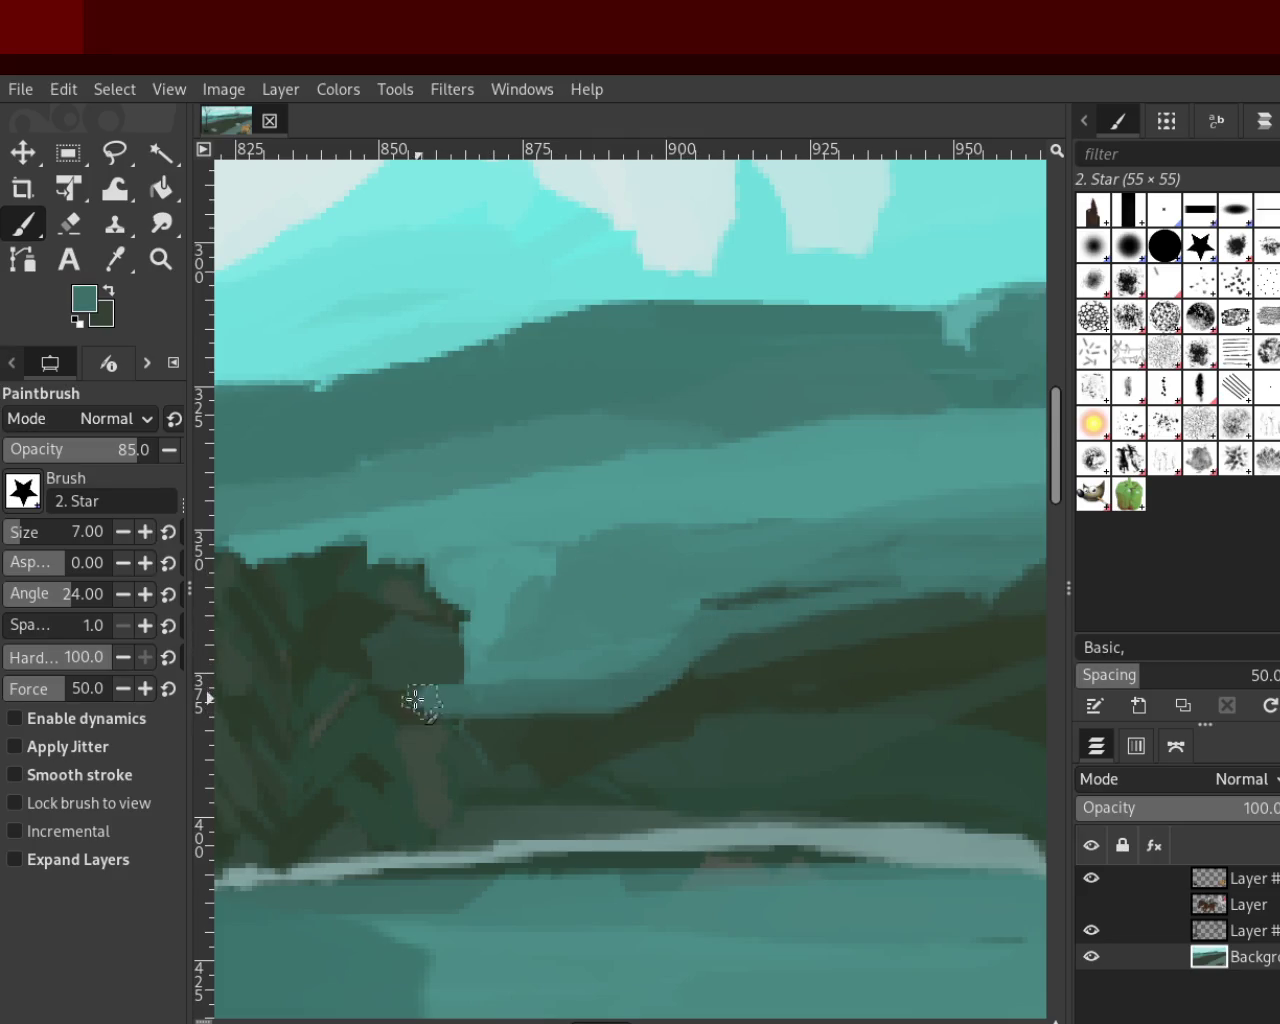
pyautogui.keyDown('ctrl'); pyautogui.click(647, 722); pyautogui.keyUp('ctrl')
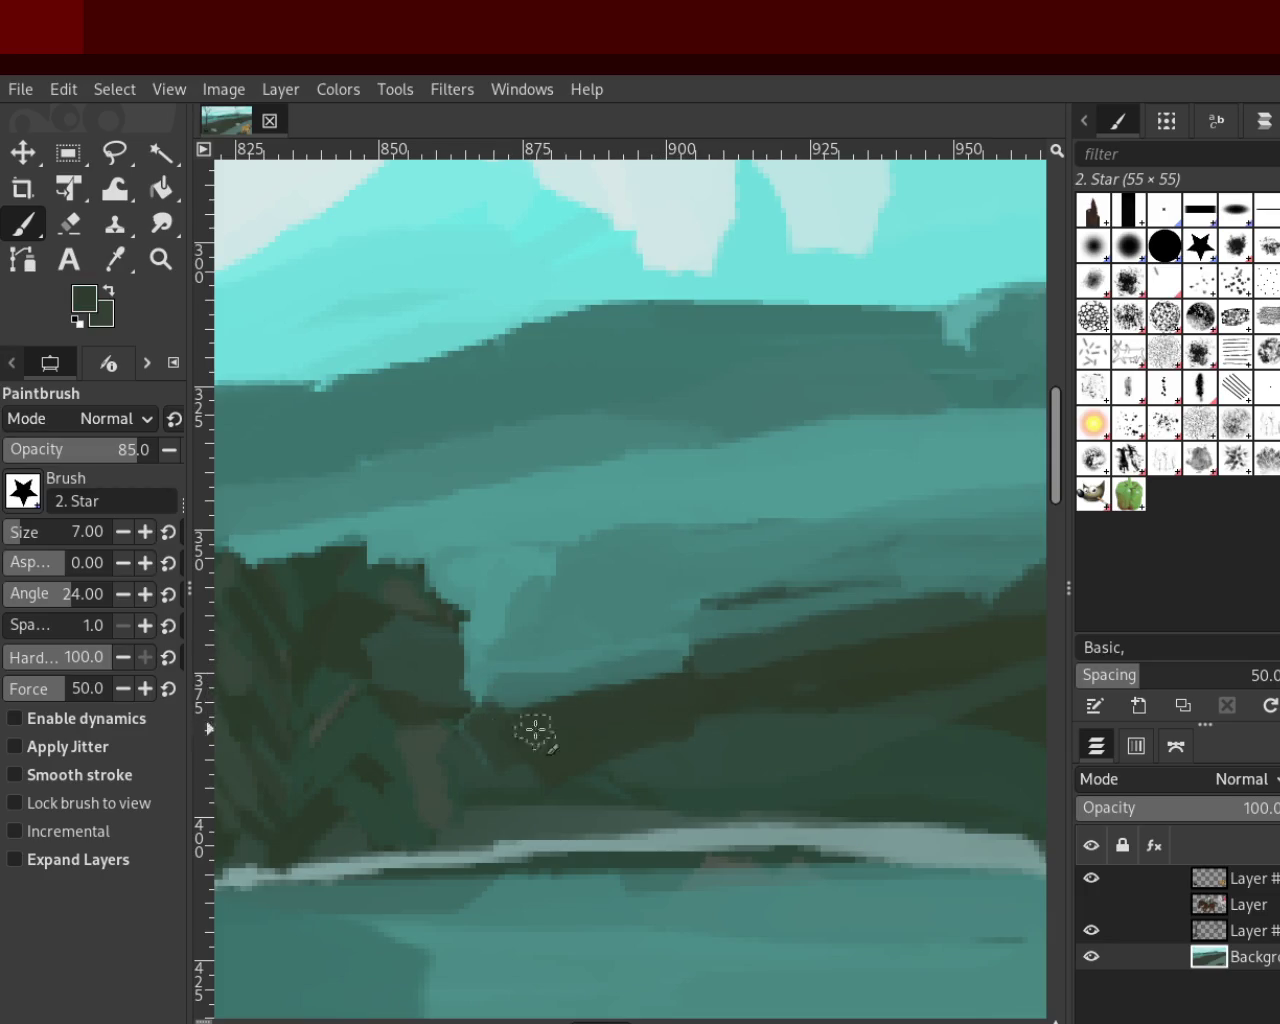
pyautogui.moveTo(703, 654)
pyautogui.mouseDown()
pyautogui.moveTo(526, 715)
pyautogui.moveTo(553, 664)
pyautogui.moveTo(527, 672)
pyautogui.mouseUp()
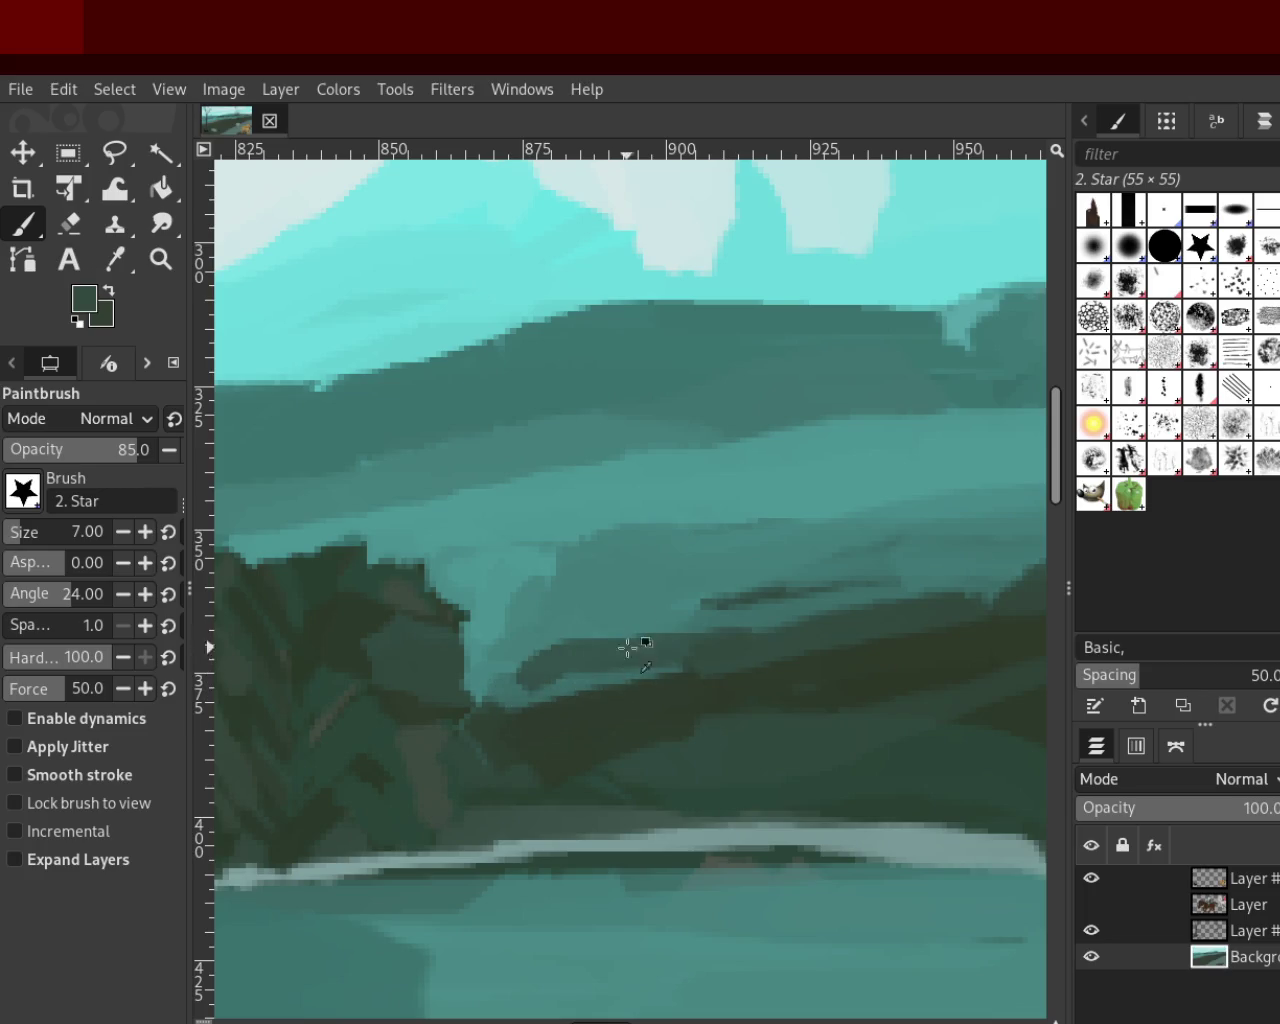
# Paint lighter teal strokes over the hillside, redoing them until they sit right
pyautogui.keyDown('ctrl'); pyautogui.click(631, 651); pyautogui.keyUp('ctrl')
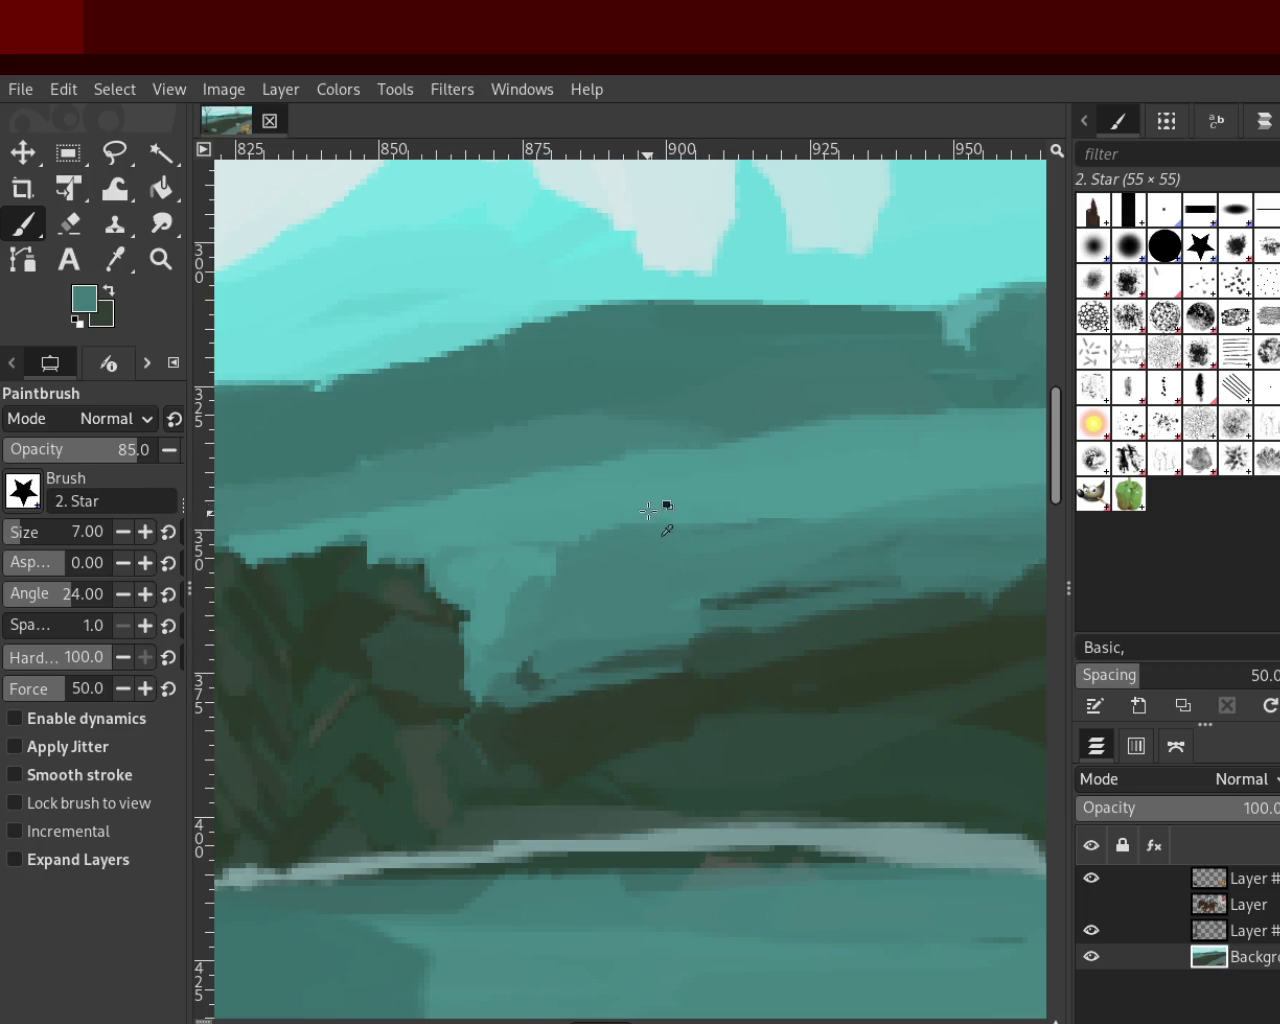
pyautogui.moveTo(648, 513); pyautogui.dragTo(514, 680)
pyautogui.hotkey('ctrl', 'z')
pyautogui.moveTo(651, 520); pyautogui.dragTo(522, 652)
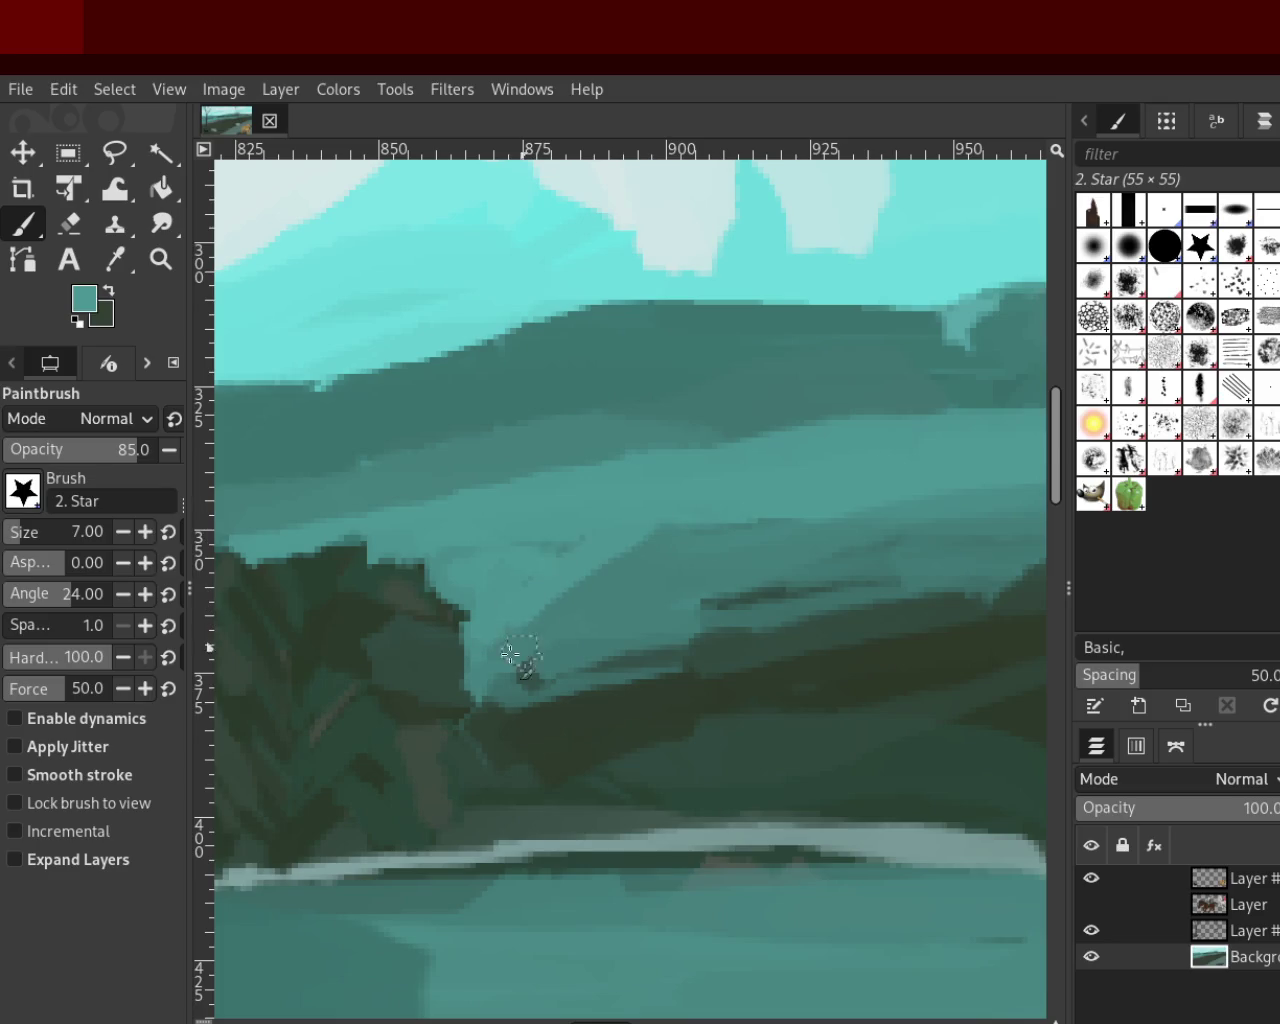
pyautogui.hotkey('ctrl', 'z')
pyautogui.moveTo(550, 575); pyautogui.dragTo(710, 528)
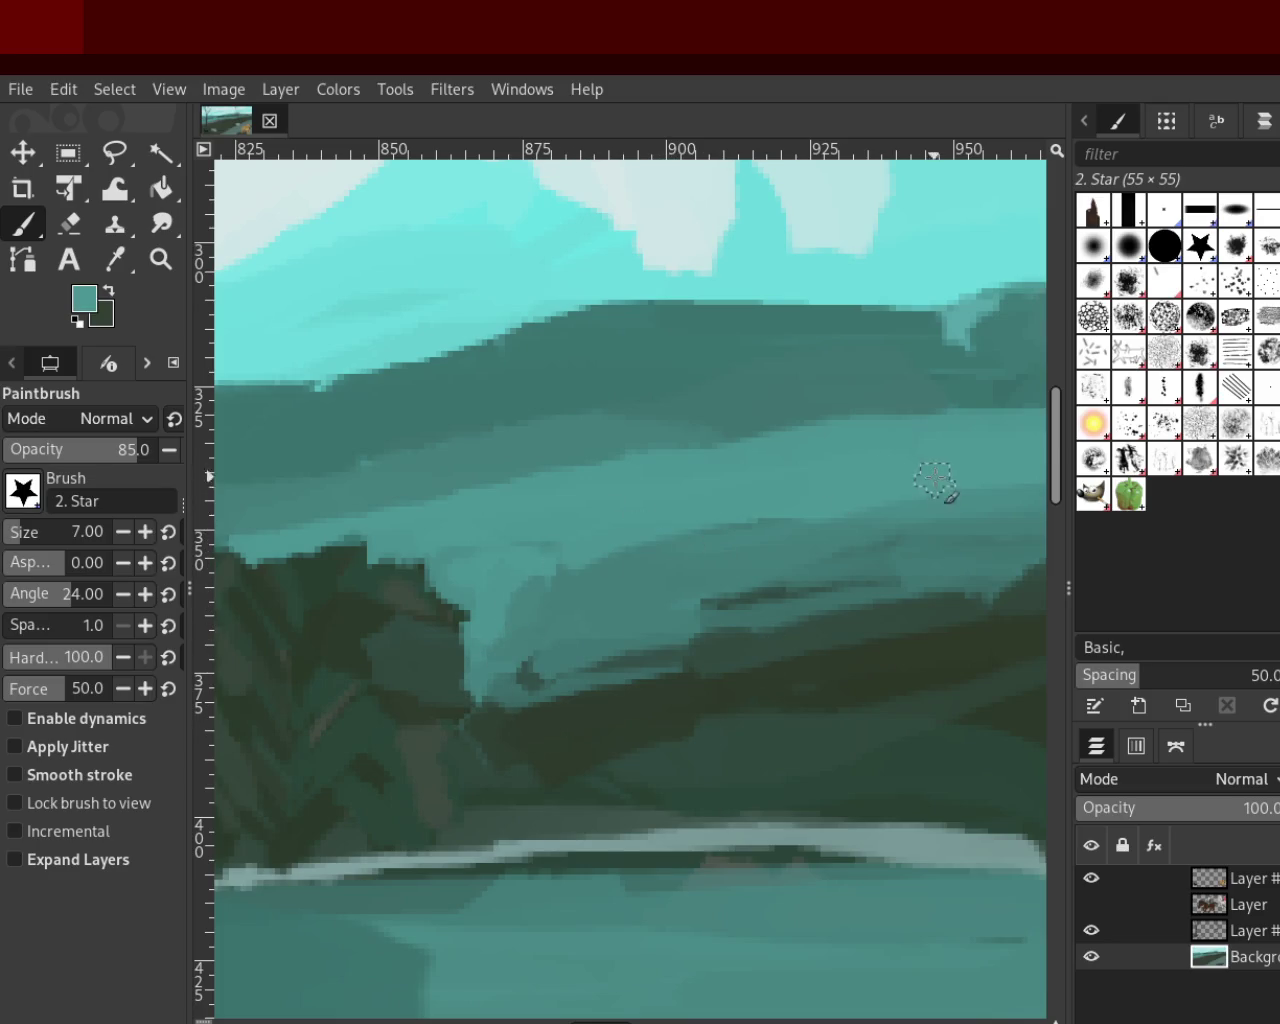
# Sample a hill colour and lay teal strokes across the middle hills, reworking them twice
pyautogui.keyDown('ctrl'); pyautogui.click(796, 404); pyautogui.keyUp('ctrl')
pyautogui.moveTo(980, 410); pyautogui.dragTo(549, 480)
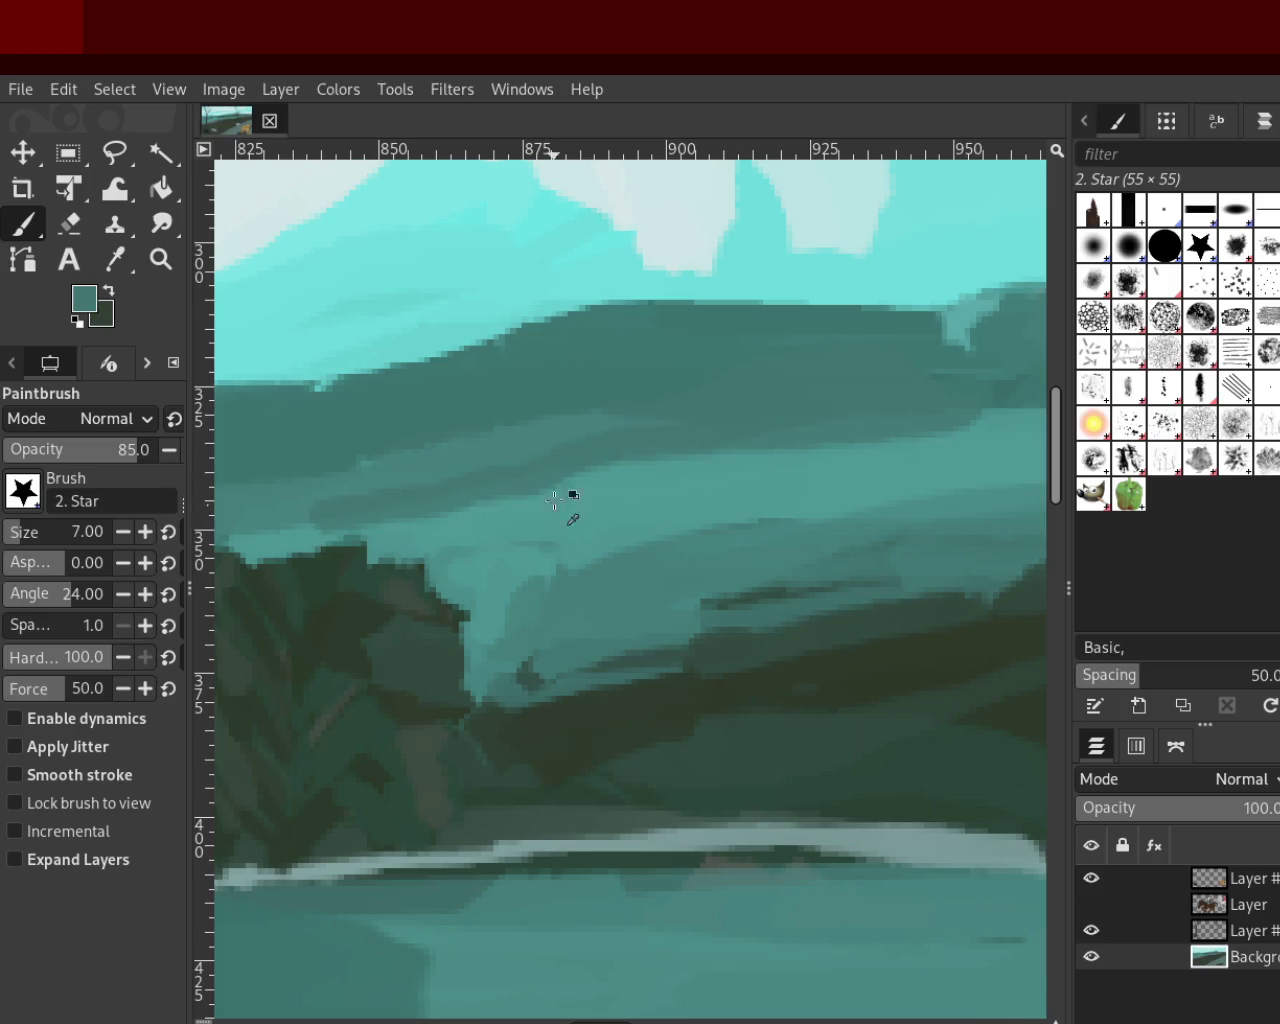
pyautogui.hotkey('ctrl', 'z')
pyautogui.moveTo(728, 442); pyautogui.dragTo(458, 494)
pyautogui.hotkey('ctrl', 'z')
pyautogui.moveTo(752, 462); pyautogui.dragTo(400, 514)
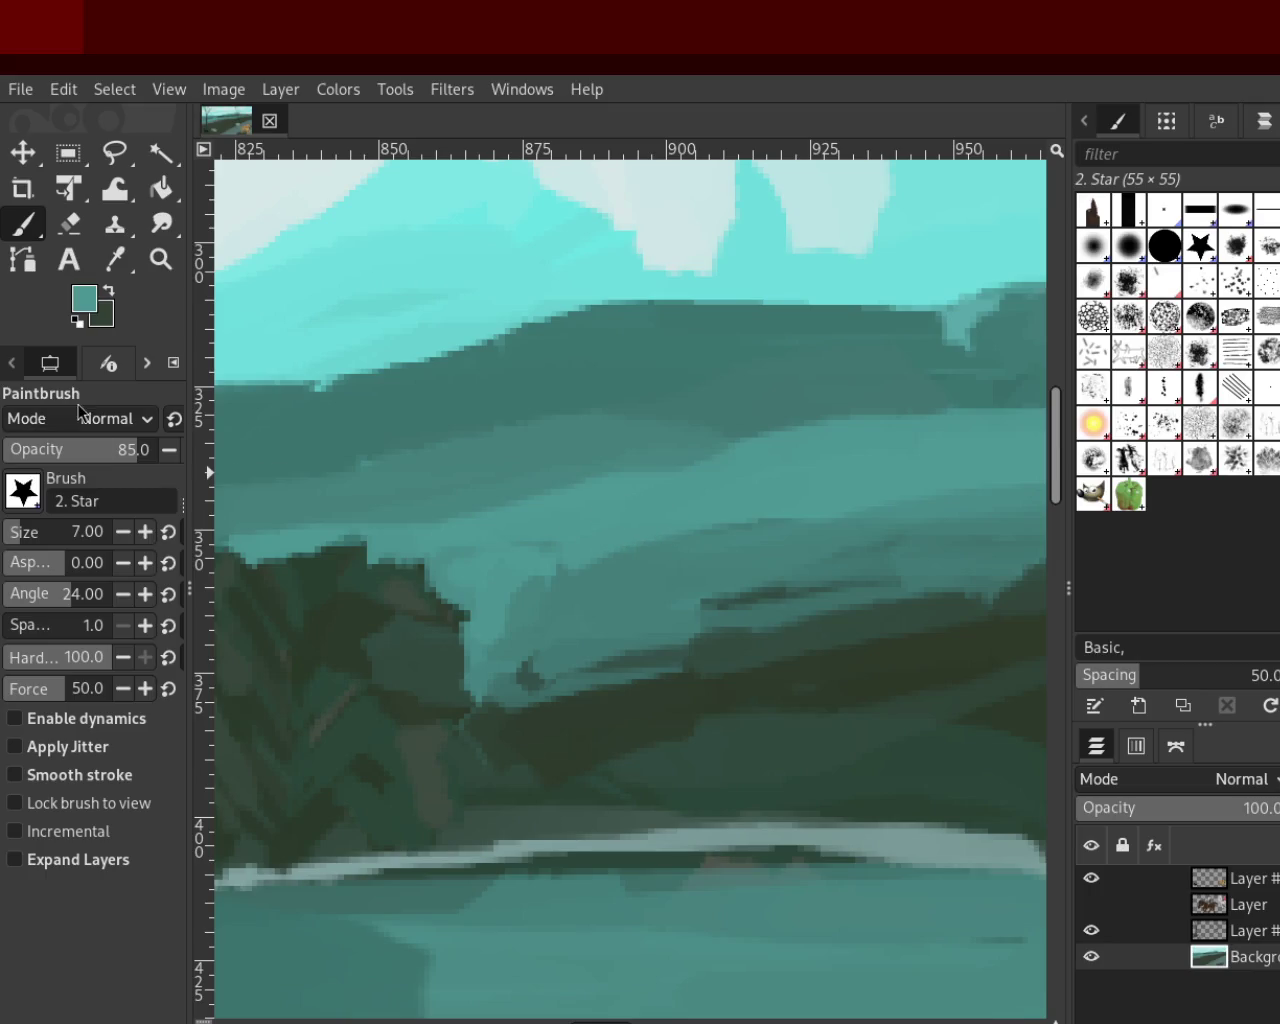
# Zoom out and back in around the hills to review the new shading
pyautogui.click(160, 260)
pyautogui.click(487, 492)
pyautogui.click(487, 492)
pyautogui.click(487, 492)
pyautogui.click(487, 492)
pyautogui.click(498, 570)
pyautogui.click(498, 570)
pyautogui.click(498, 570)
pyautogui.click(499, 571)
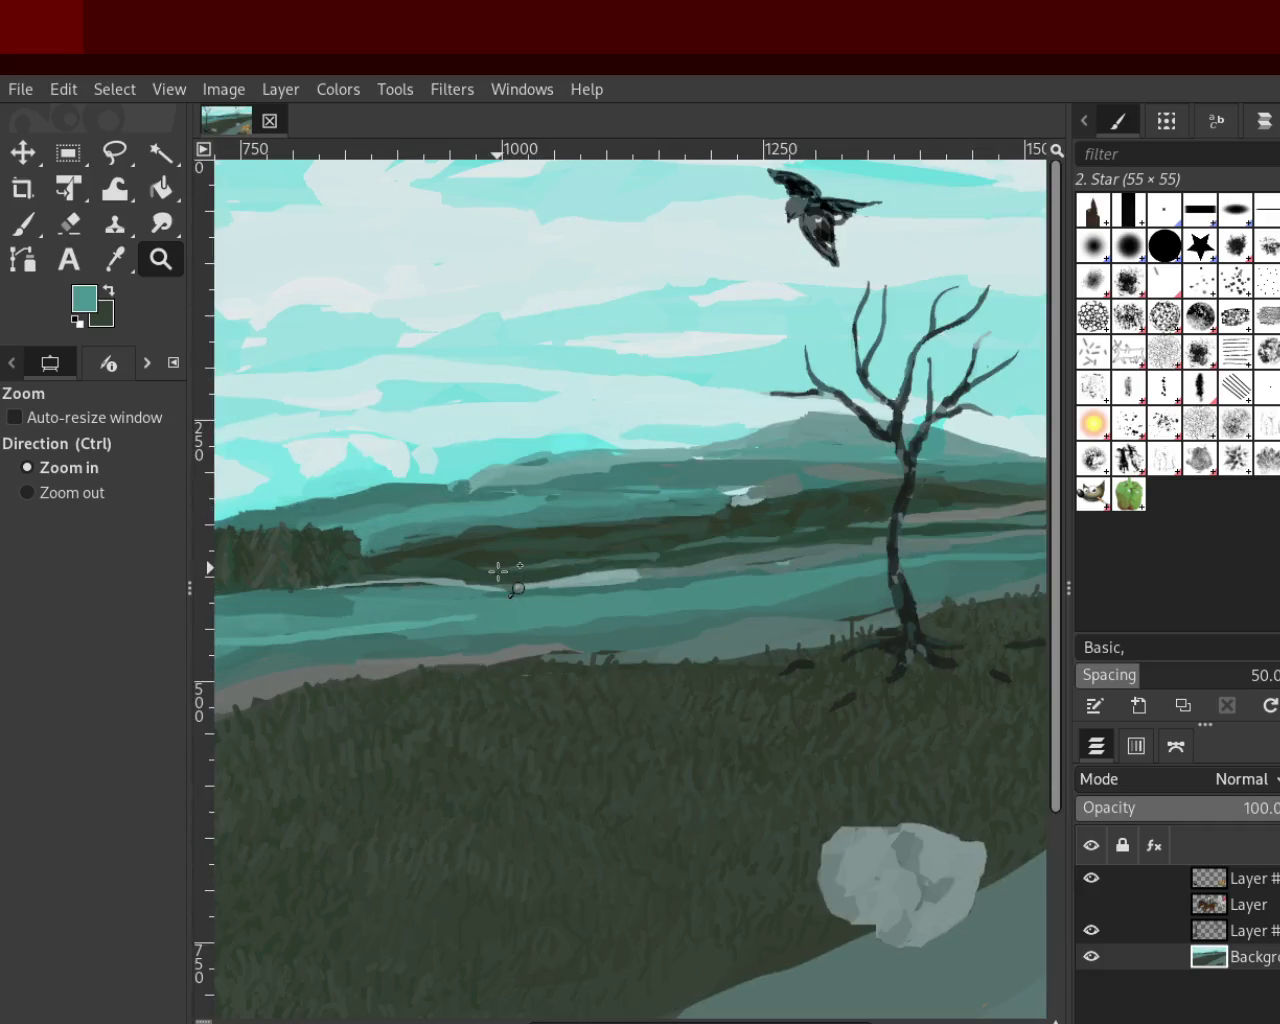
pyautogui.keyDown('ctrl'); pyautogui.click(510, 530); pyautogui.keyUp('ctrl')
pyautogui.click(555, 549)
pyautogui.keyDown('ctrl'); pyautogui.click(575, 562); pyautogui.keyUp('ctrl')
pyautogui.click(662, 570)
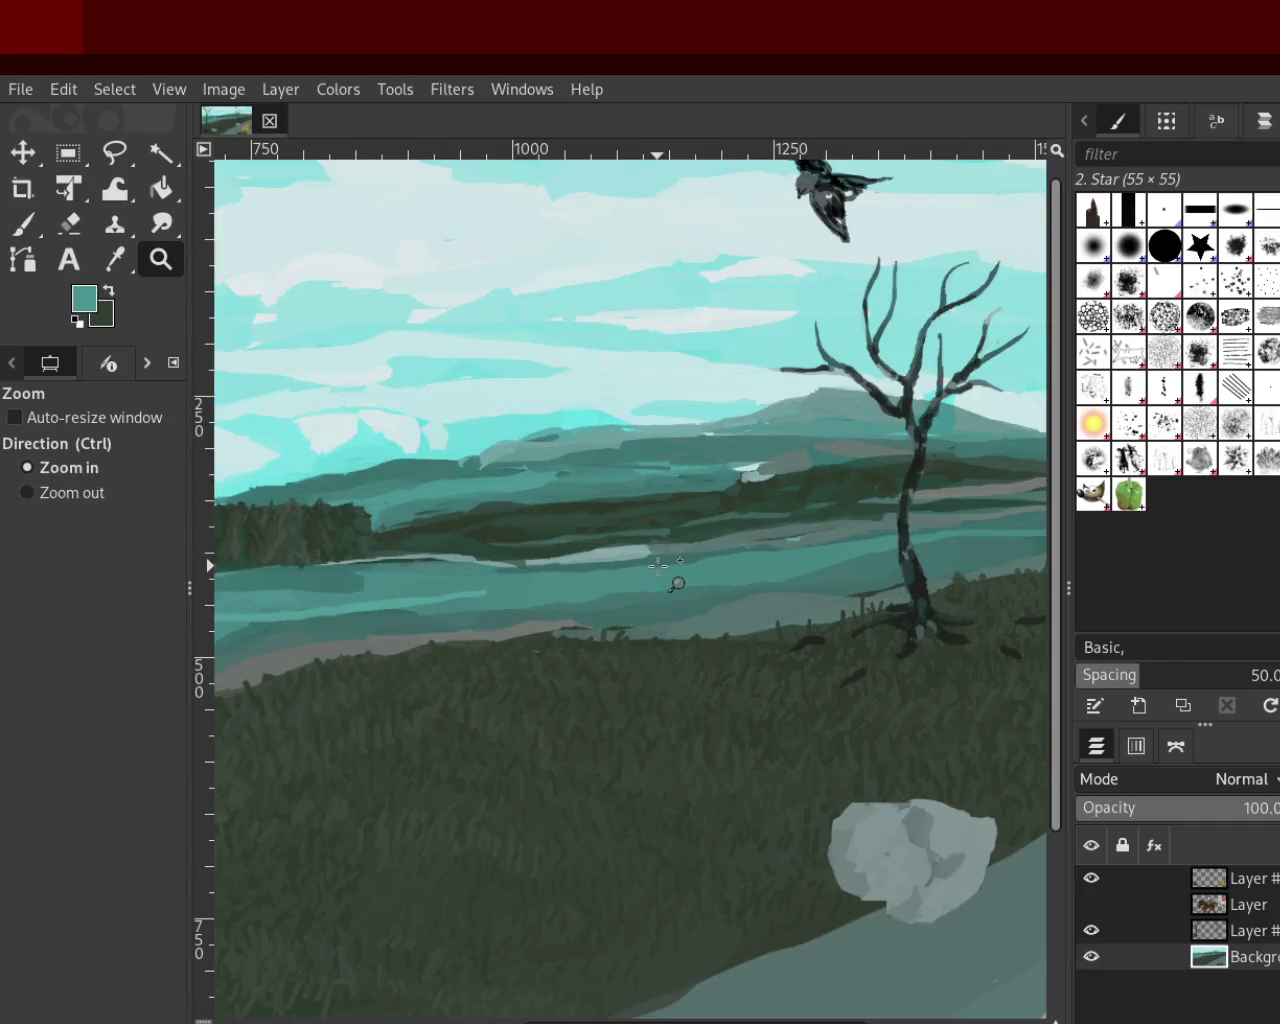
pyautogui.keyDown('ctrl'); pyautogui.click(366, 552); pyautogui.keyUp('ctrl')
pyautogui.click(545, 510)
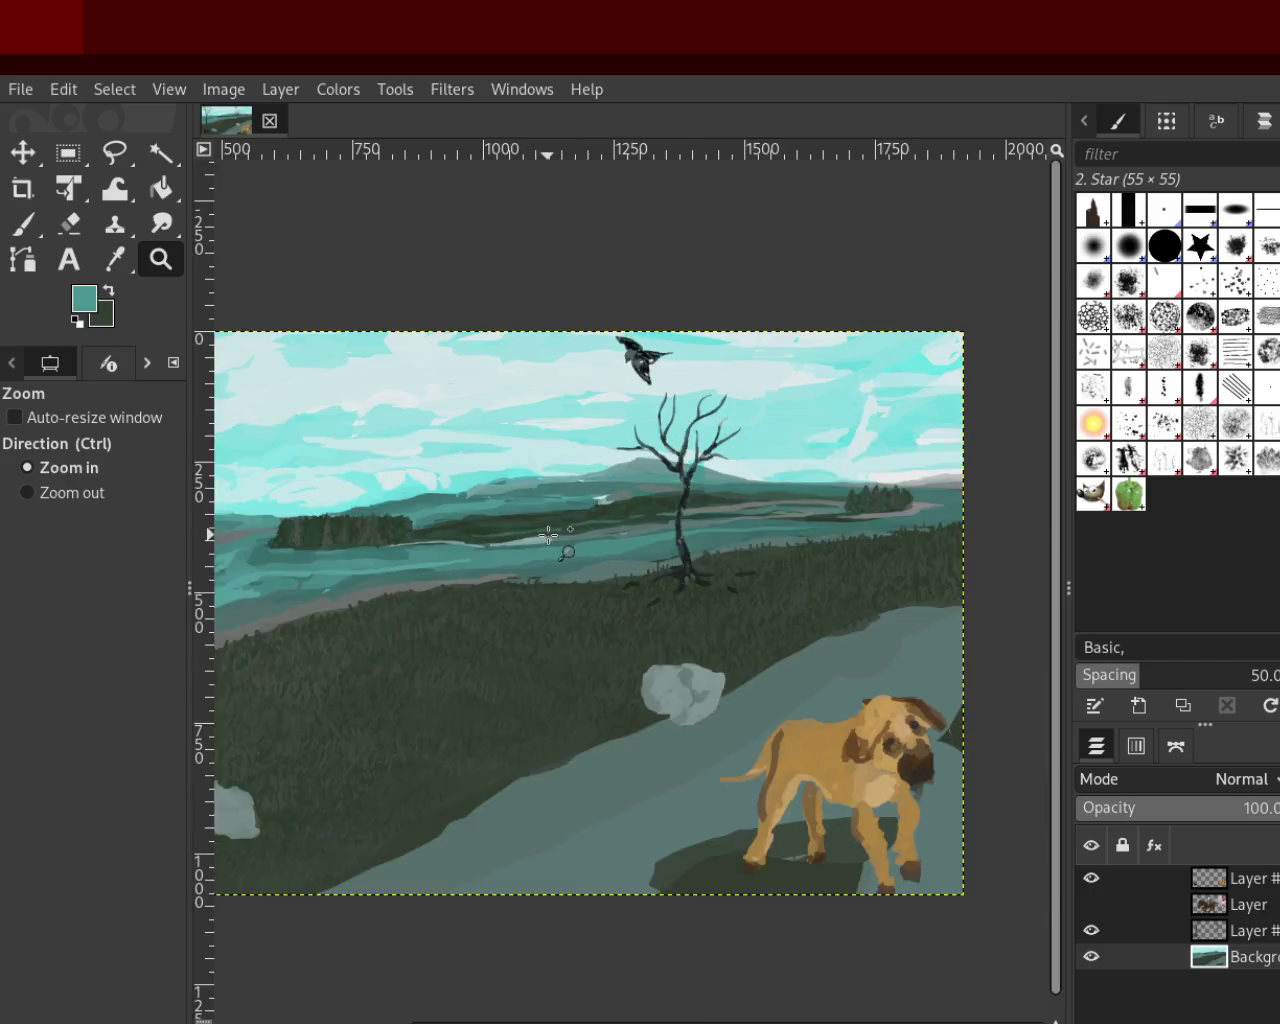
pyautogui.keyDown('ctrl'); pyautogui.click(700, 490); pyautogui.keyUp('ctrl')
pyautogui.keyDown('ctrl'); pyautogui.click(560, 560); pyautogui.keyUp('ctrl')
pyautogui.click(400, 563)
pyautogui.click(668, 553)
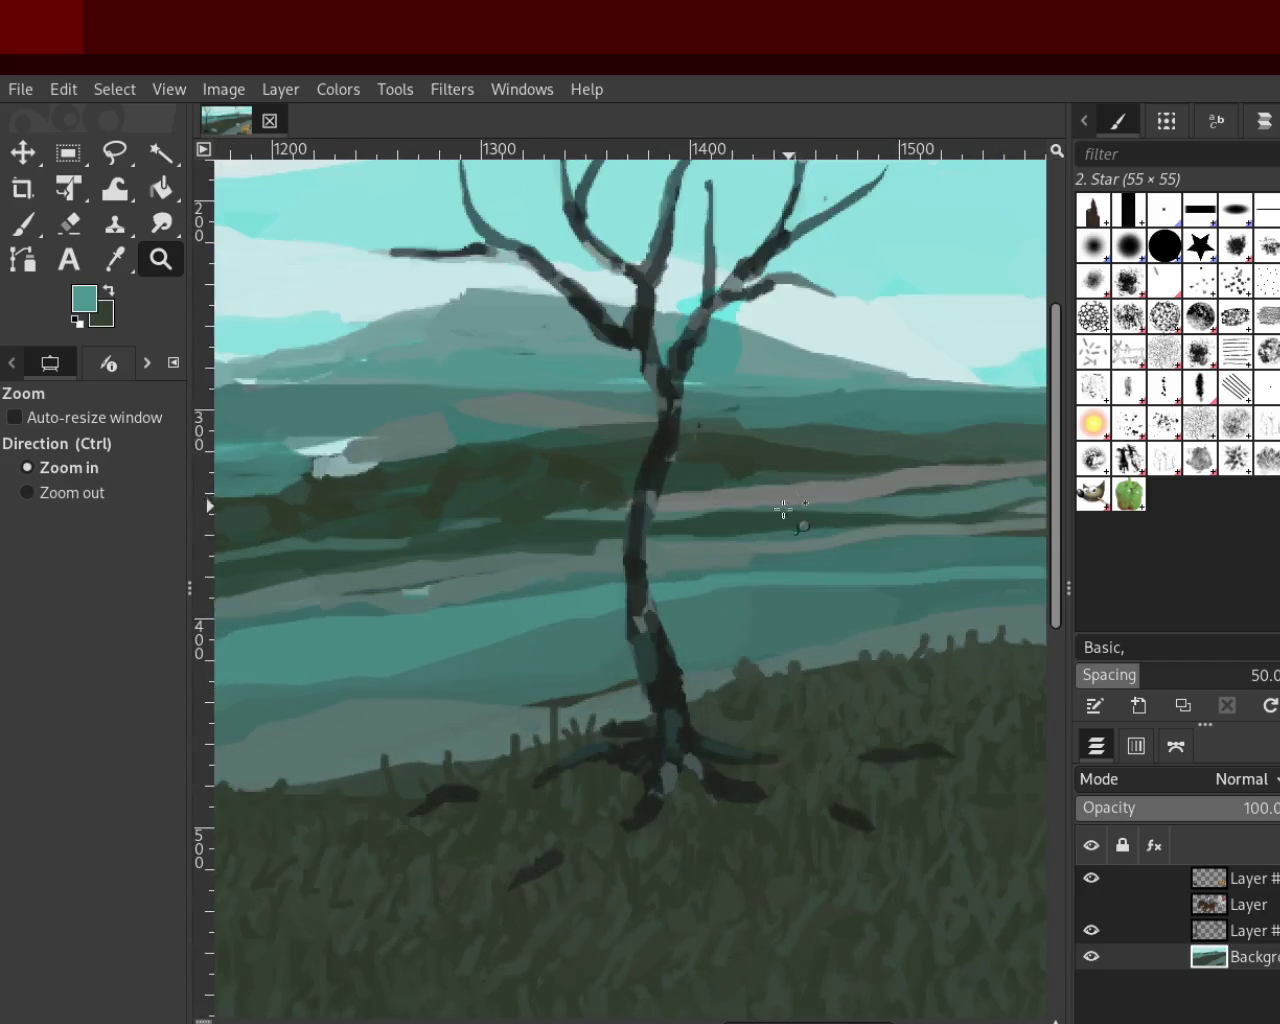
pyautogui.keyDown('ctrl'); pyautogui.click(630, 585); pyautogui.keyUp('ctrl')
pyautogui.keyDown('ctrl'); pyautogui.click(866, 547); pyautogui.keyUp('ctrl')
pyautogui.keyDown('ctrl'); pyautogui.click(866, 547); pyautogui.keyUp('ctrl')
pyautogui.click(866, 547)
pyautogui.click(790, 560)
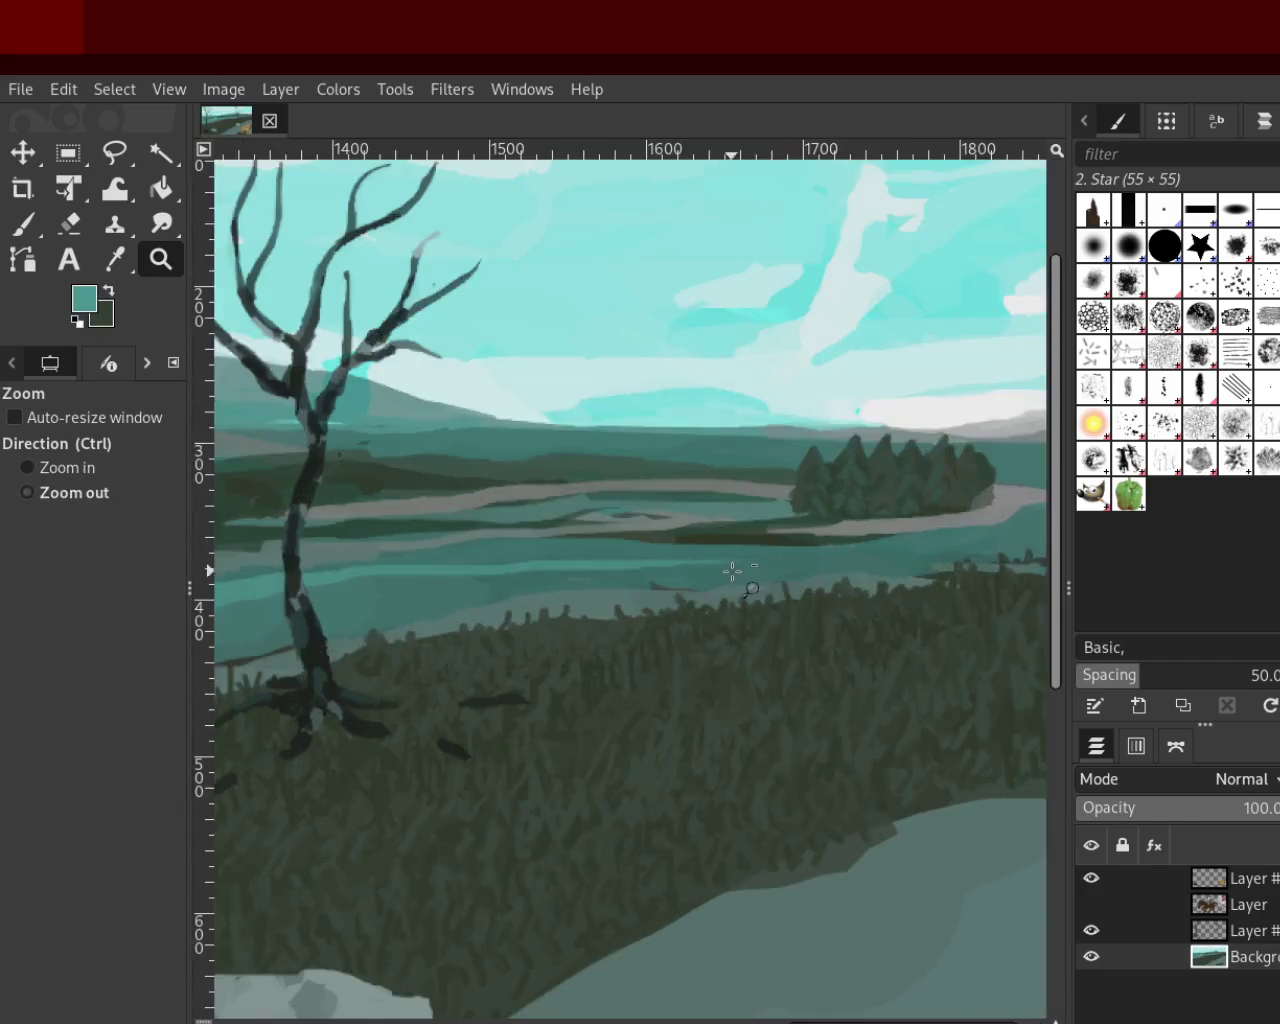
pyautogui.keyDown('ctrl'); pyautogui.click(777, 556); pyautogui.keyUp('ctrl')
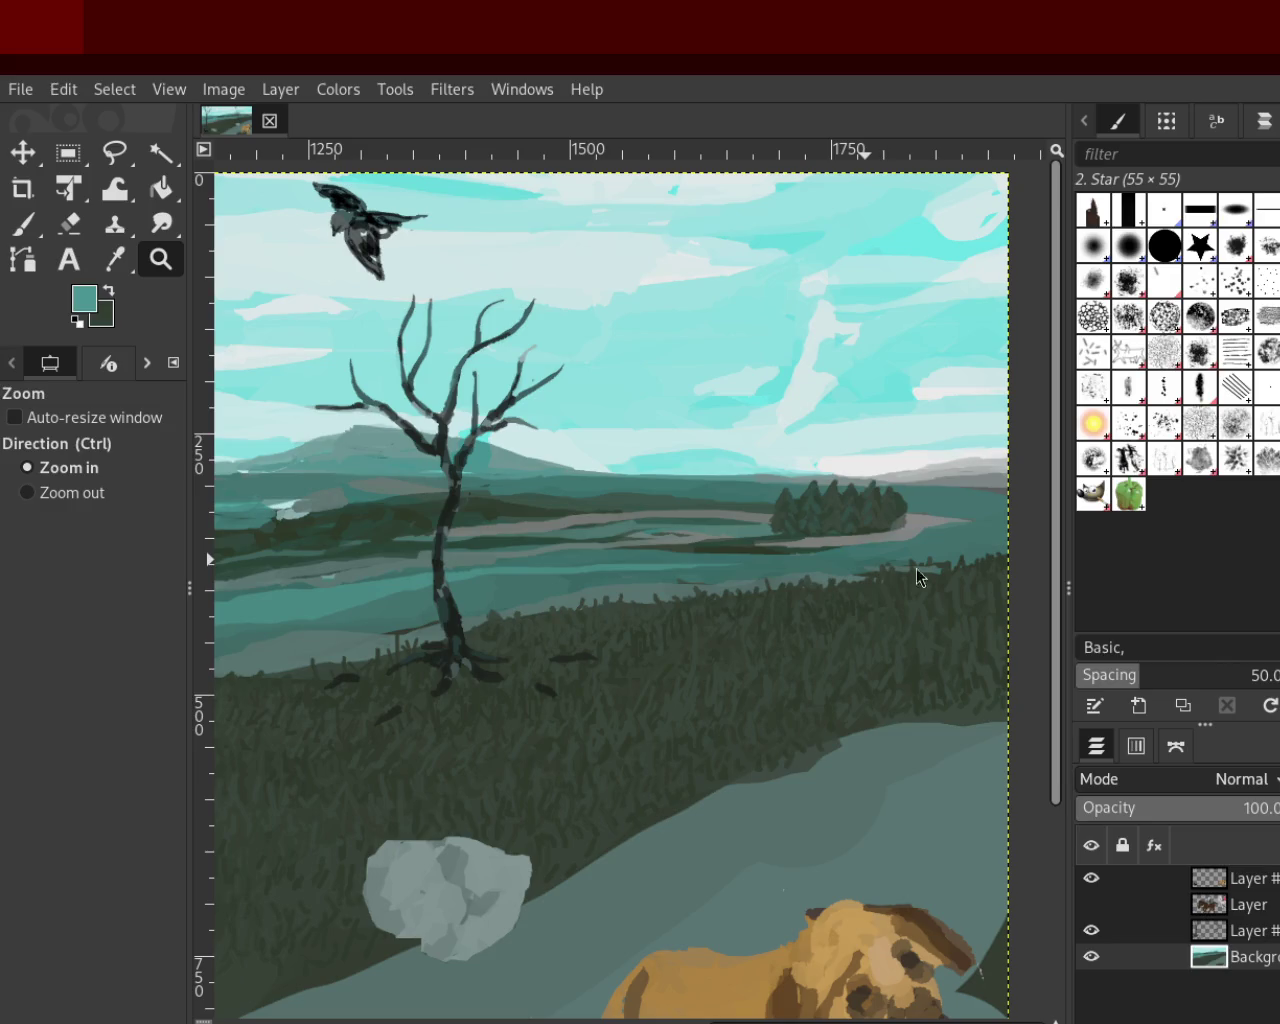
pyautogui.keyDown('ctrl'); pyautogui.click(846, 420); pyautogui.keyUp('ctrl')
pyautogui.keyDown('ctrl'); pyautogui.click(846, 420); pyautogui.keyUp('ctrl')
pyautogui.click(541, 450)
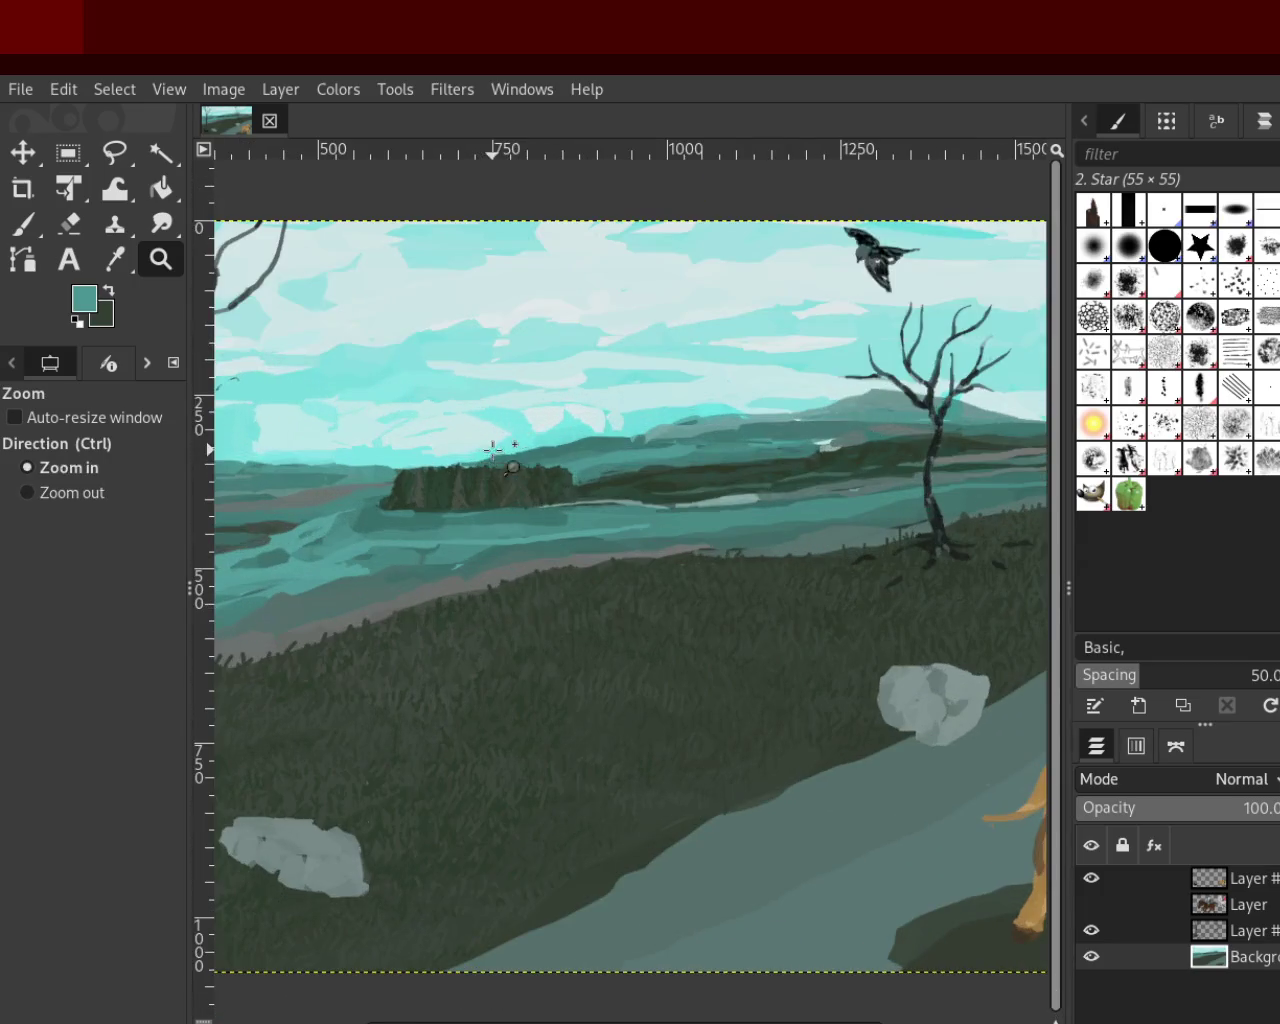
pyautogui.click(543, 494)
pyautogui.click(586, 480)
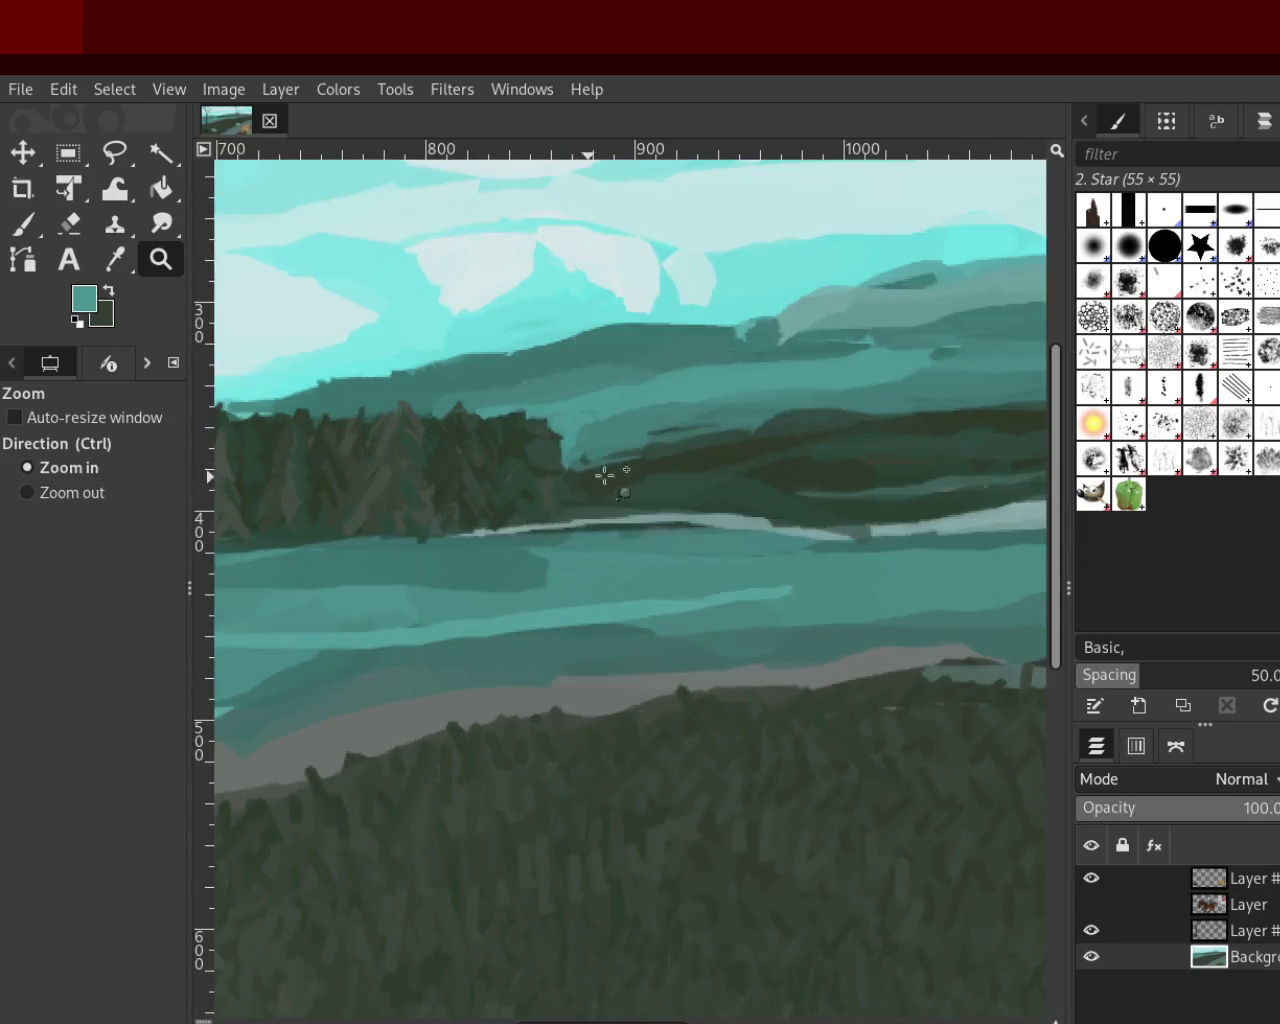
pyautogui.click(579, 465)
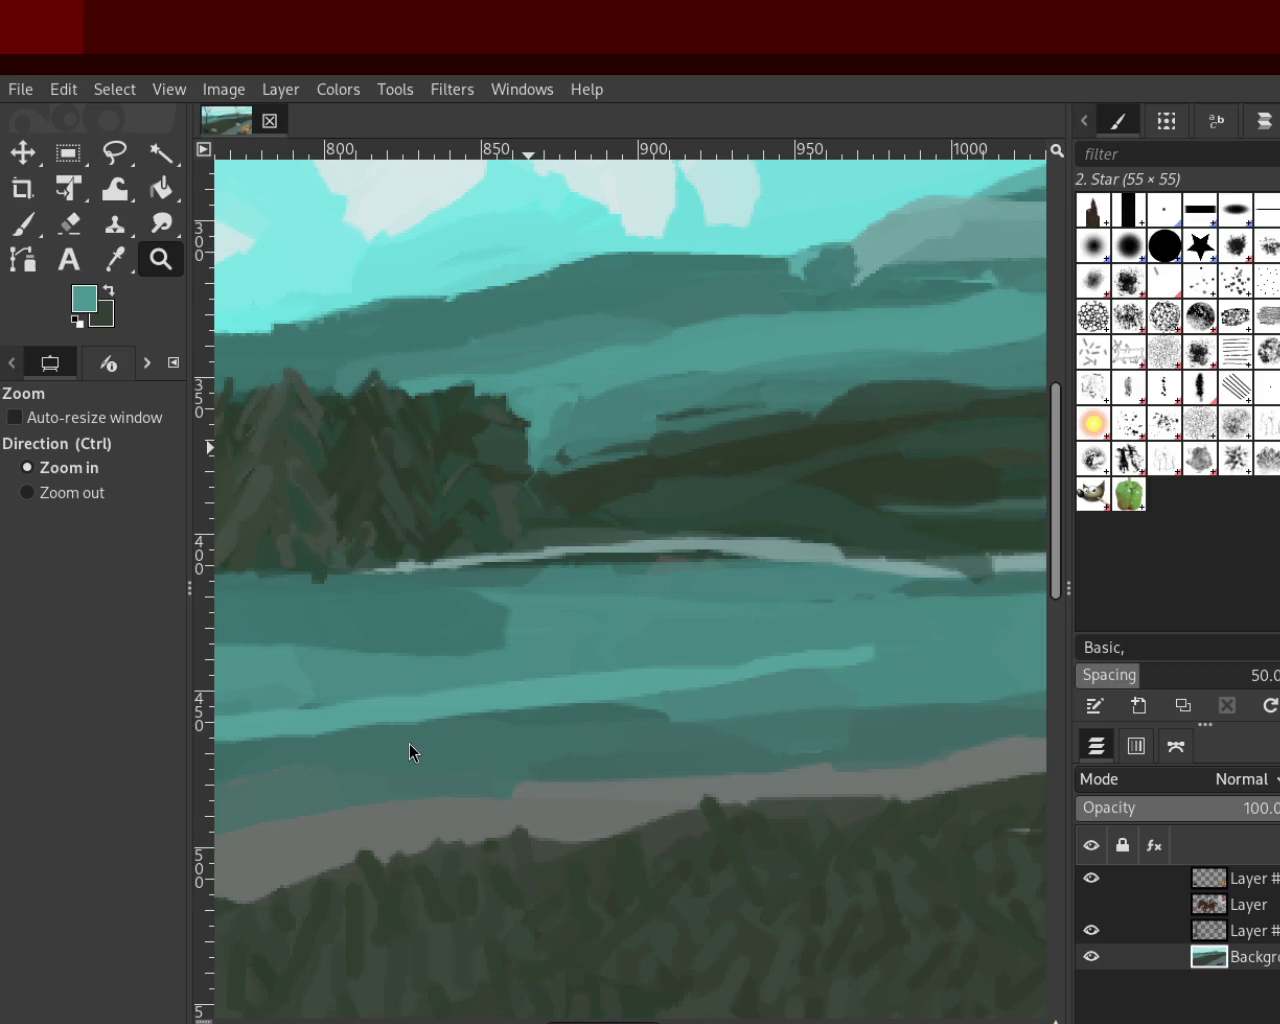
# Lighten the dark ridge beside the far tree island with teal paintbrush strokes
pyautogui.click(23, 224)
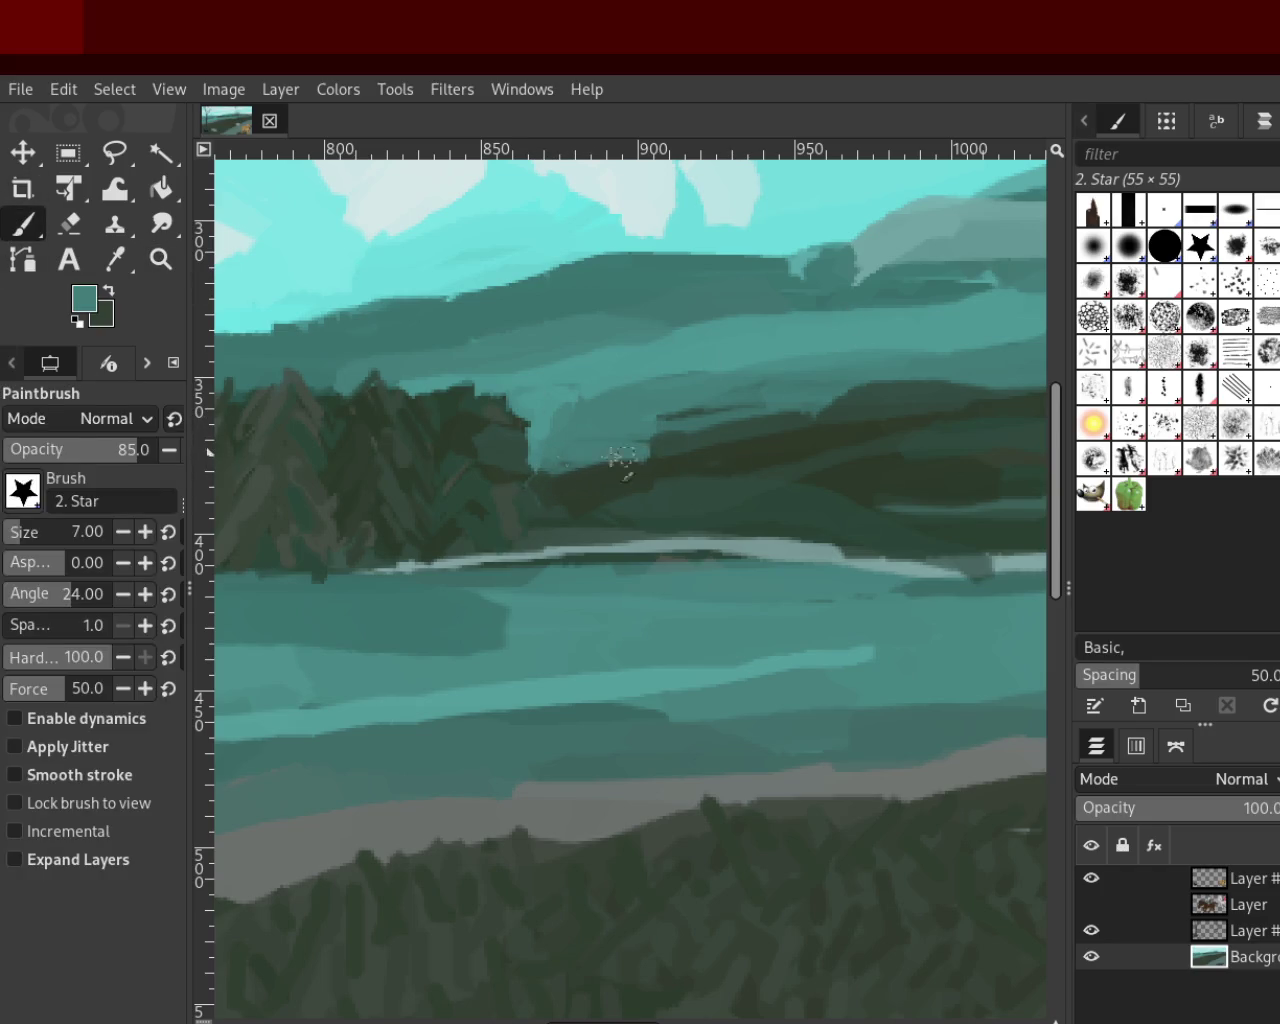
pyautogui.moveTo(545, 440)
pyautogui.mouseDown()
pyautogui.moveTo(750, 370)
pyautogui.moveTo(714, 349)
pyautogui.moveTo(696, 440)
pyautogui.moveTo(588, 426)
pyautogui.mouseUp()
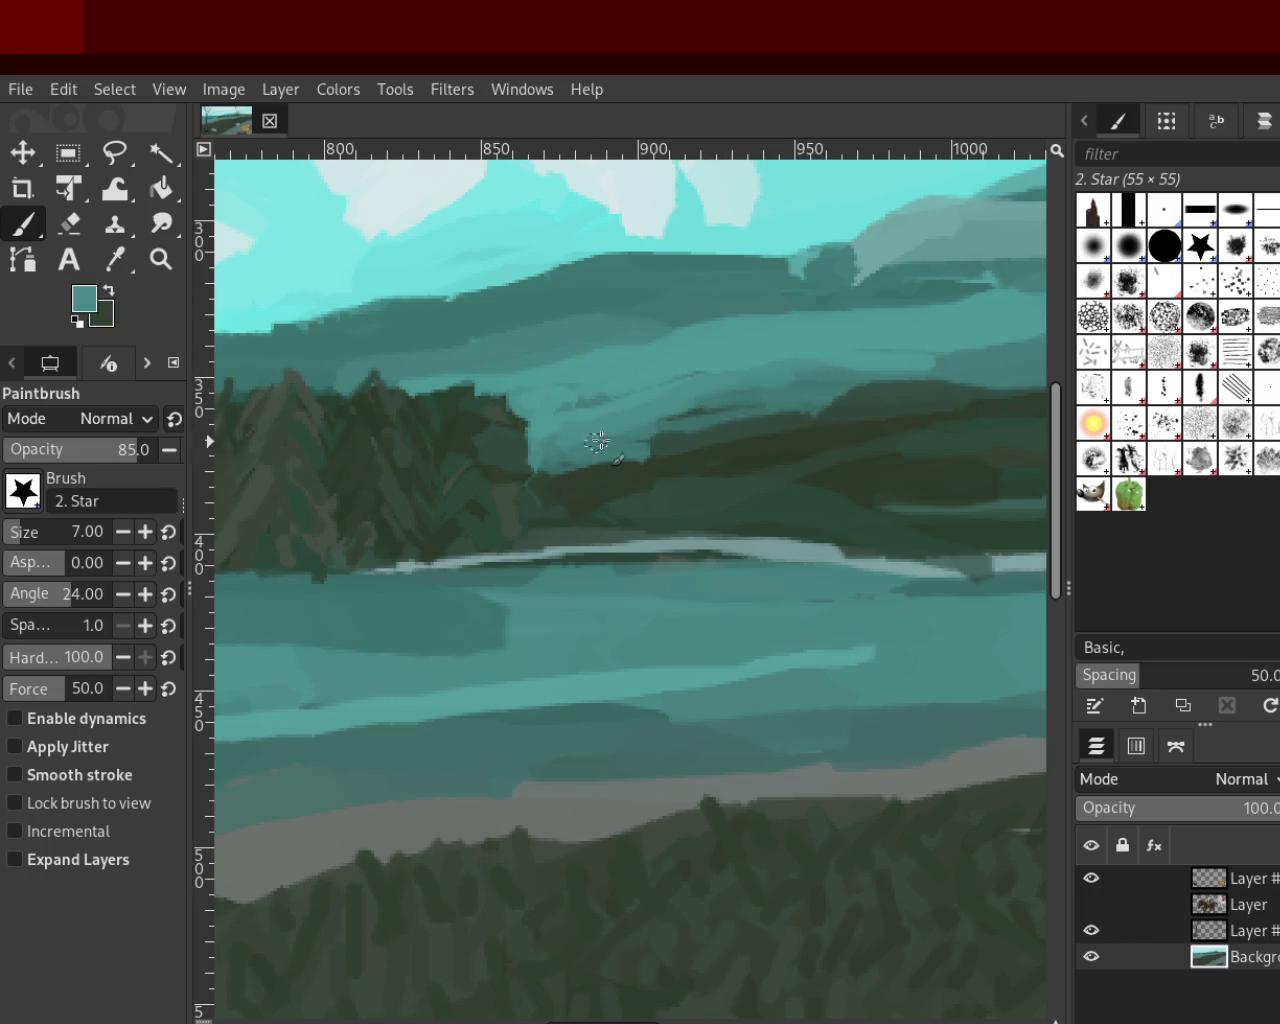
pyautogui.moveTo(631, 356)
pyautogui.mouseDown()
pyautogui.moveTo(517, 443)
pyautogui.moveTo(606, 406)
pyautogui.moveTo(534, 484)
pyautogui.mouseUp()
pyautogui.moveTo(628, 420)
pyautogui.mouseDown()
pyautogui.moveTo(551, 491)
pyautogui.moveTo(586, 414)
pyautogui.moveTo(543, 486)
pyautogui.moveTo(580, 449)
pyautogui.mouseUp()
pyautogui.hotkey('ctrl', 'z')
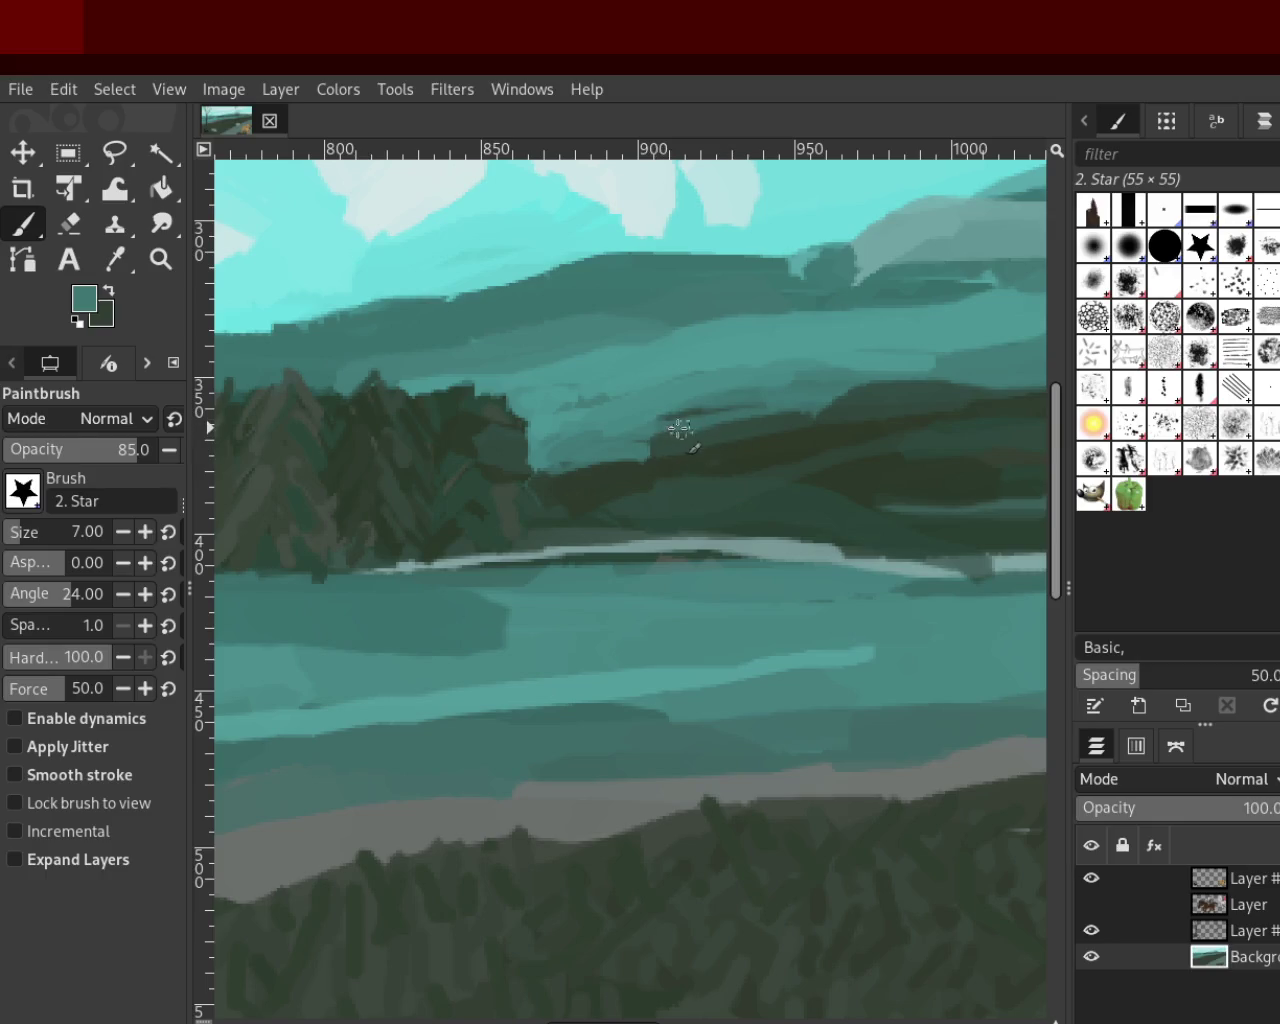
# Sample a dark green from the ridge as the painting colour
pyautogui.keyDown('ctrl'); pyautogui.click(720, 438); pyautogui.keyUp('ctrl')
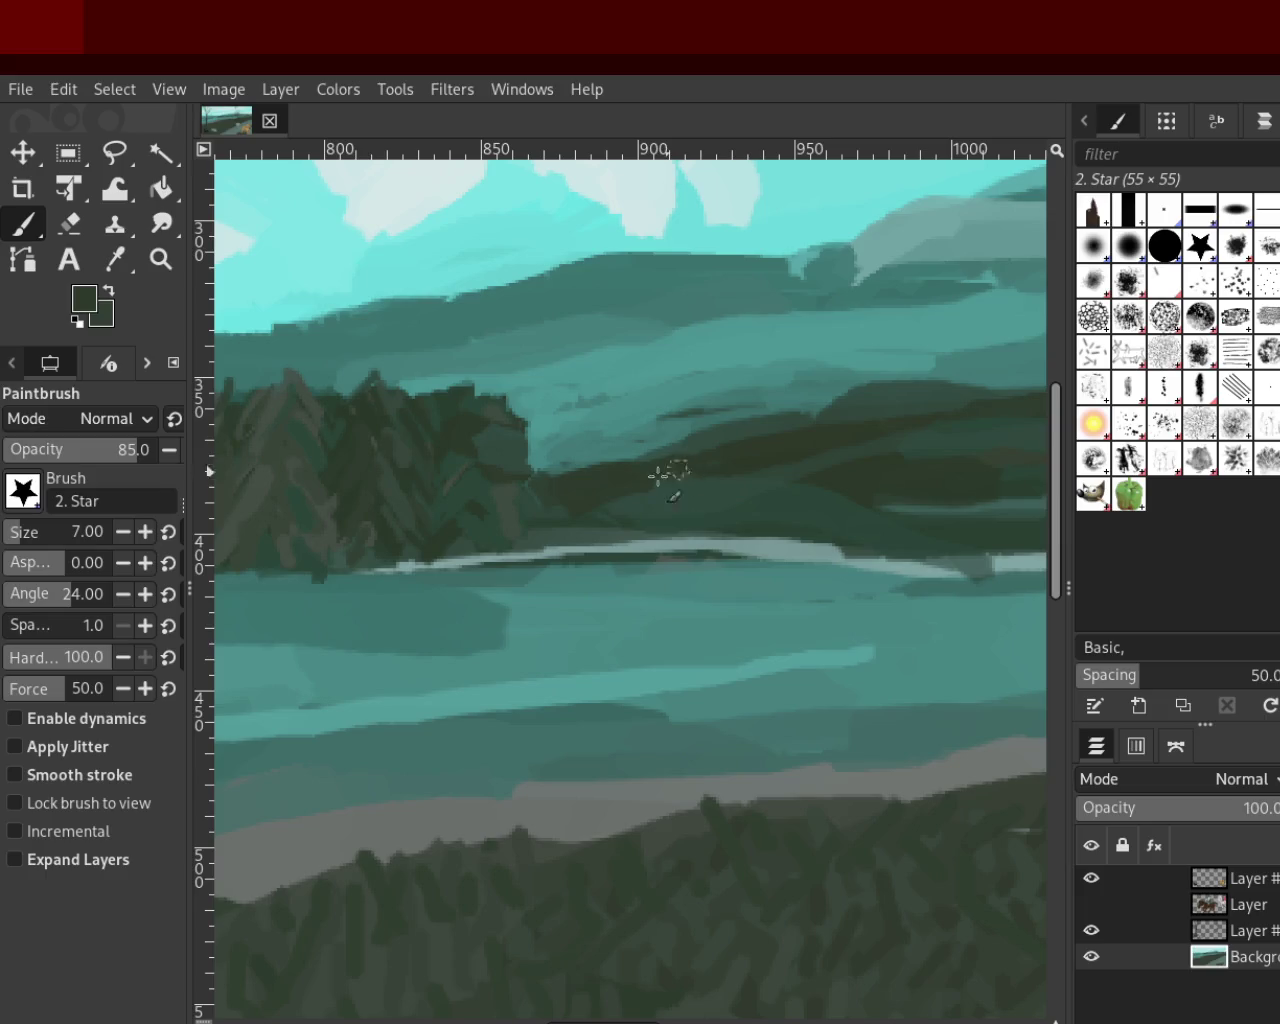
pyautogui.keyDown('ctrl'); pyautogui.click(695, 499); pyautogui.keyUp('ctrl')
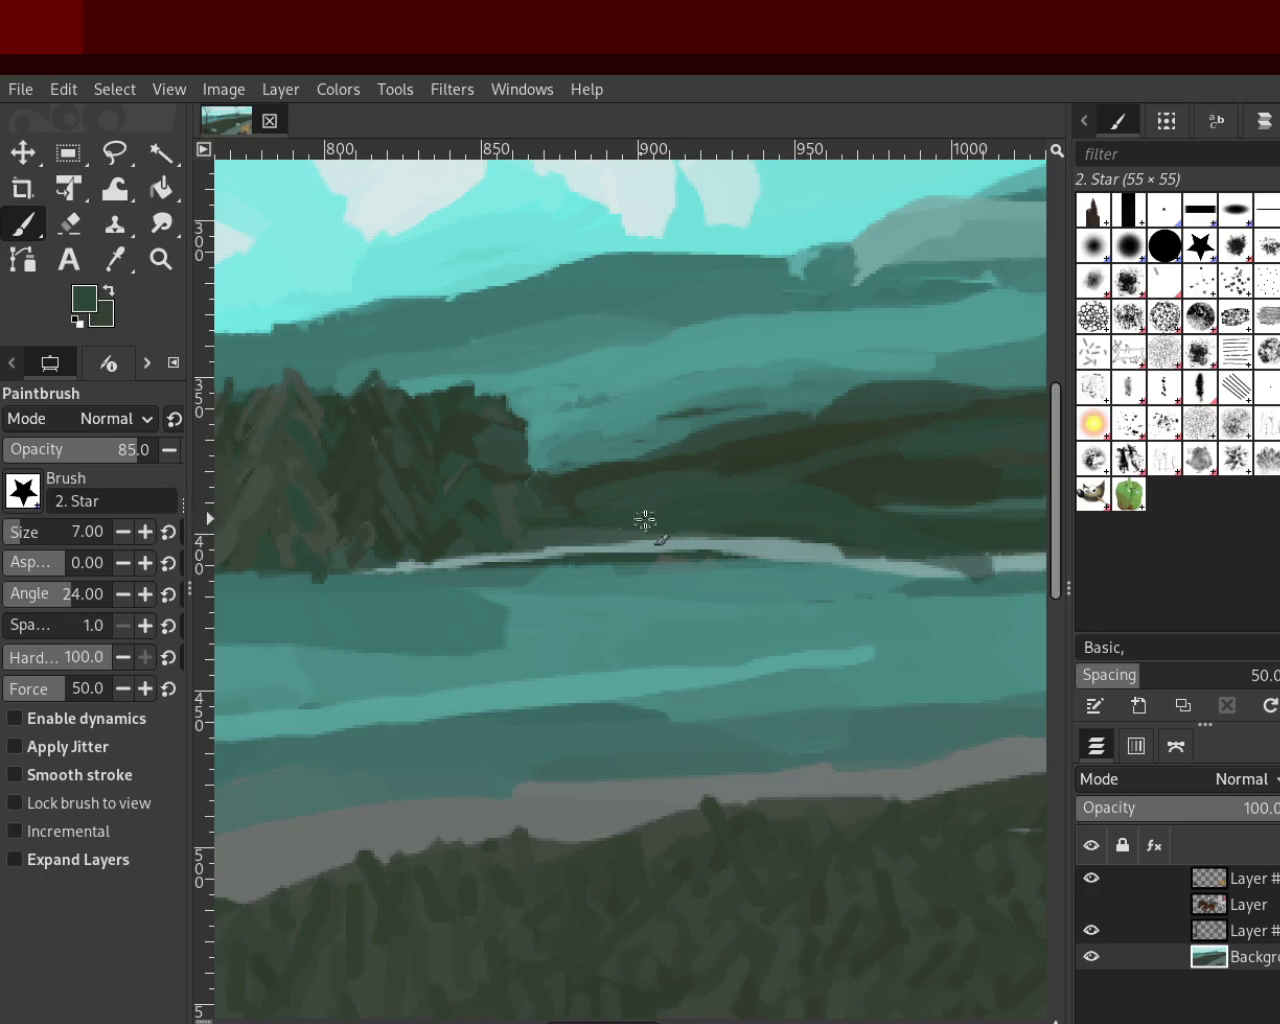
pyautogui.keyDown('ctrl'); pyautogui.click(655, 482); pyautogui.keyUp('ctrl')
# Zoom in closely on the hill bands right of the tree island
pyautogui.click(160, 259)
pyautogui.keyDown('ctrl'); pyautogui.click(620, 485); pyautogui.keyUp('ctrl')
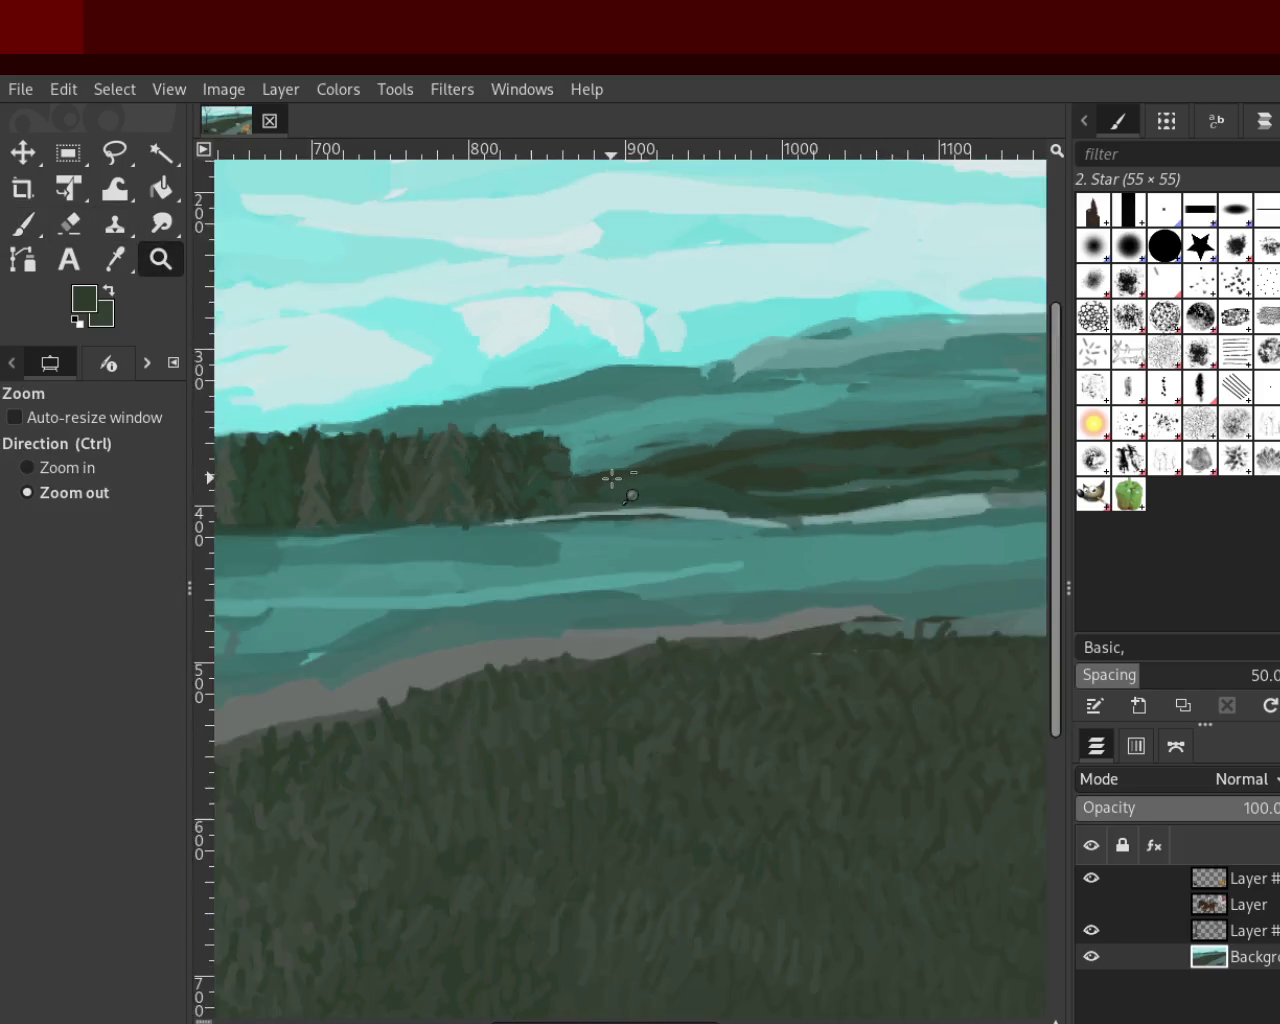
pyautogui.keyDown('ctrl'); pyautogui.click(614, 486); pyautogui.keyUp('ctrl')
pyautogui.click(698, 457)
pyautogui.click(690, 470)
pyautogui.click(622, 489)
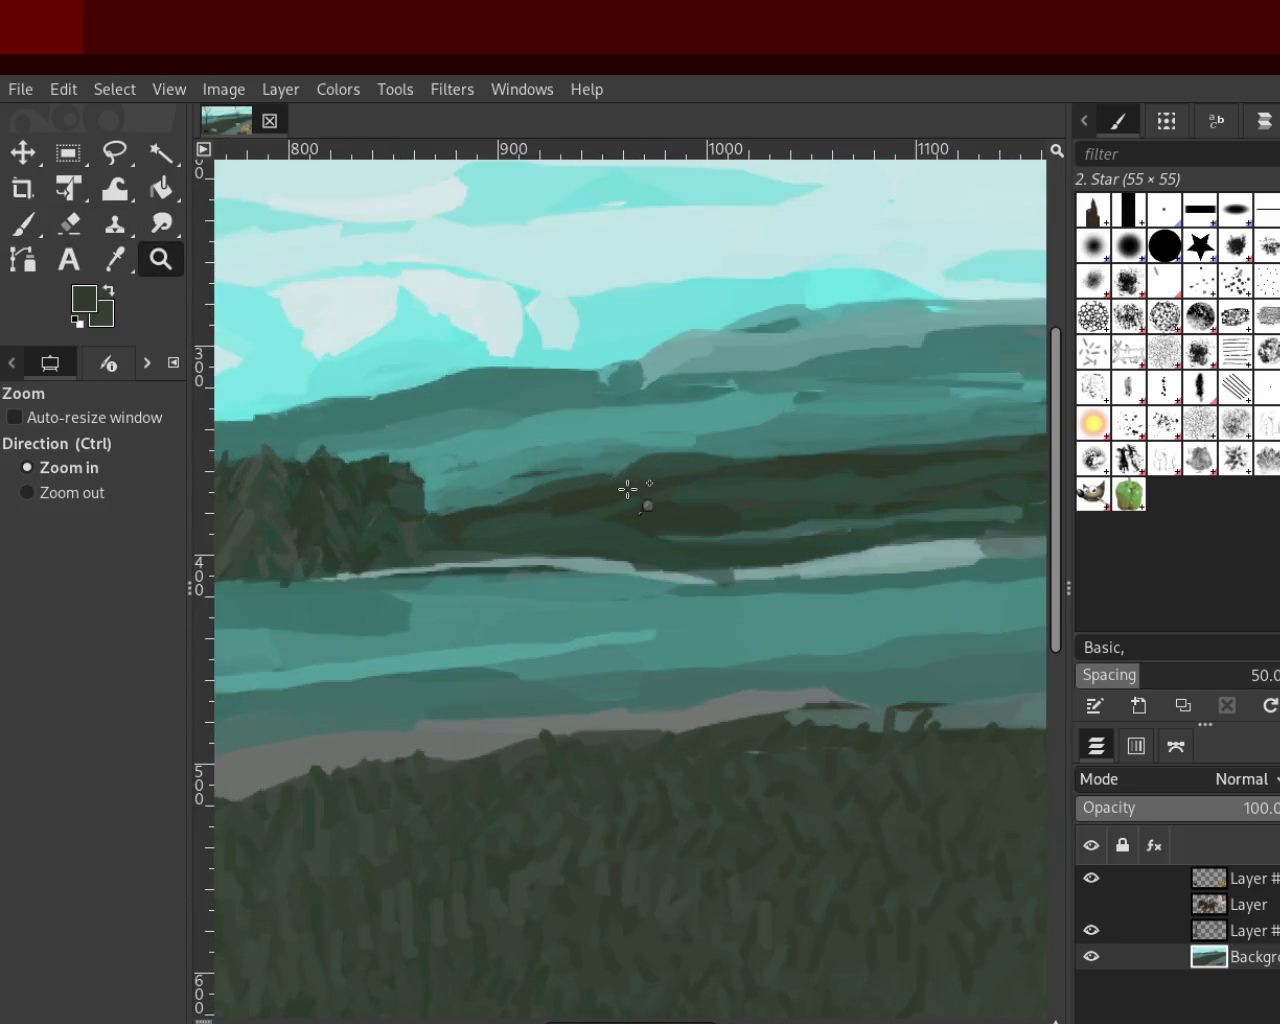
pyautogui.click(630, 489)
pyautogui.click(640, 489)
# Sample teal from the hills and paint a blending stroke across the hill band
pyautogui.click(22, 224)
pyautogui.keyDown('ctrl'); pyautogui.click(527, 399); pyautogui.keyUp('ctrl')
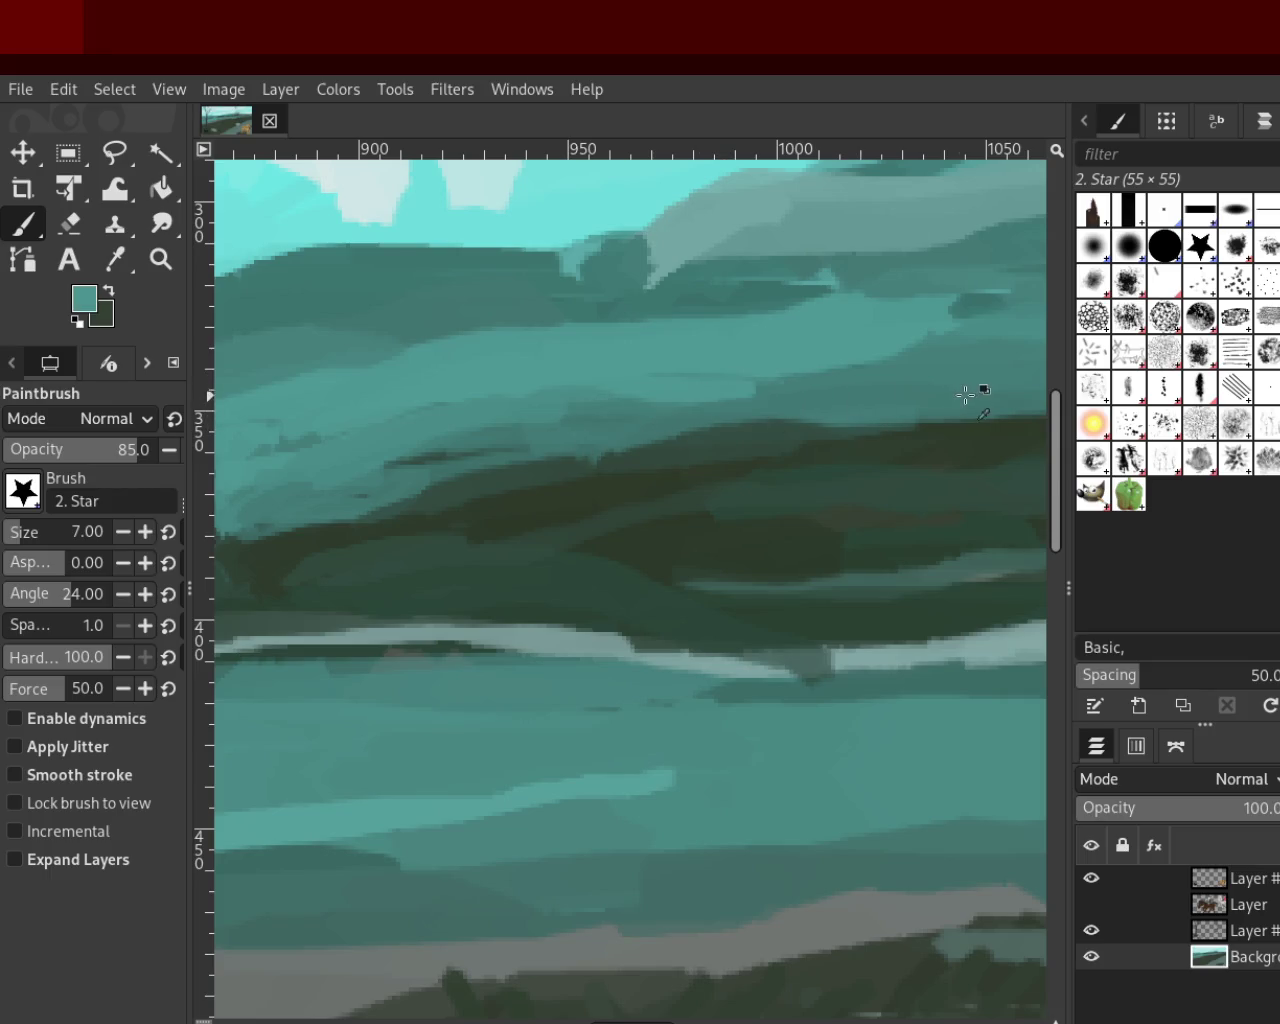
pyautogui.keyDown('ctrl'); pyautogui.click(601, 340); pyautogui.keyUp('ctrl')
pyautogui.keyDown('ctrl'); pyautogui.click(478, 428); pyautogui.keyUp('ctrl')
pyautogui.moveTo(529, 386)
pyautogui.mouseDown()
pyautogui.moveTo(943, 343)
pyautogui.moveTo(522, 418)
pyautogui.mouseUp()
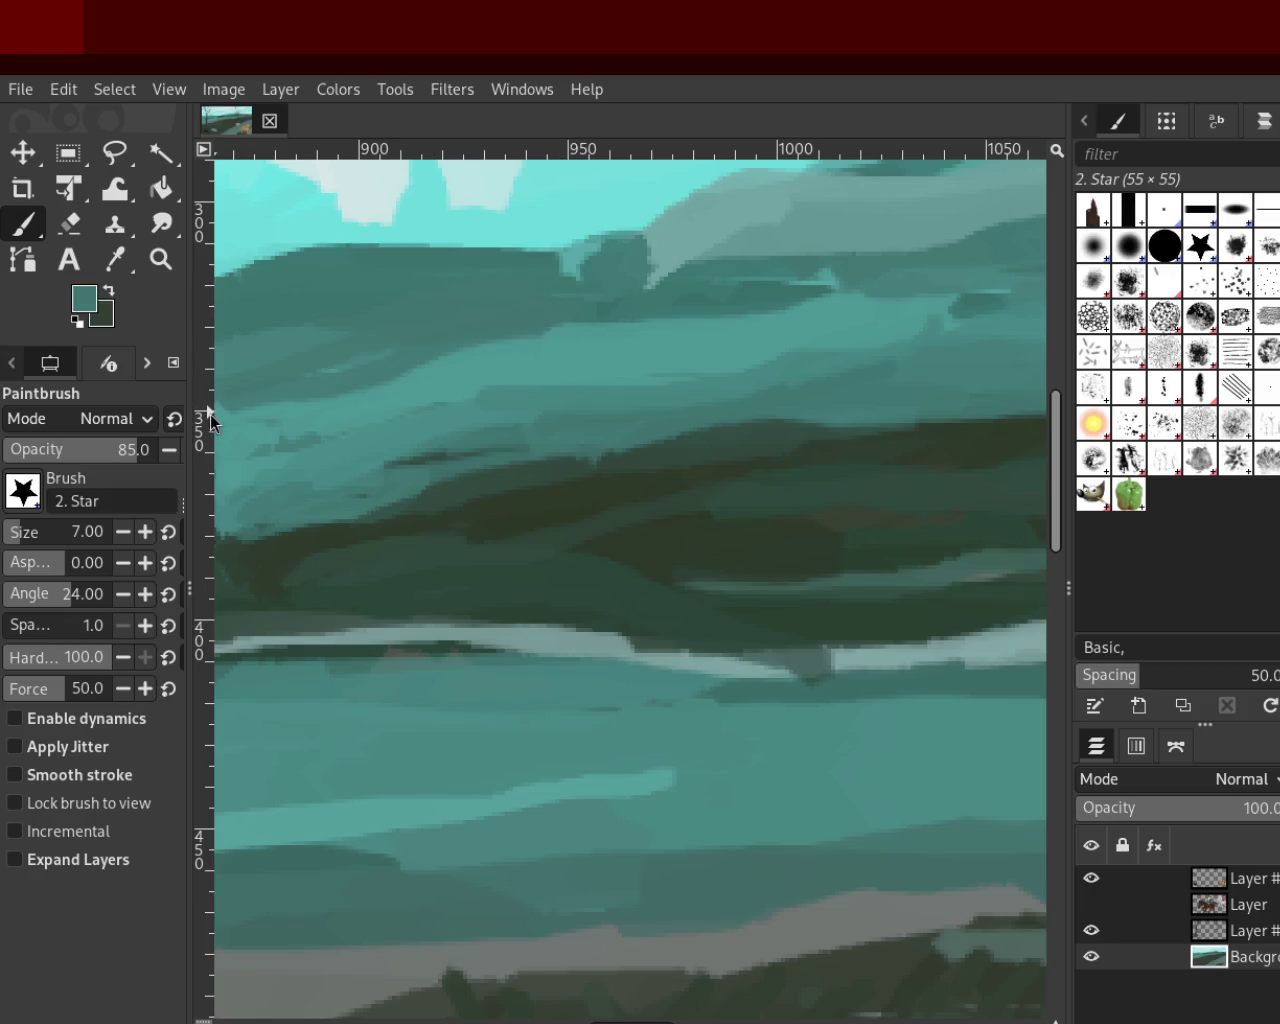
pyautogui.click(160, 259)
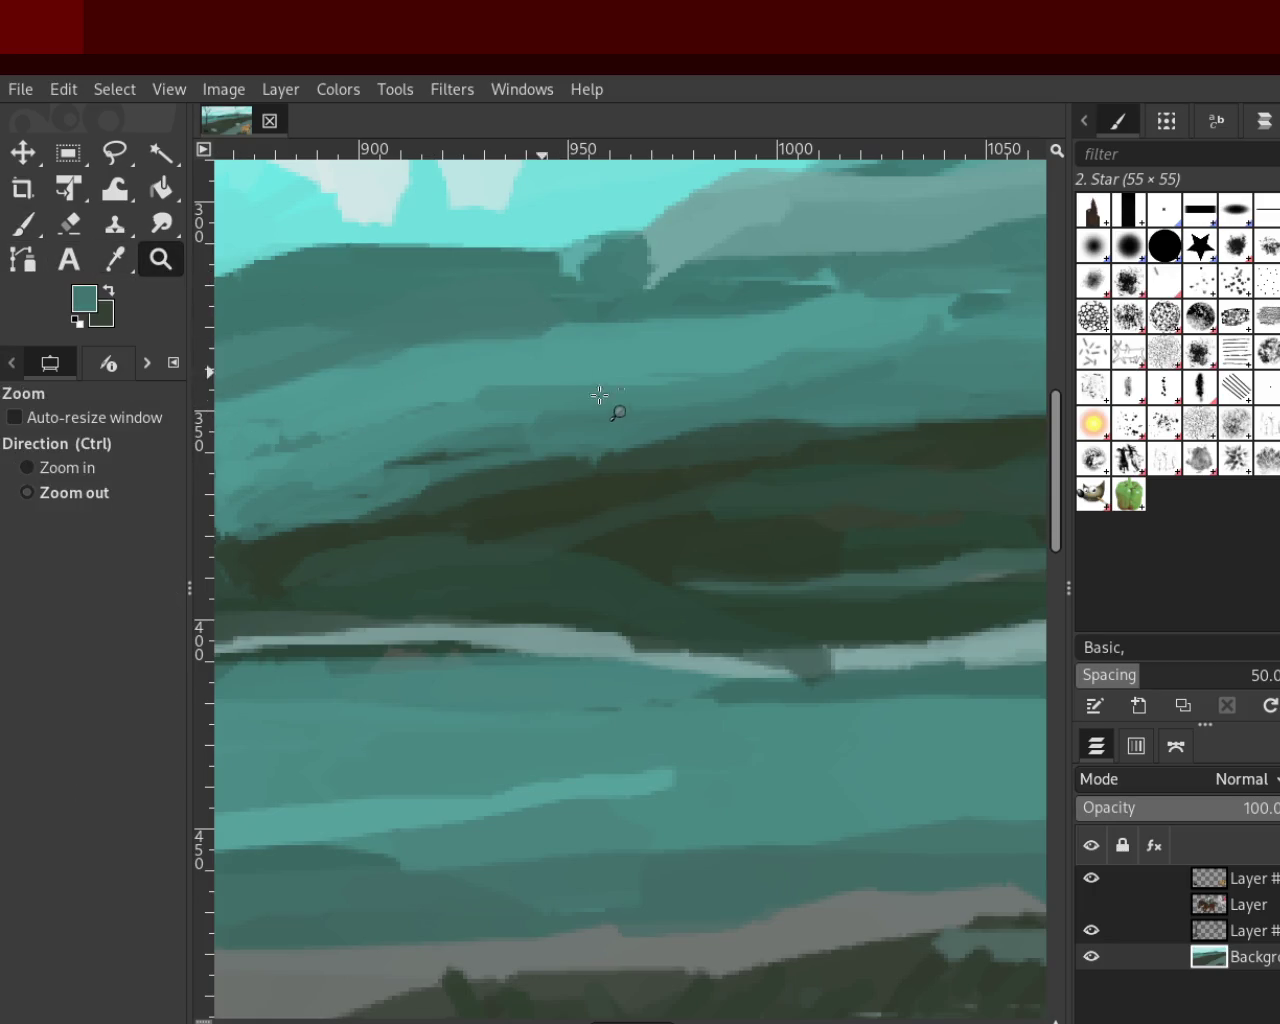
# Zoom out, then zoom back in on the distant hills
pyautogui.keyDown('ctrl'); pyautogui.click(610, 405); pyautogui.keyUp('ctrl')
pyautogui.keyDown('ctrl'); pyautogui.click(625, 410); pyautogui.keyUp('ctrl')
pyautogui.keyDown('ctrl'); pyautogui.click(625, 412); pyautogui.keyUp('ctrl')
pyautogui.click(640, 405)
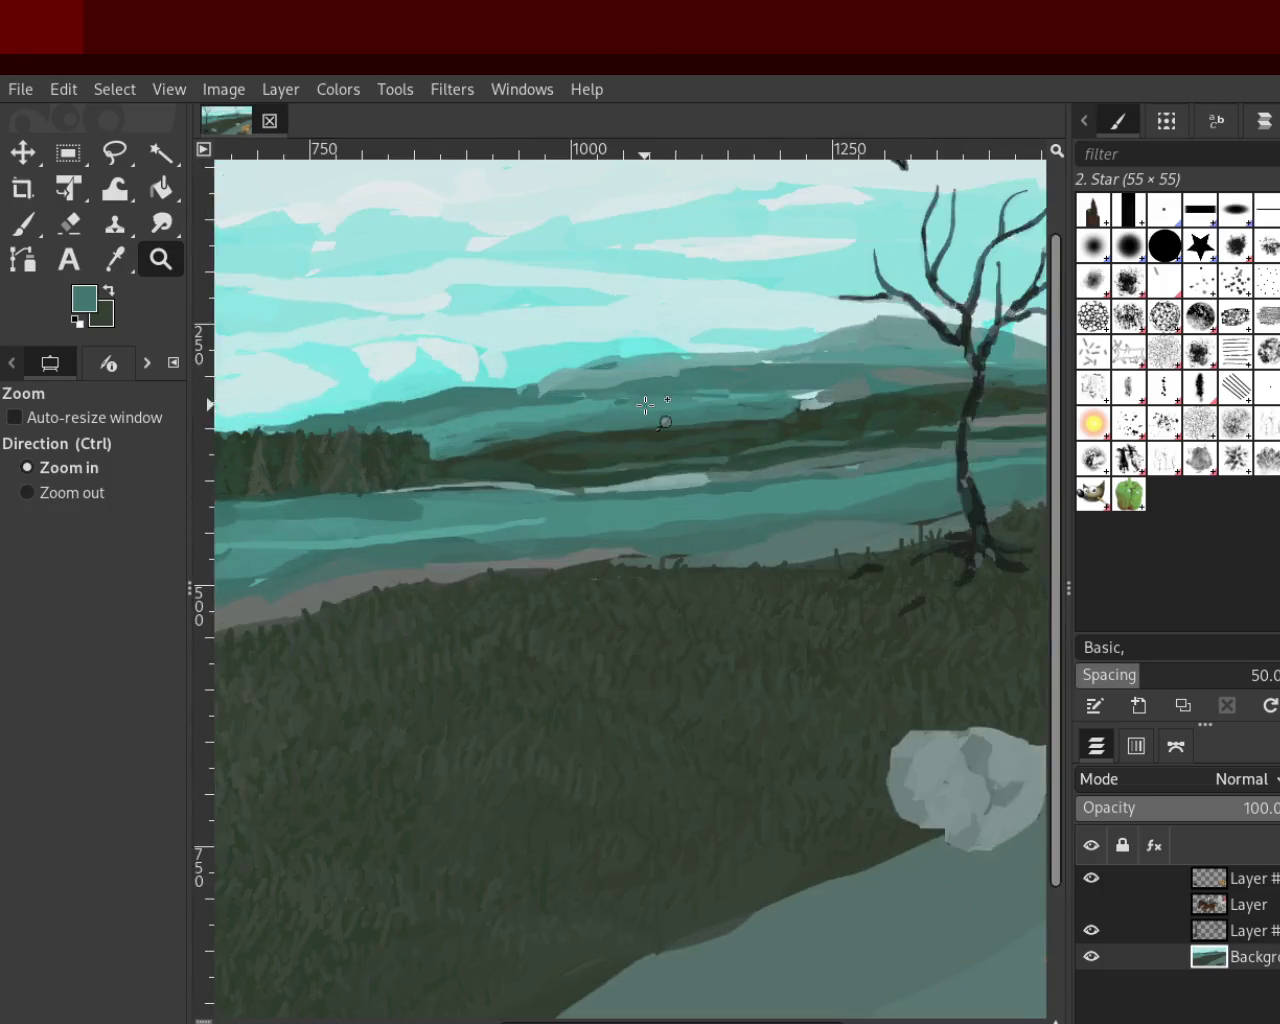
pyautogui.click(645, 405)
pyautogui.click(645, 405)
# Brush faint horizontal teal strokes across the uppermost hill band, then sample a darker teal
pyautogui.click(40, 225)
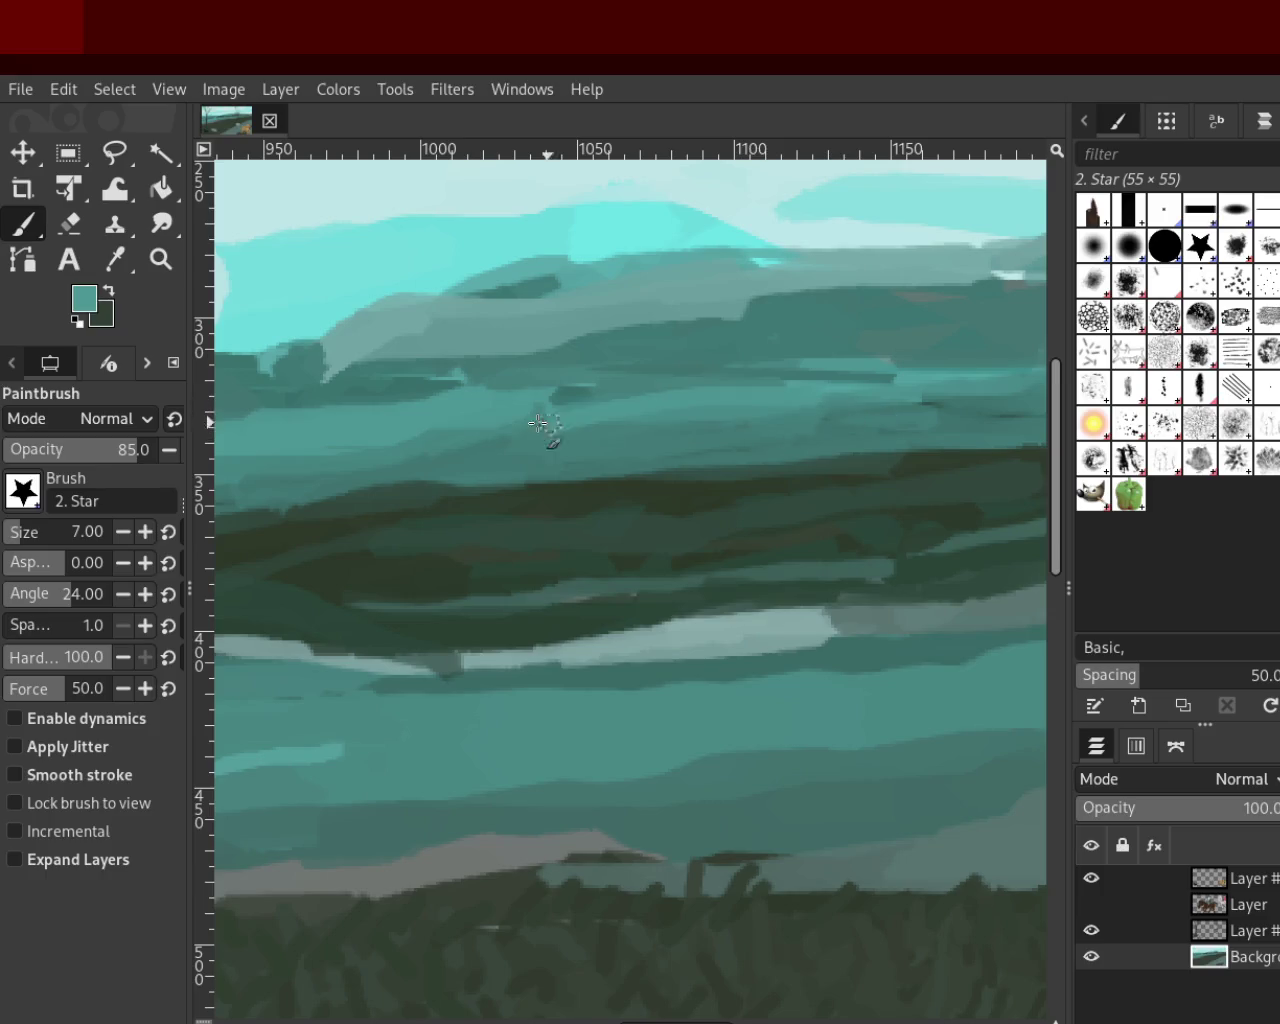
pyautogui.moveTo(504, 430)
pyautogui.mouseDown()
pyautogui.moveTo(706, 434)
pyautogui.moveTo(374, 434)
pyautogui.mouseUp()
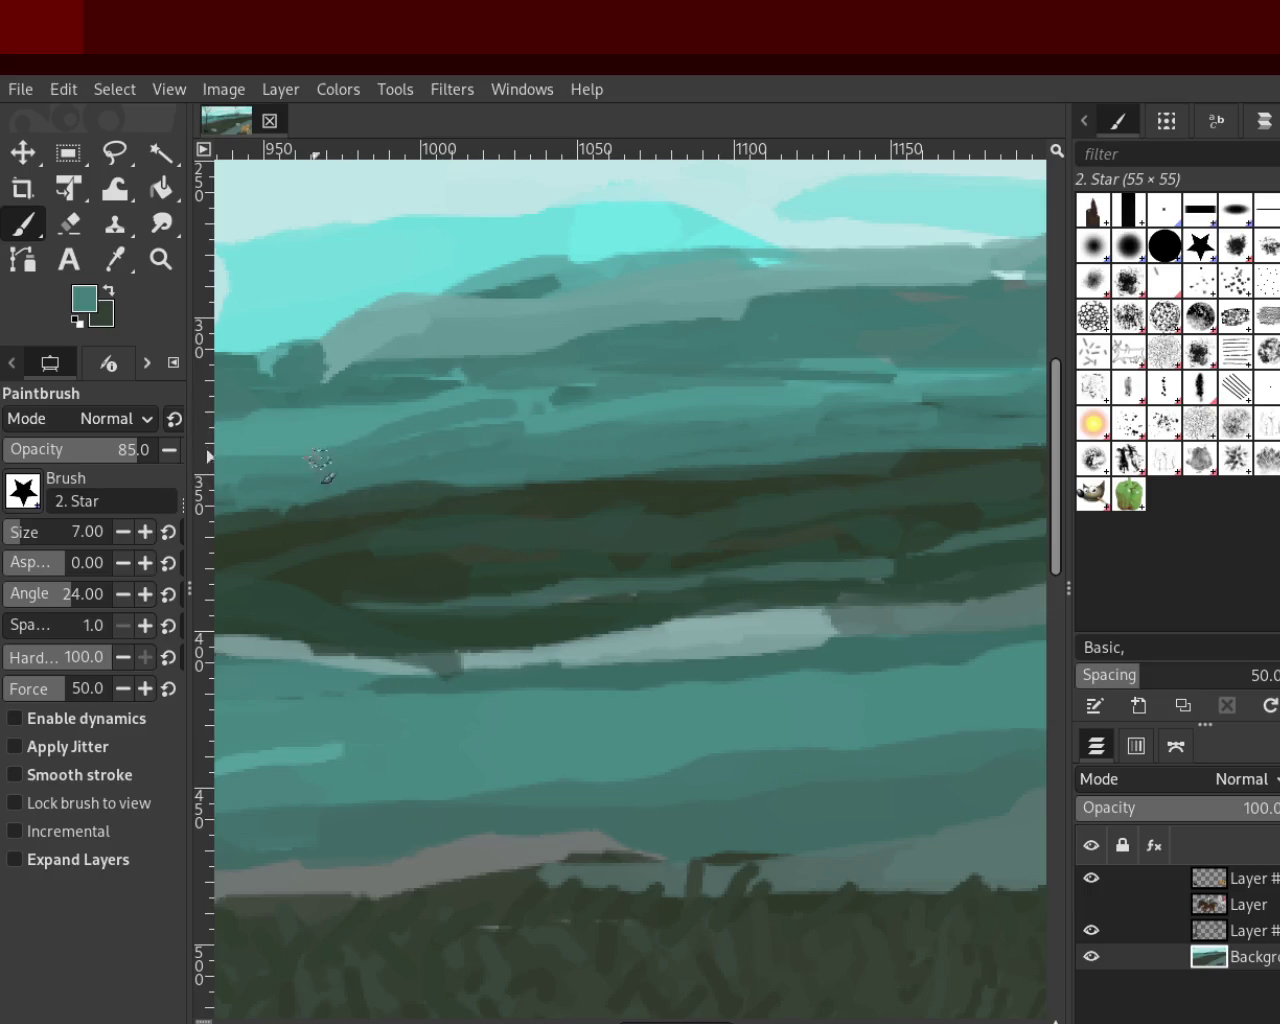
pyautogui.keyDown('ctrl'); pyautogui.click(573, 430); pyautogui.keyUp('ctrl')
pyautogui.moveTo(512, 440); pyautogui.dragTo(348, 450)
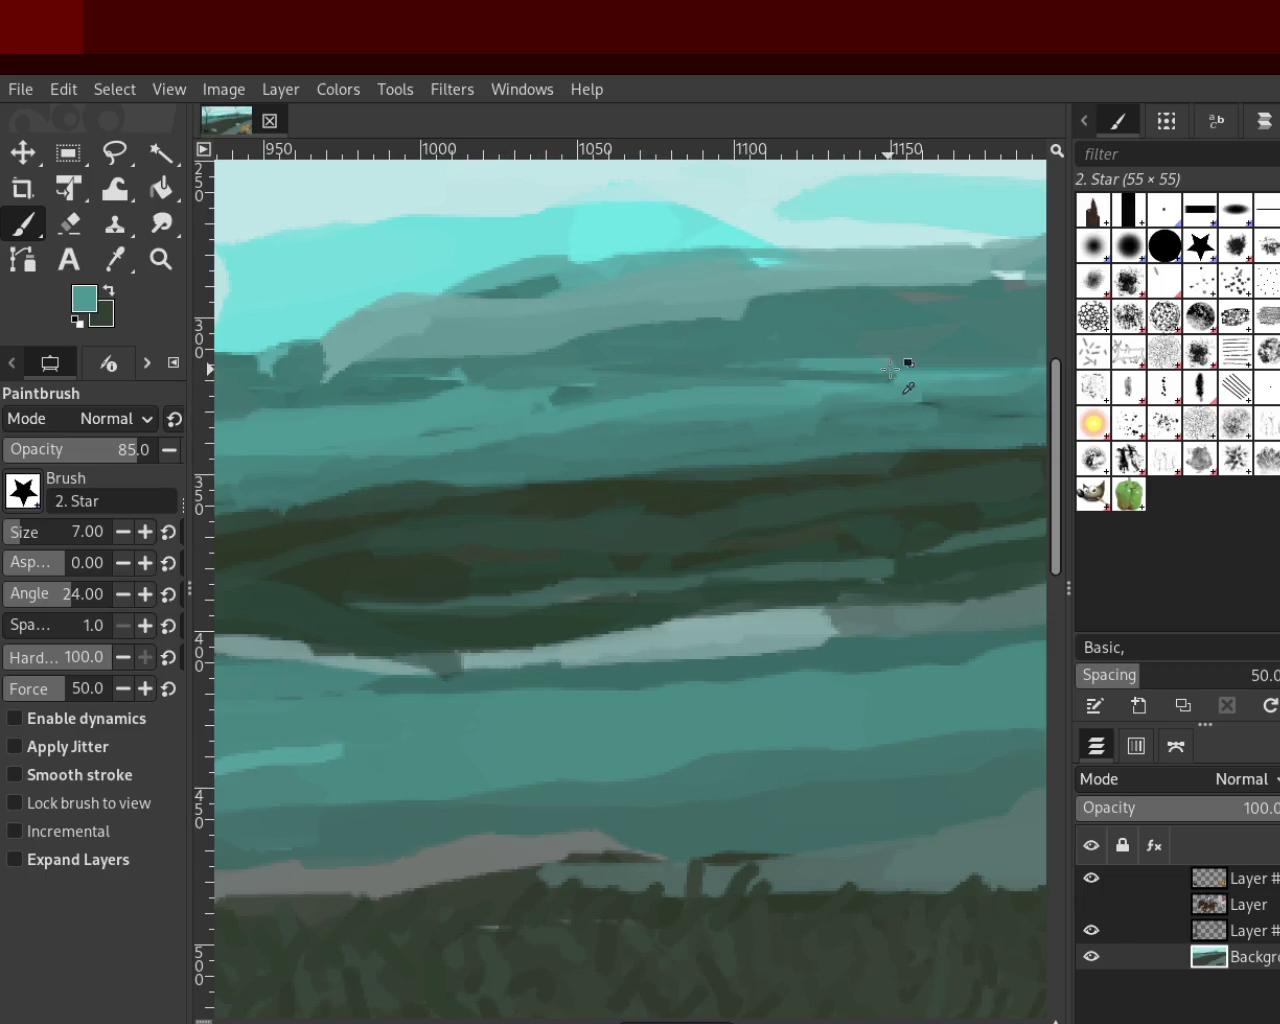
pyautogui.keyDown('ctrl'); pyautogui.click(782, 347); pyautogui.keyUp('ctrl')
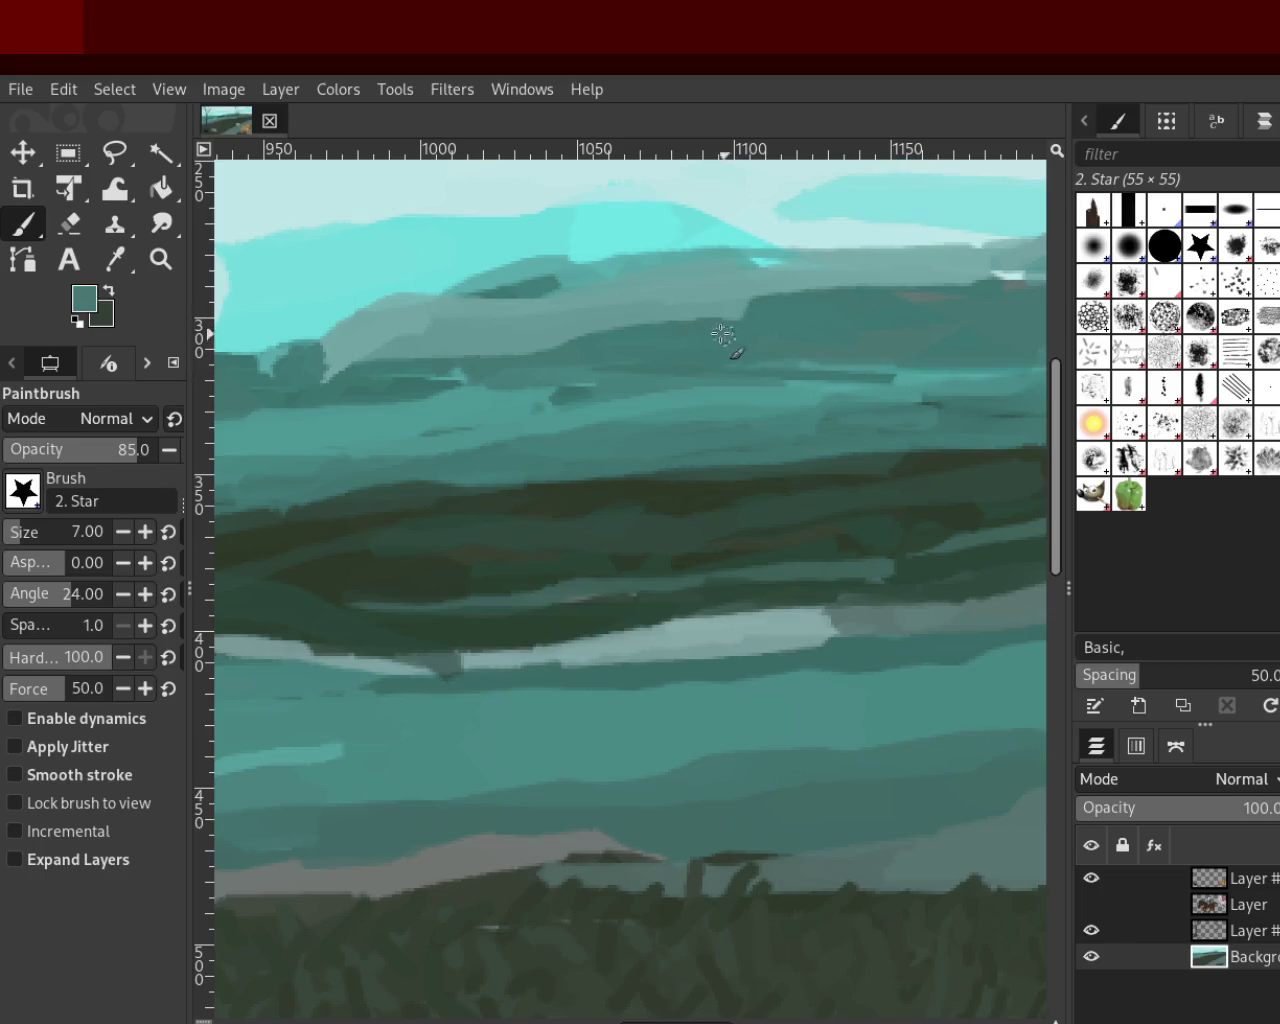
# Scroll to reframe the view of the hills for more painting
pyautogui.click(161, 260)
pyautogui.scroll(-10, 749, 437)
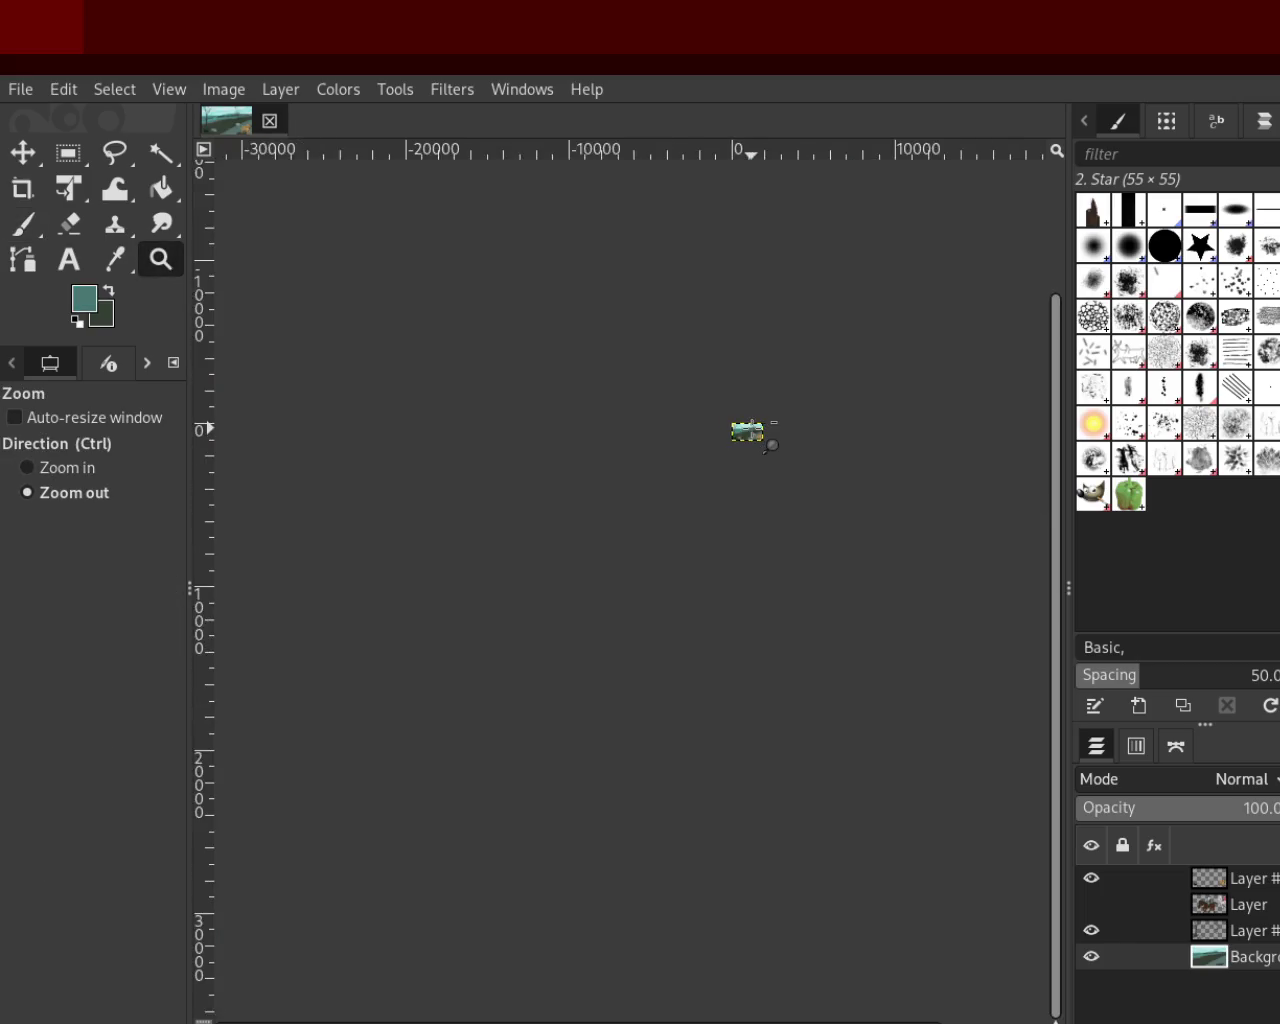
pyautogui.scroll(2, 752, 428)
pyautogui.scroll(3, 740, 428)
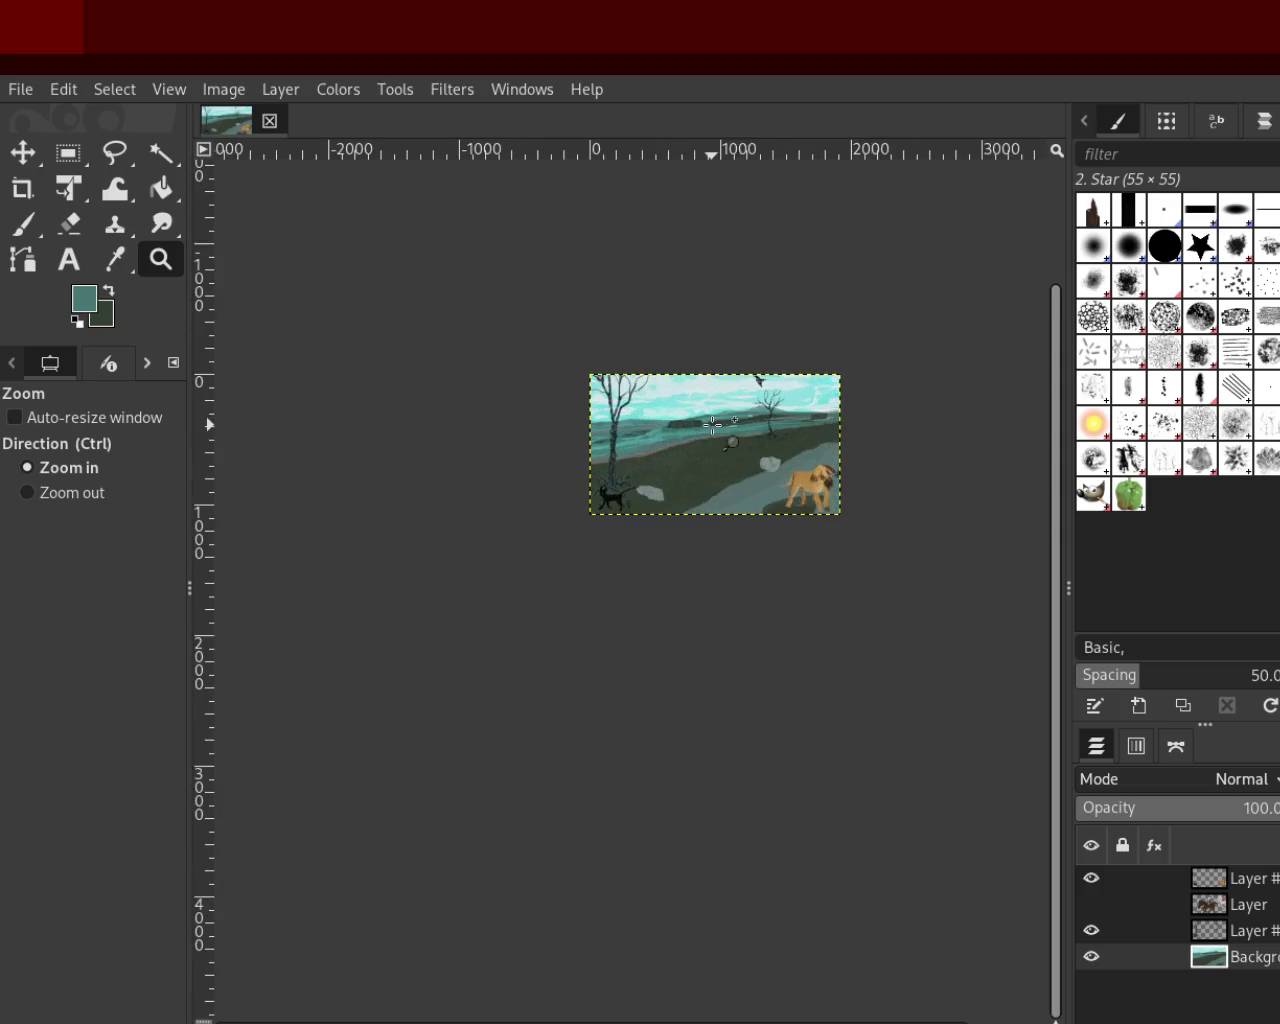
pyautogui.scroll(3, 725, 426)
pyautogui.scroll(2, 706, 424)
pyautogui.scroll(-1, 706, 424)
pyautogui.scroll(2, 640, 410)
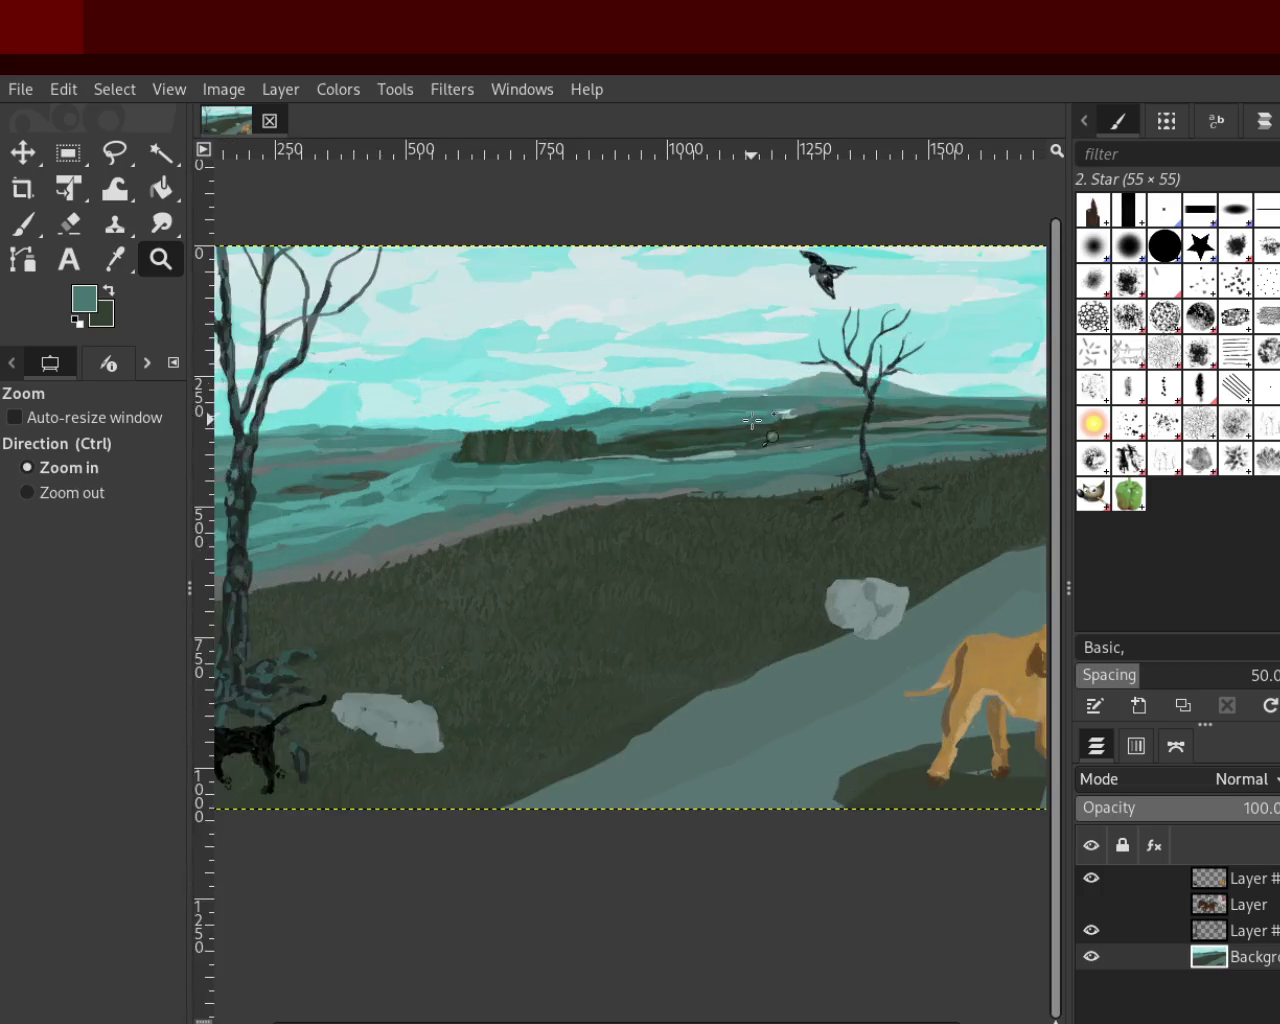
pyautogui.scroll(2, 560, 394)
pyautogui.click(25, 227)
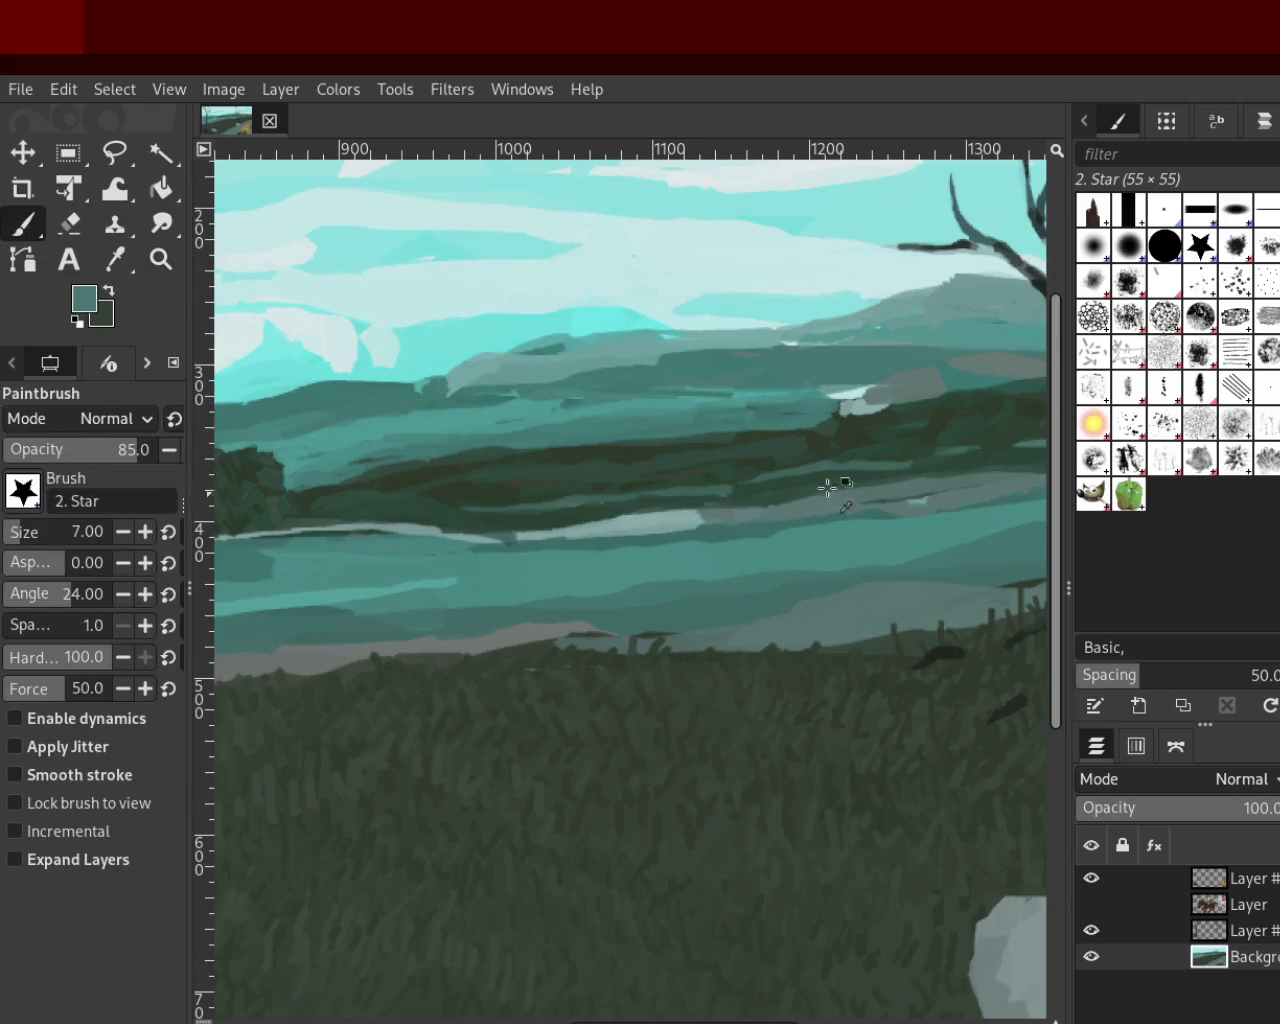
# Paint a dark green stroke along the hill tree line, then sample muted teal
pyautogui.keyDown('ctrl'); pyautogui.click(818, 441); pyautogui.keyUp('ctrl')
pyautogui.moveTo(818, 441); pyautogui.dragTo(493, 430)
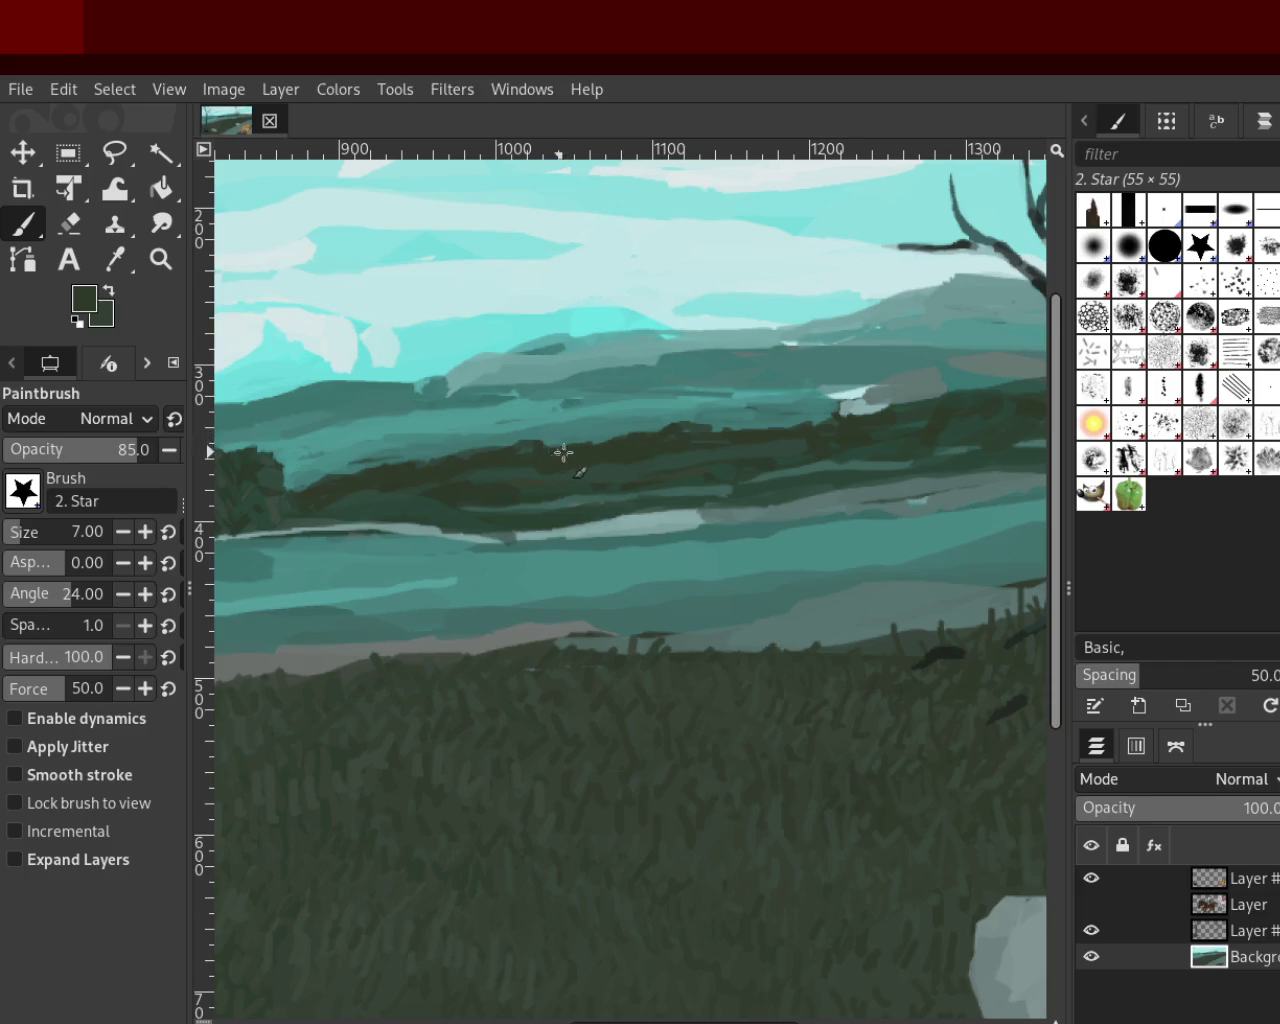
pyautogui.keyDown('ctrl'); pyautogui.click(684, 362); pyautogui.keyUp('ctrl')
# Zoom out to see the whole painting
pyautogui.click(179, 256)
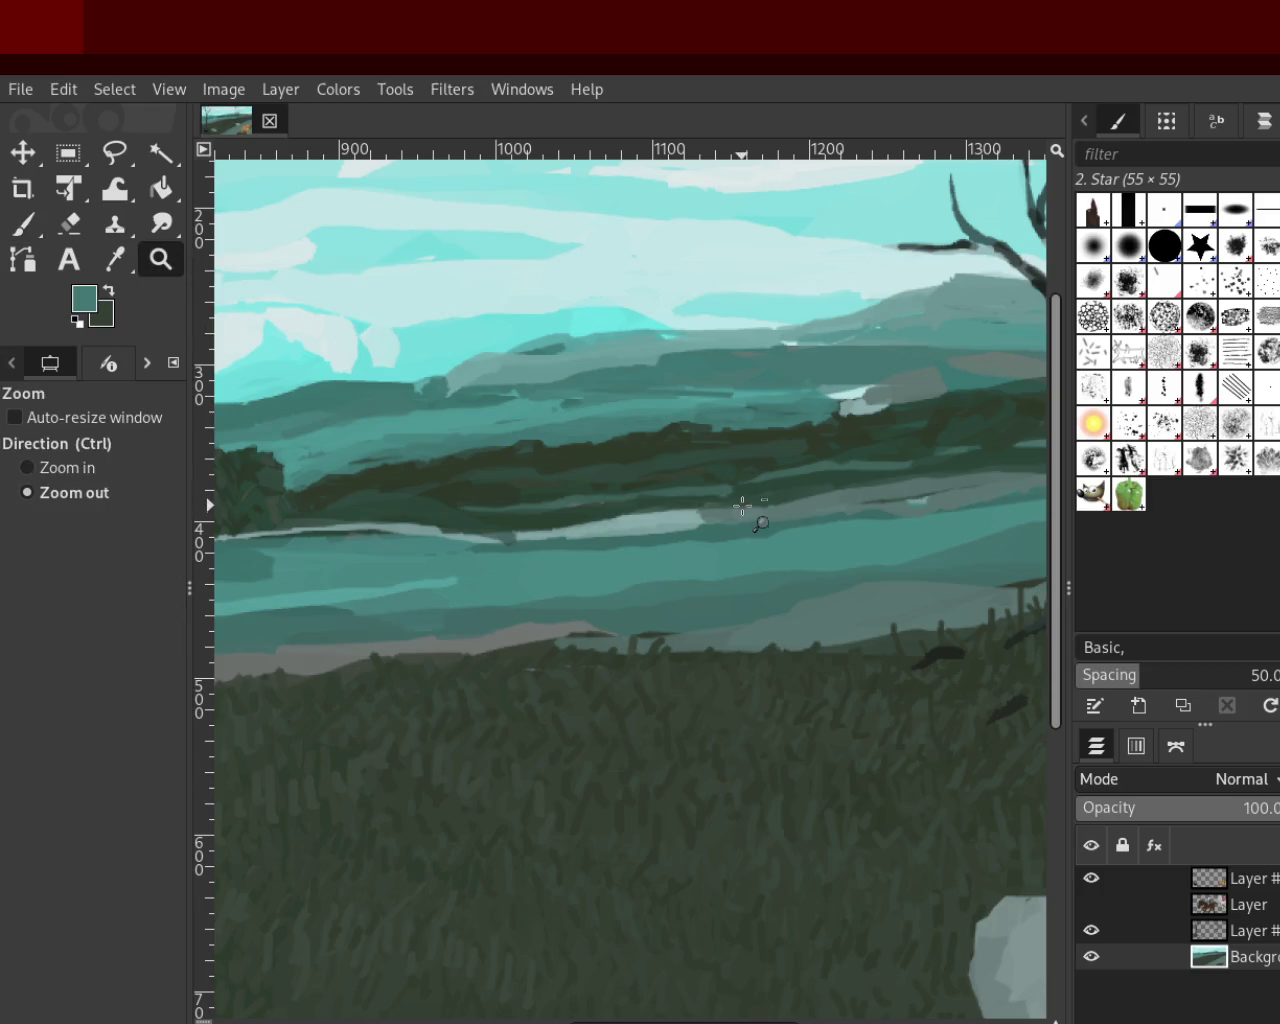
pyautogui.click(588, 541)
pyautogui.click(588, 541)
pyautogui.click(588, 541)
pyautogui.keyDown('ctrl'); pyautogui.click(700, 535); pyautogui.keyUp('ctrl')
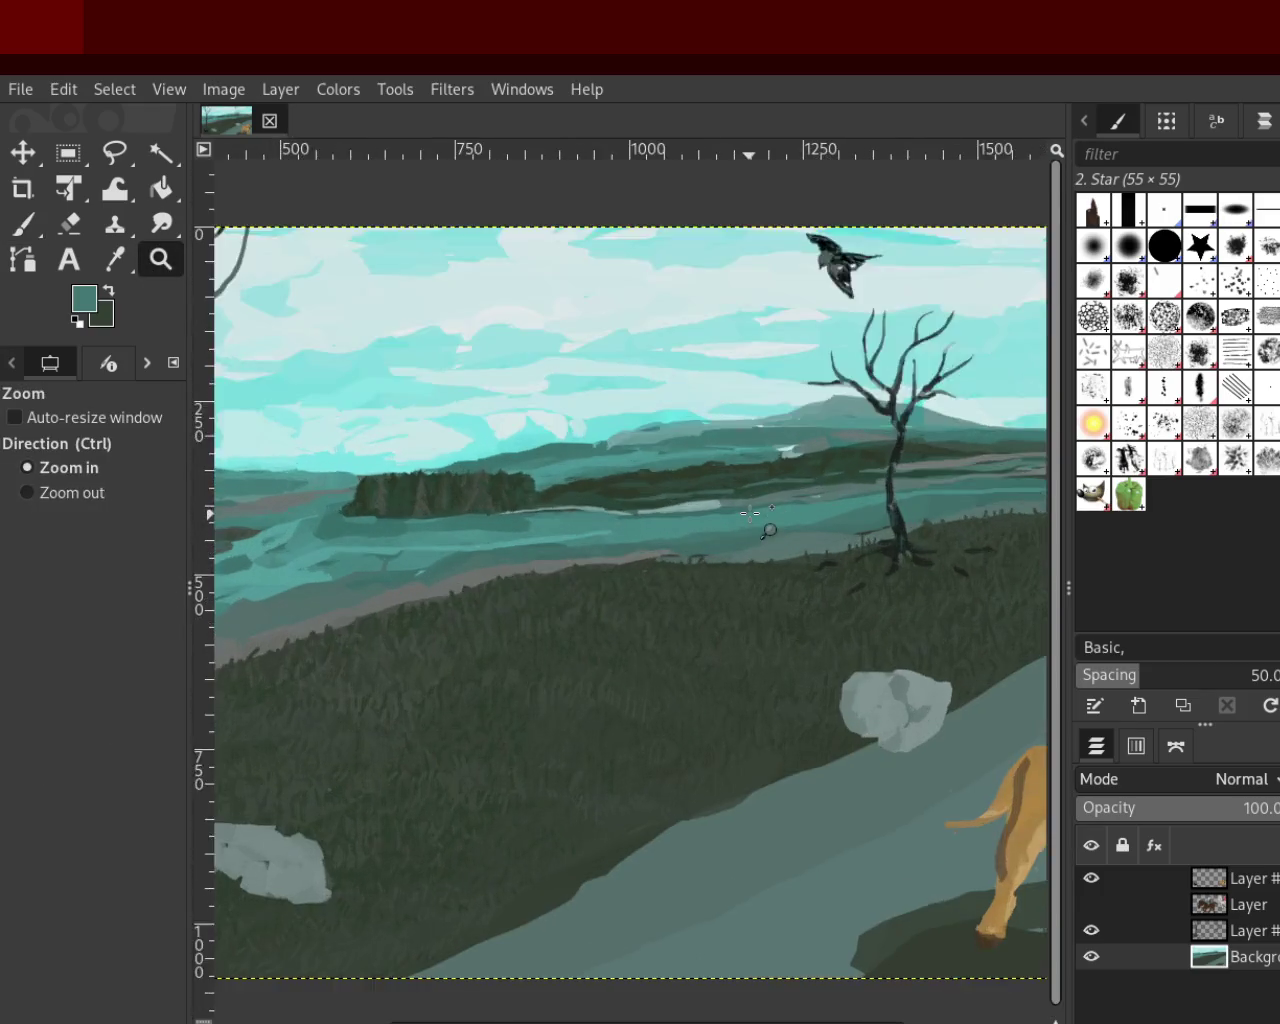
# Zoom in on the small dark islands in the lake
pyautogui.keyDown('ctrl'); pyautogui.click(686, 463); pyautogui.keyUp('ctrl')
pyautogui.click(694, 466)
pyautogui.click(694, 466)
pyautogui.keyDown('ctrl'); pyautogui.click(556, 545); pyautogui.keyUp('ctrl')
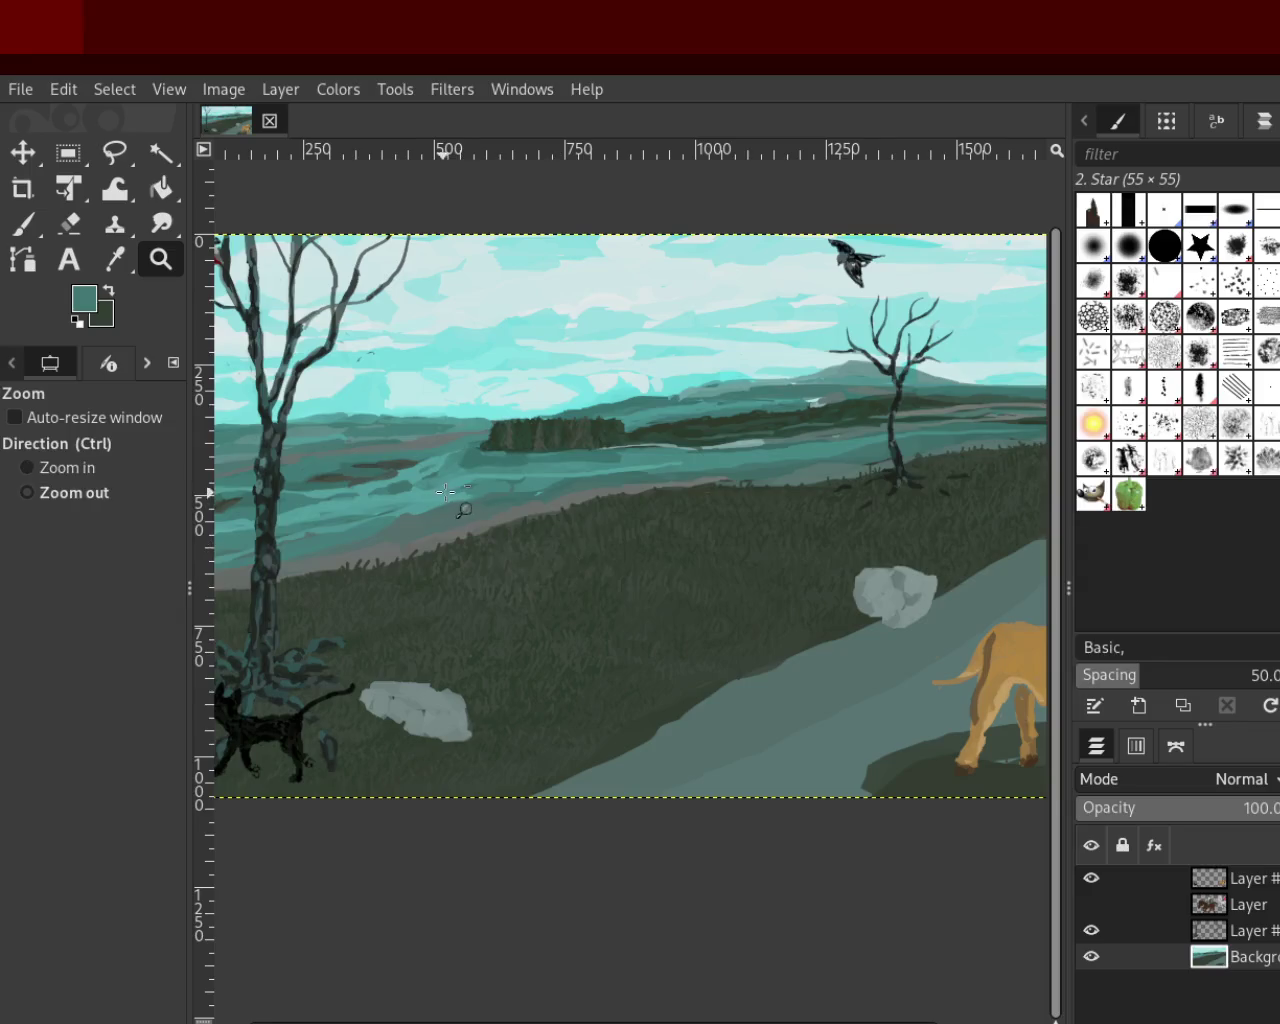
pyautogui.click(355, 505)
pyautogui.click(470, 455)
pyautogui.click(620, 451)
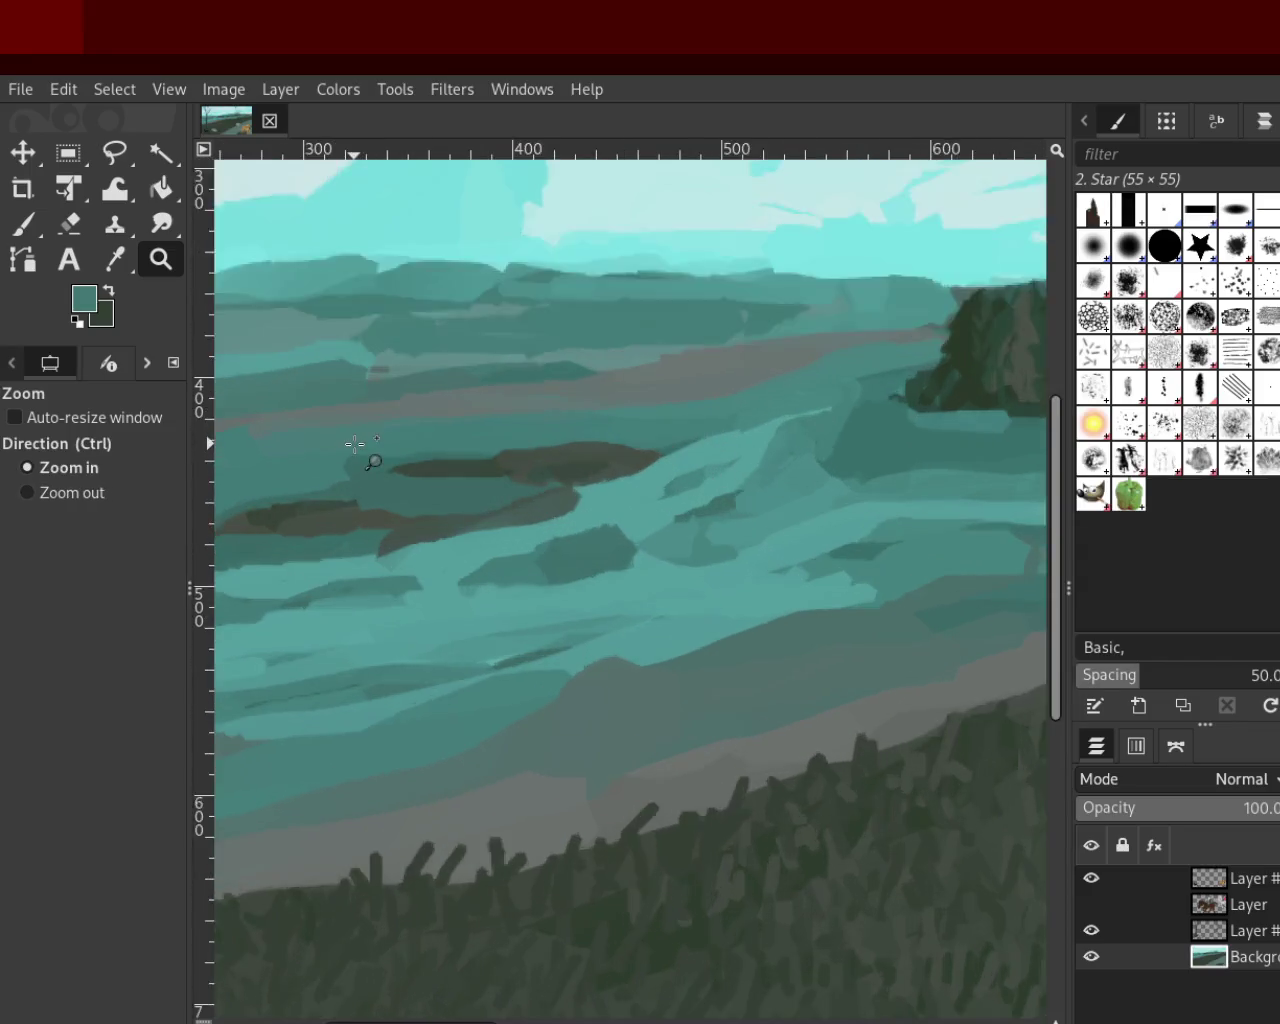
pyautogui.click(354, 446)
pyautogui.click(22, 257)
# Thicken the island edges and left dark band with dark green strokes
pyautogui.click(22, 226)
pyautogui.keyDown('ctrl'); pyautogui.click(584, 474); pyautogui.keyUp('ctrl')
pyautogui.moveTo(591, 457)
pyautogui.mouseDown()
pyautogui.moveTo(614, 466)
pyautogui.moveTo(411, 491)
pyautogui.moveTo(449, 474)
pyautogui.mouseUp()
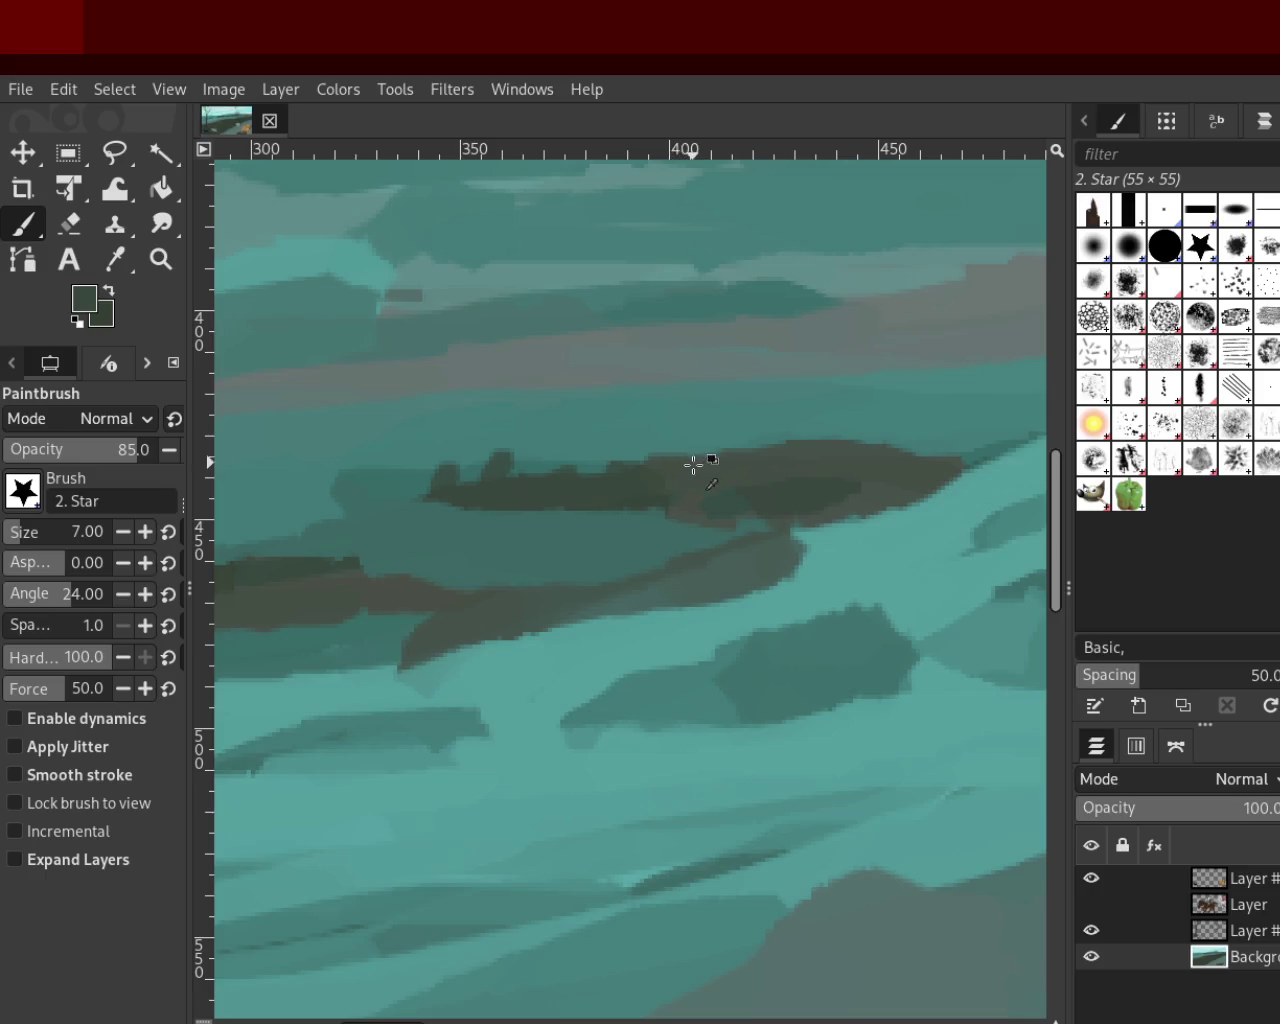
pyautogui.moveTo(670, 459)
pyautogui.mouseDown()
pyautogui.moveTo(871, 431)
pyautogui.moveTo(943, 463)
pyautogui.mouseUp()
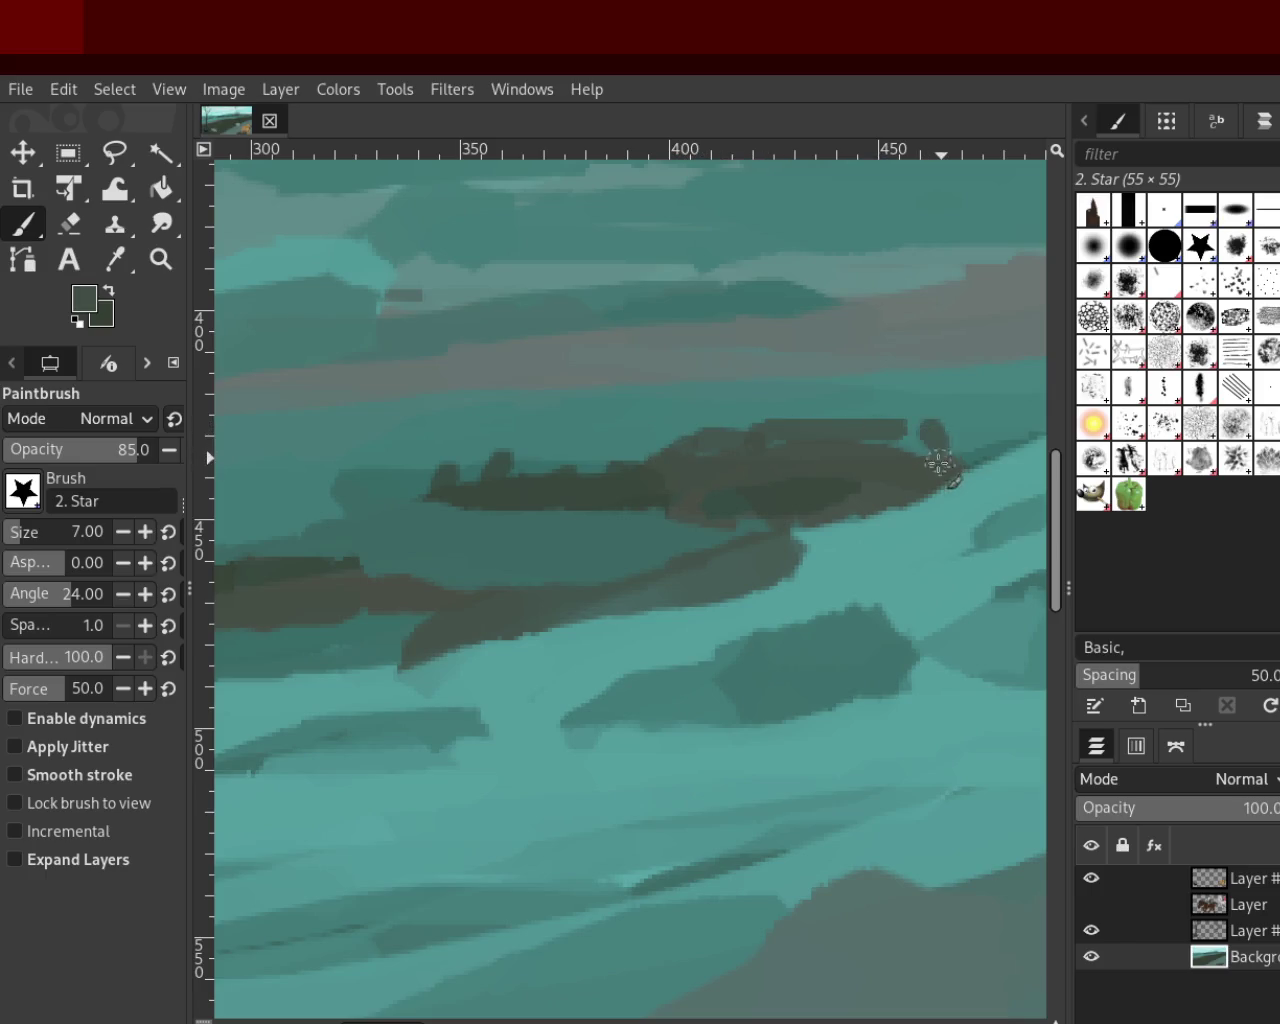
pyautogui.moveTo(780, 416); pyautogui.dragTo(703, 443)
pyautogui.moveTo(351, 557); pyautogui.dragTo(257, 571)
pyautogui.moveTo(354, 563); pyautogui.dragTo(282, 563)
# Zoom out, then close in on the area around the tall tree trunk
pyautogui.click(160, 259)
pyautogui.click(737, 514)
pyautogui.click(737, 514)
pyautogui.click(548, 513)
pyautogui.click(548, 513)
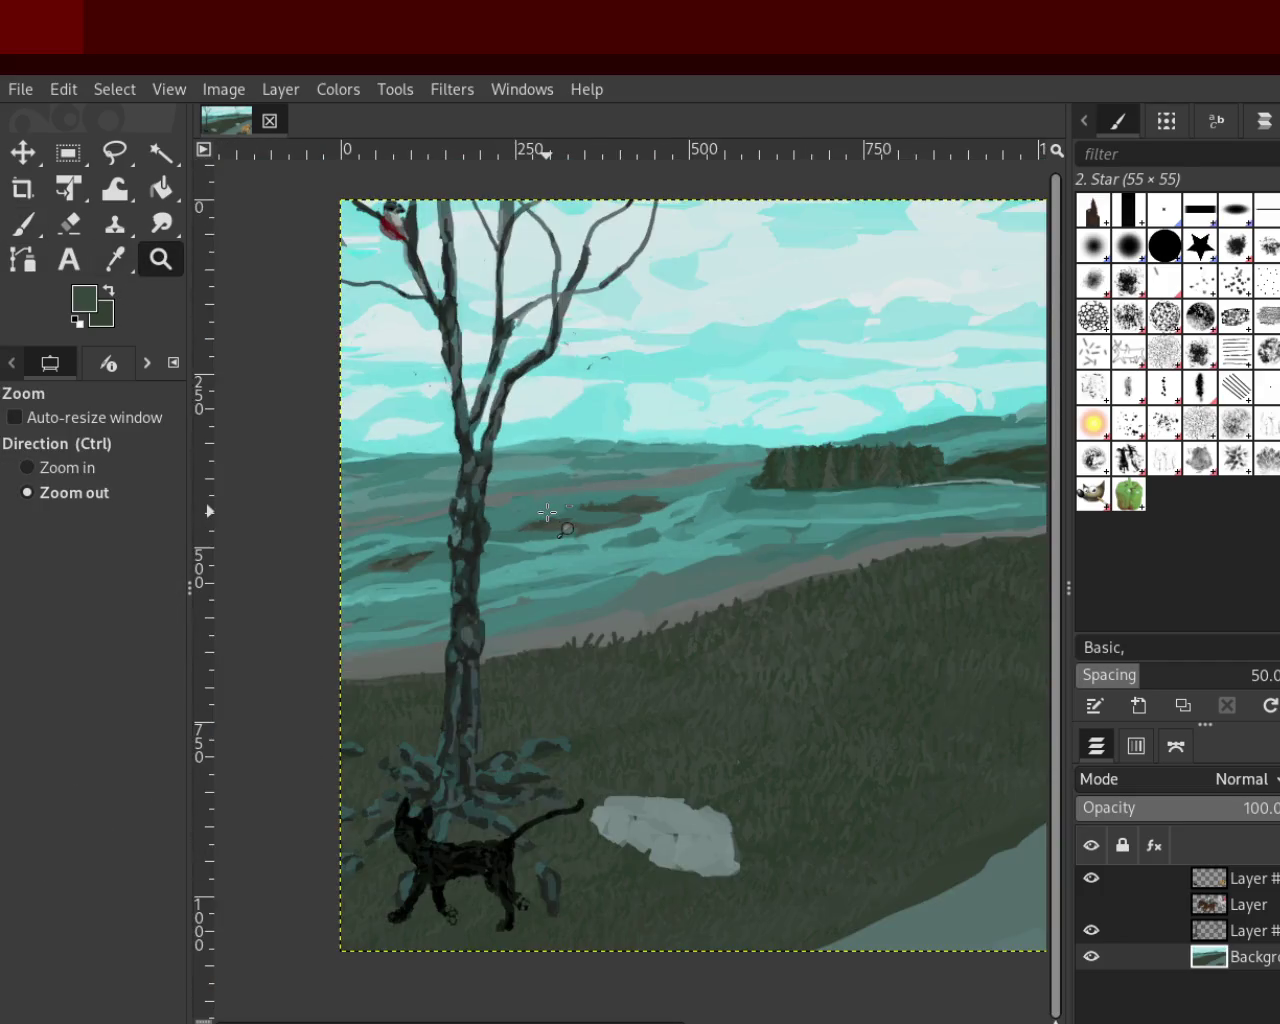
pyautogui.click(487, 540)
pyautogui.keyDown('ctrl'); pyautogui.click(471, 534); pyautogui.keyUp('ctrl')
pyautogui.keyDown('ctrl'); pyautogui.click(471, 534); pyautogui.keyUp('ctrl')
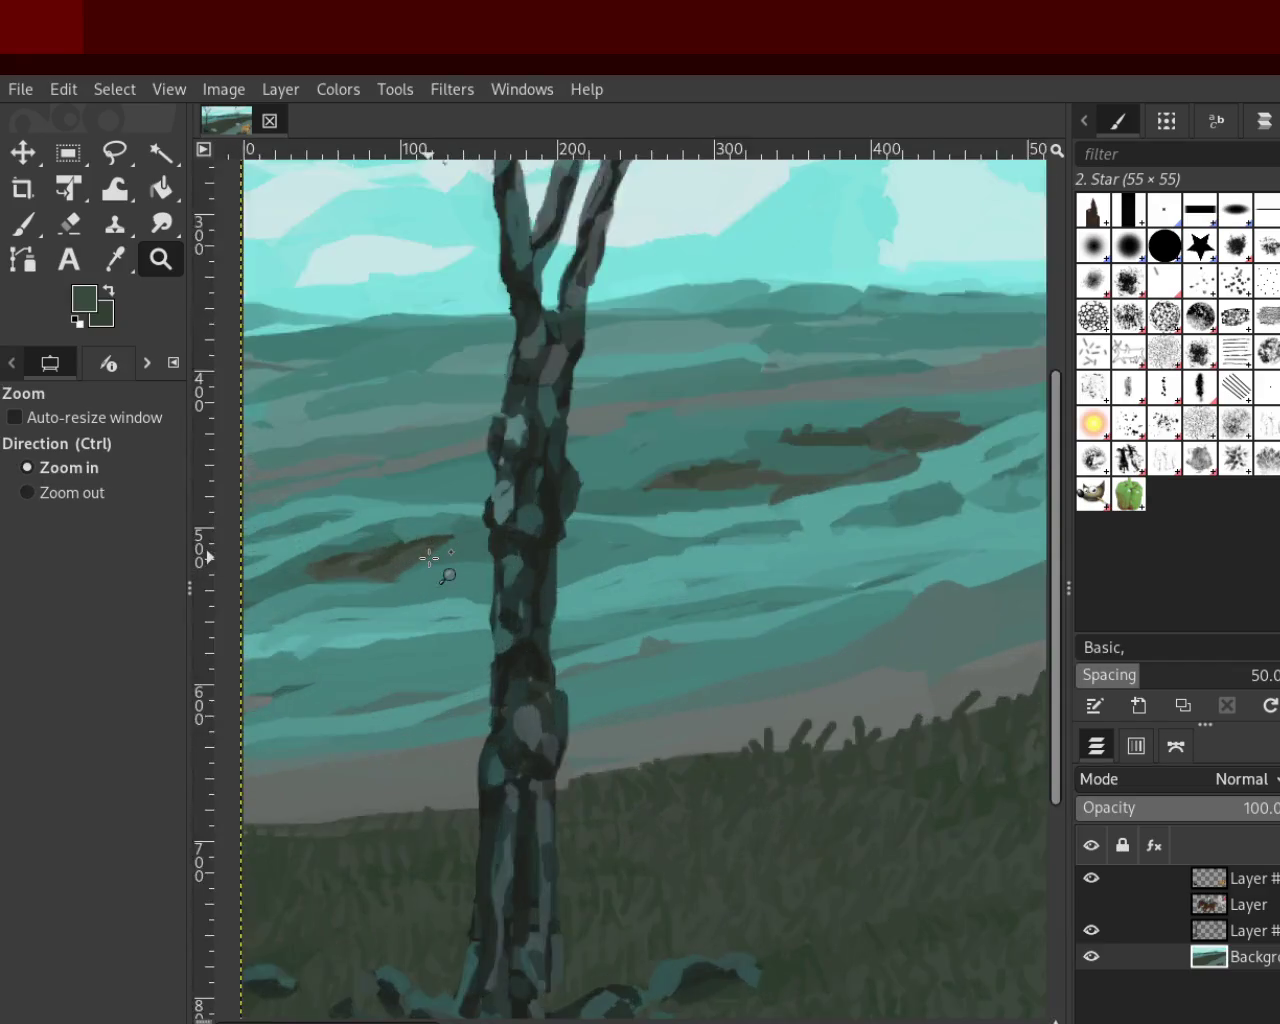
pyautogui.keyDown('ctrl'); pyautogui.click(428, 557); pyautogui.keyUp('ctrl')
# Extend the small brown island beside the trunk with dark strokes
pyautogui.click(22, 224)
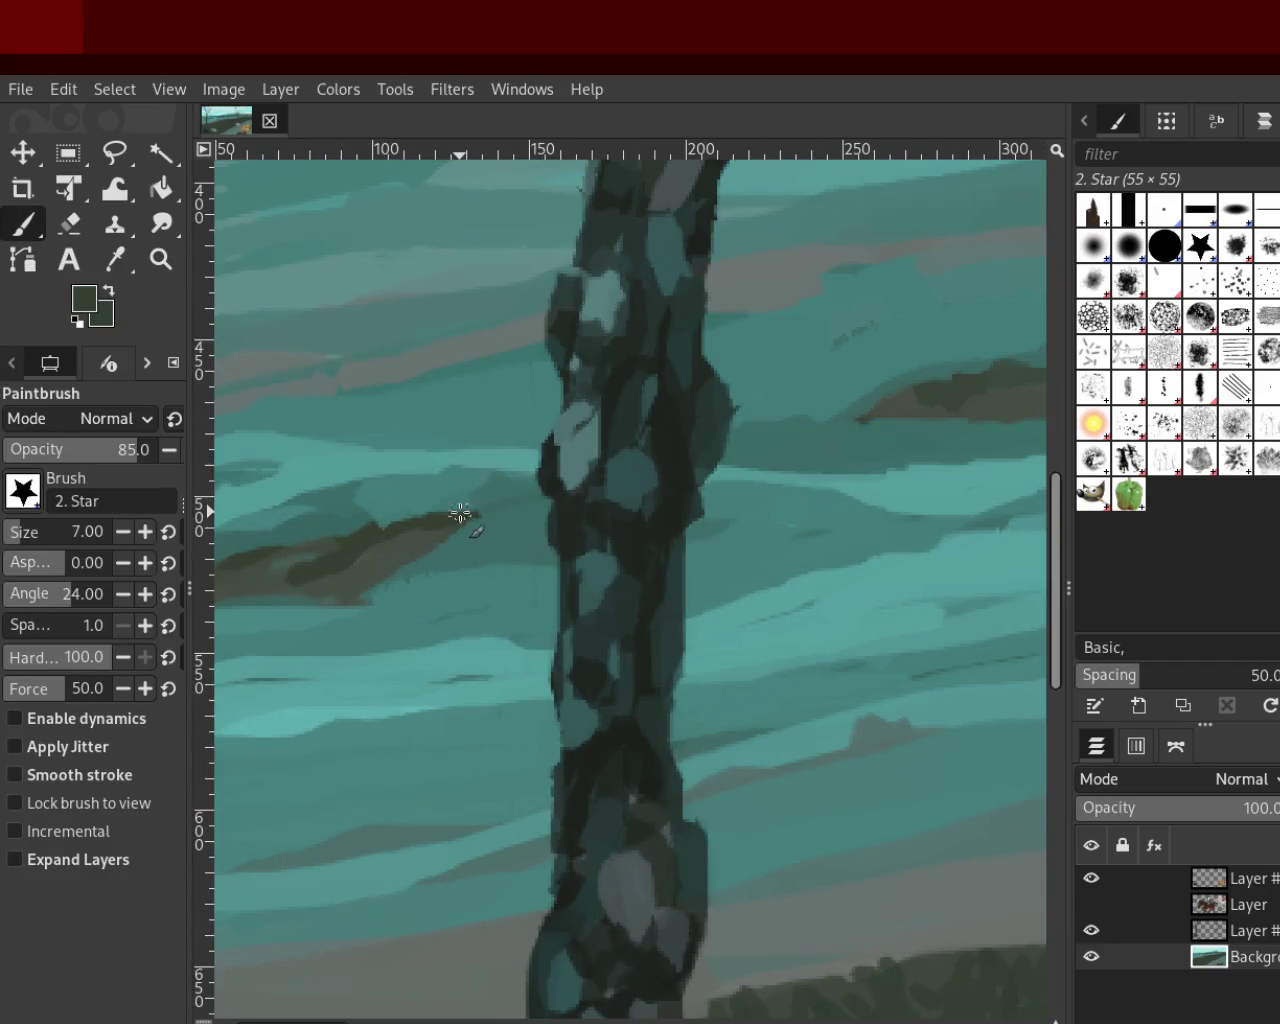
pyautogui.moveTo(383, 525)
pyautogui.mouseDown()
pyautogui.moveTo(306, 529)
pyautogui.moveTo(248, 554)
pyautogui.mouseUp()
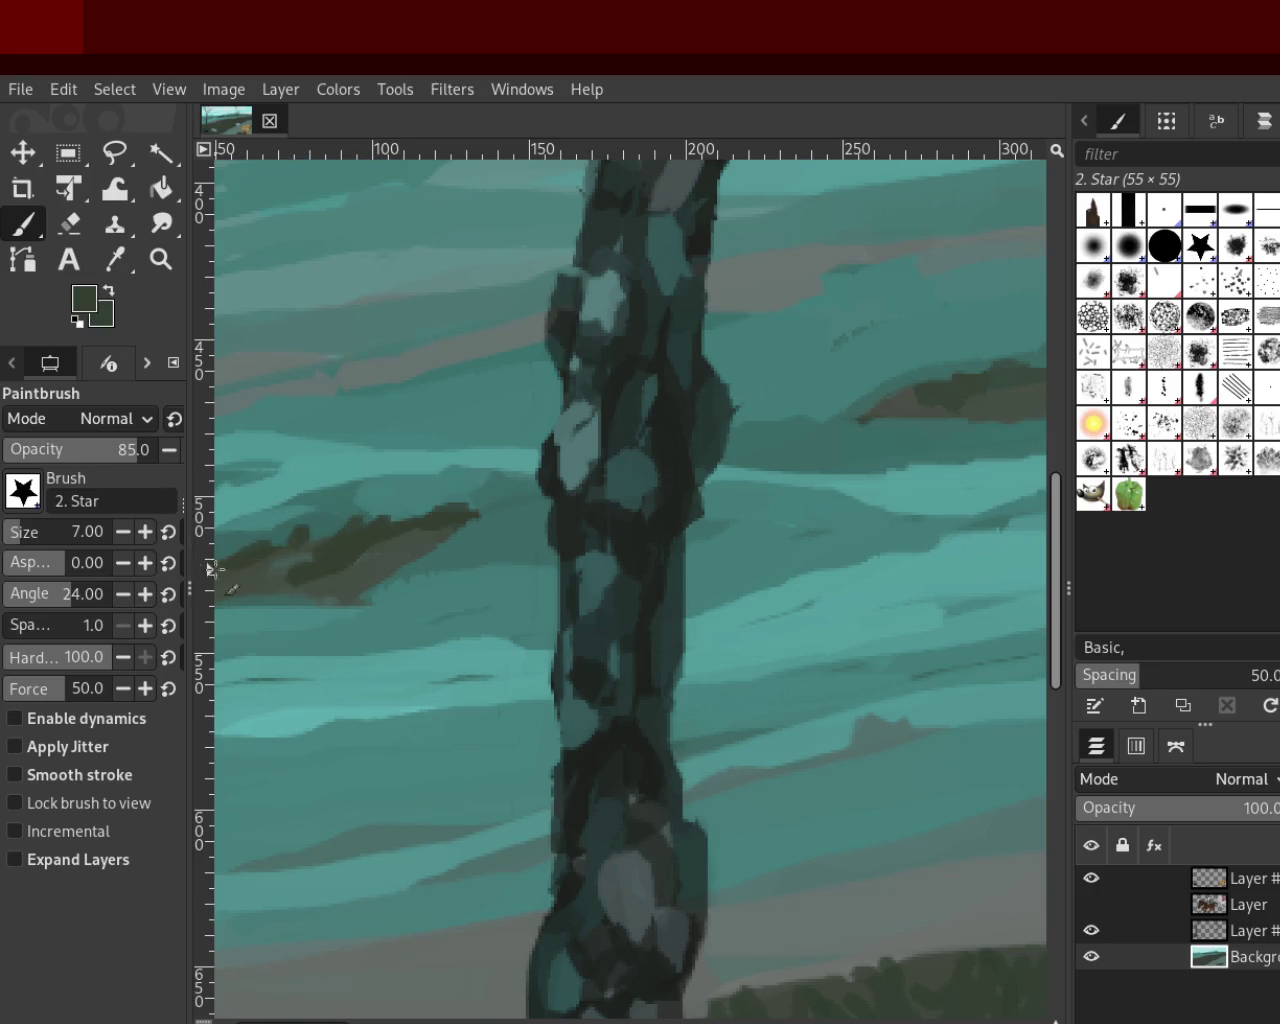
pyautogui.moveTo(417, 537); pyautogui.dragTo(315, 585)
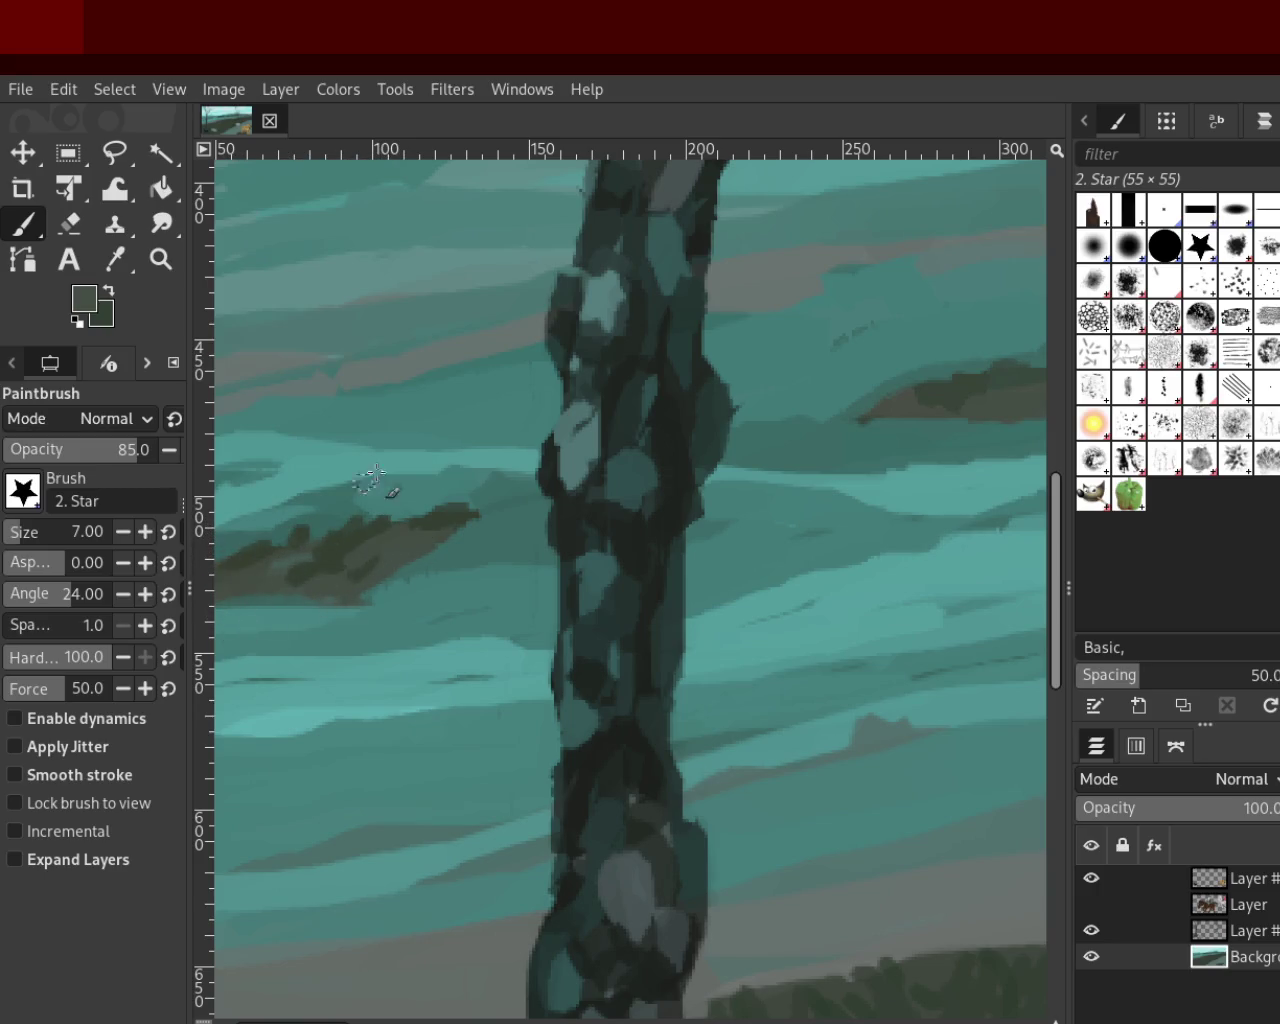
pyautogui.click(160, 259)
pyautogui.keyDown('ctrl'); pyautogui.click(529, 601); pyautogui.keyUp('ctrl')
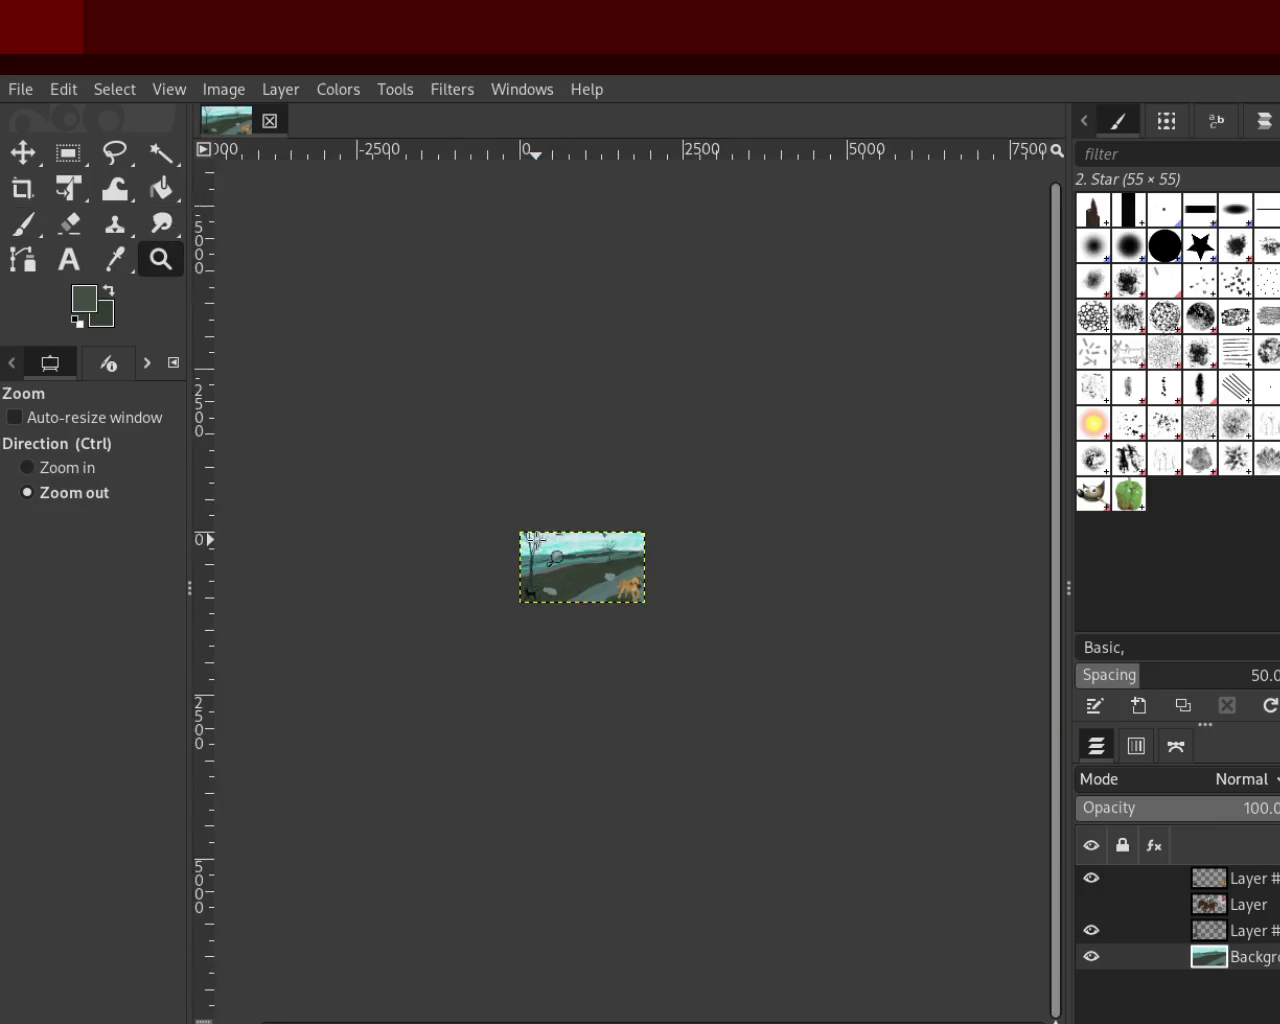
# Zoom out to the whole painting, then step back in on the centre
pyautogui.click(500, 553)
pyautogui.click(500, 553)
pyautogui.click(493, 559)
pyautogui.click(486, 565)
pyautogui.click(479, 571)
pyautogui.keyDown('ctrl'); pyautogui.click(472, 577); pyautogui.keyUp('ctrl')
pyautogui.keyDown('ctrl'); pyautogui.click(474, 578); pyautogui.keyUp('ctrl')
pyautogui.keyDown('ctrl'); pyautogui.click(476, 580); pyautogui.keyUp('ctrl')
pyautogui.click(478, 582)
# Look over the right side of the painting near the trees
pyautogui.keyDown('ctrl'); pyautogui.click(497, 599); pyautogui.keyUp('ctrl')
pyautogui.click(990, 607)
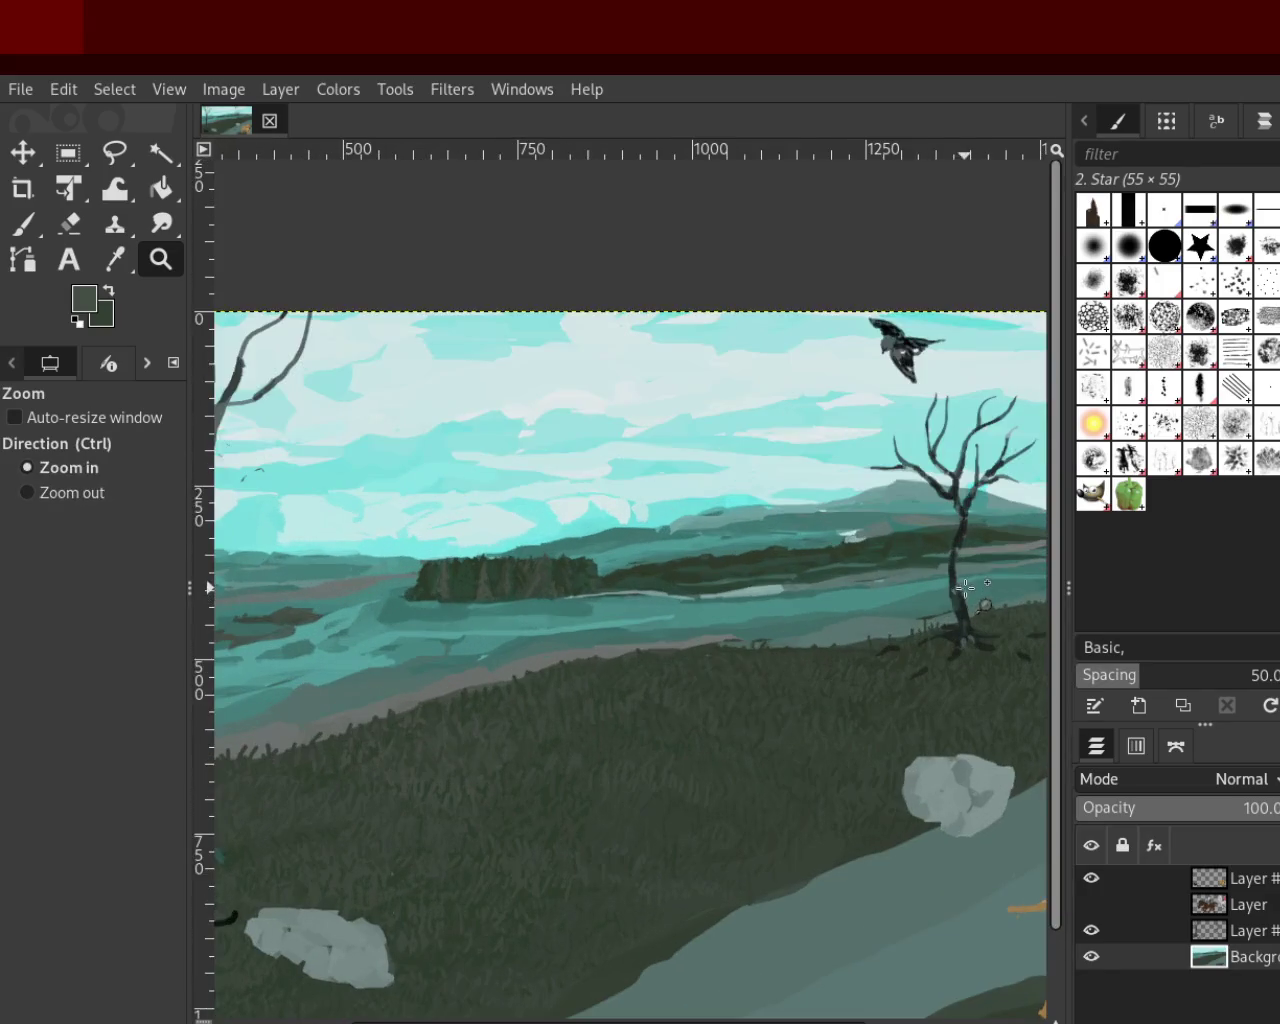
pyautogui.keyDown('ctrl'); pyautogui.click(800, 603); pyautogui.keyUp('ctrl')
pyautogui.click(1010, 540)
pyautogui.click(1022, 533)
pyautogui.keyDown('ctrl'); pyautogui.click(723, 571); pyautogui.keyUp('ctrl')
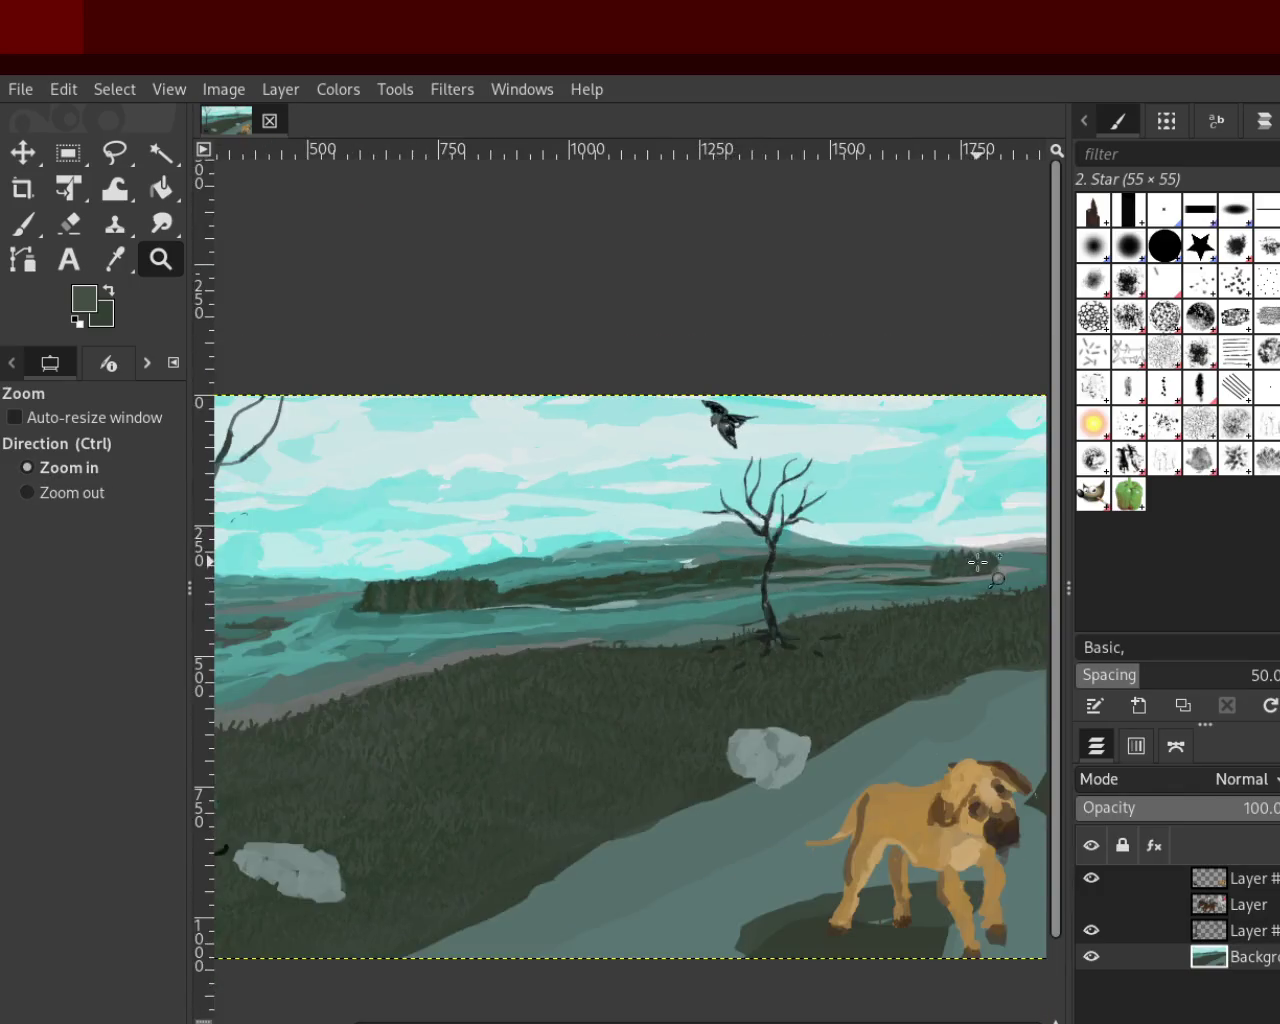
pyautogui.click(980, 556)
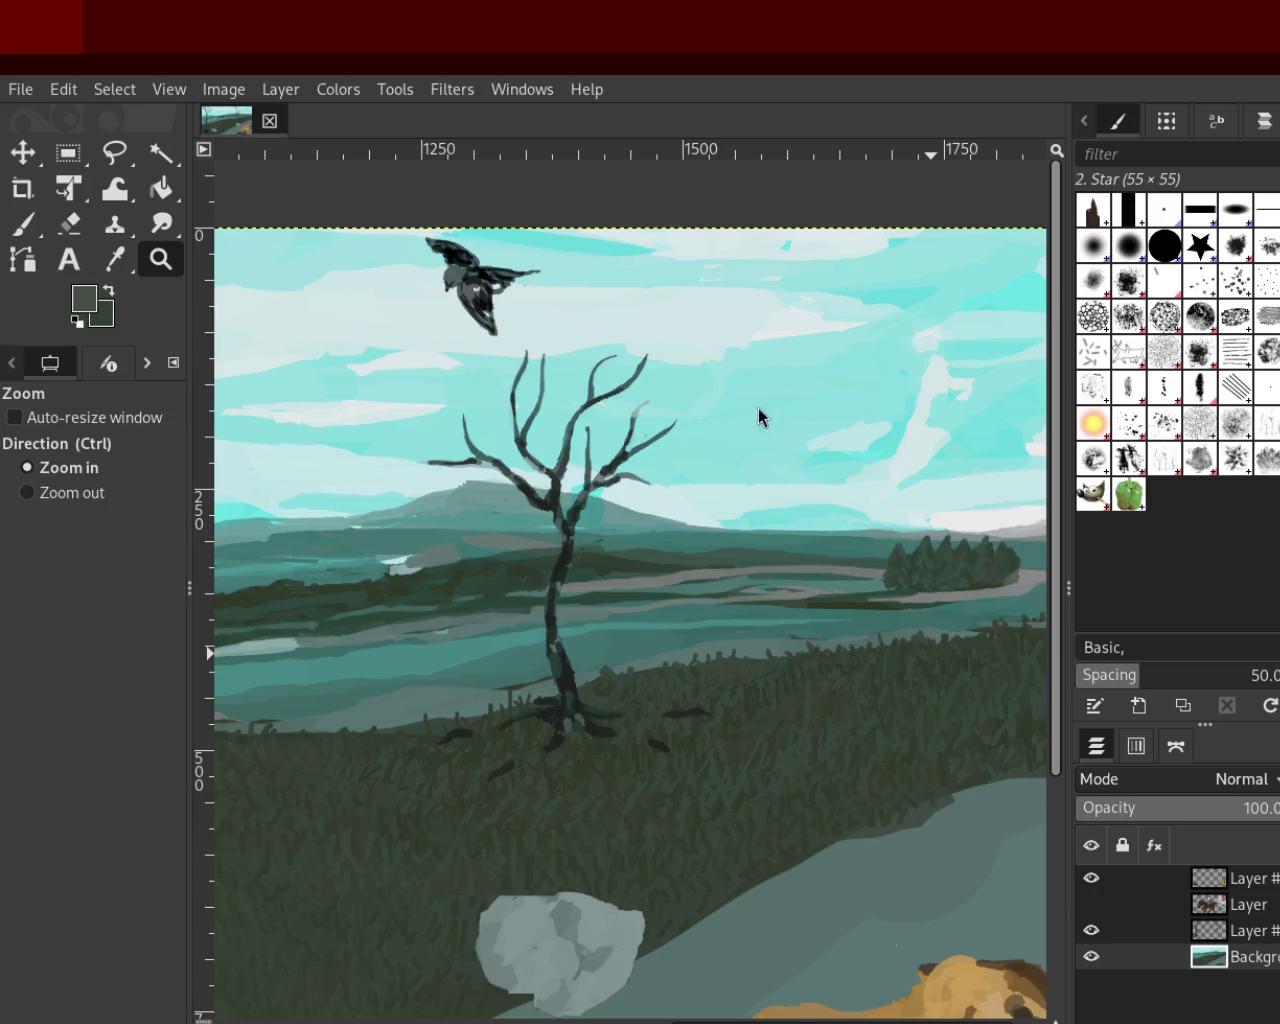
# Zoom out past the dog, then close in on the distant hills
pyautogui.keyDown('ctrl'); pyautogui.click(820, 513); pyautogui.keyUp('ctrl')
pyautogui.keyDown('ctrl'); pyautogui.click(725, 511); pyautogui.keyUp('ctrl')
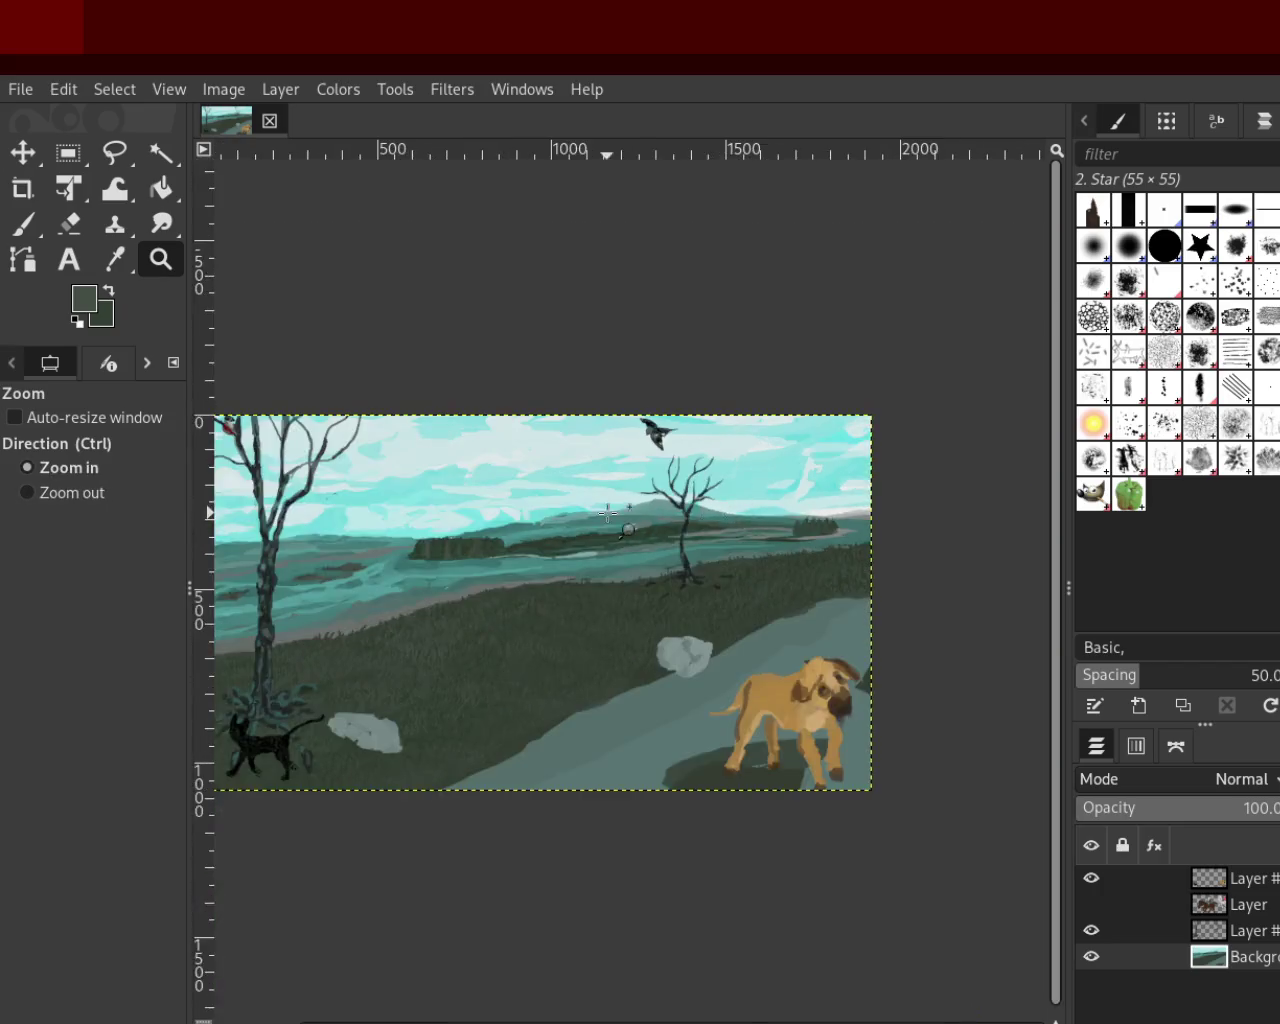
pyautogui.click(523, 563)
pyautogui.click(523, 563)
pyautogui.click(491, 586)
pyautogui.click(491, 586)
pyautogui.click(337, 511)
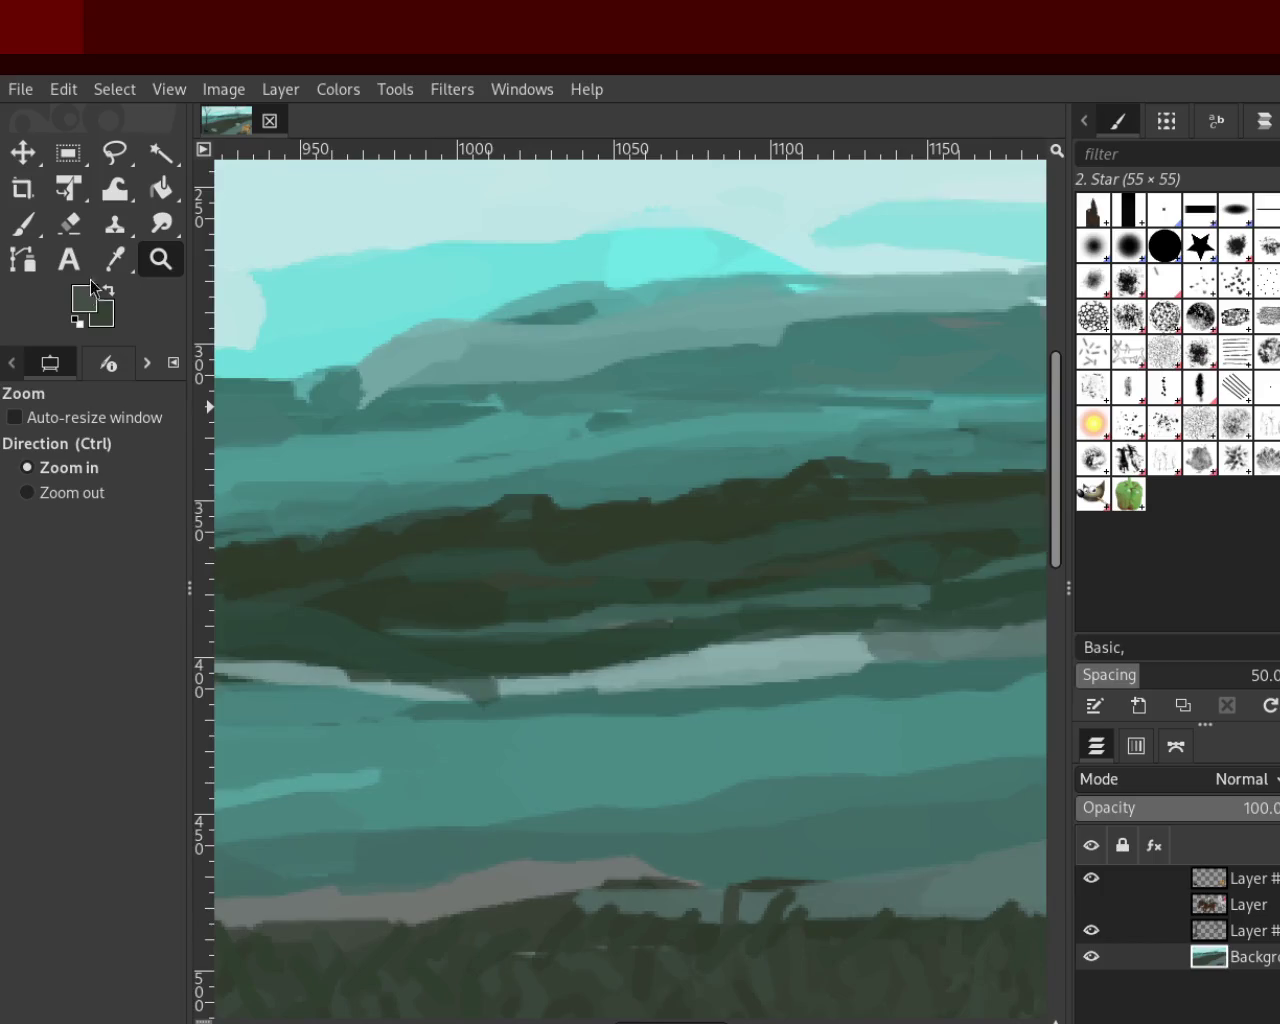
# With the Paintbrush, Ctrl-sample several dark greens from the painted hills
pyautogui.click(24, 224)
pyautogui.keyDown('ctrl'); pyautogui.click(606, 493); pyautogui.keyUp('ctrl')
pyautogui.keyDown('ctrl'); pyautogui.click(648, 525); pyautogui.keyUp('ctrl')
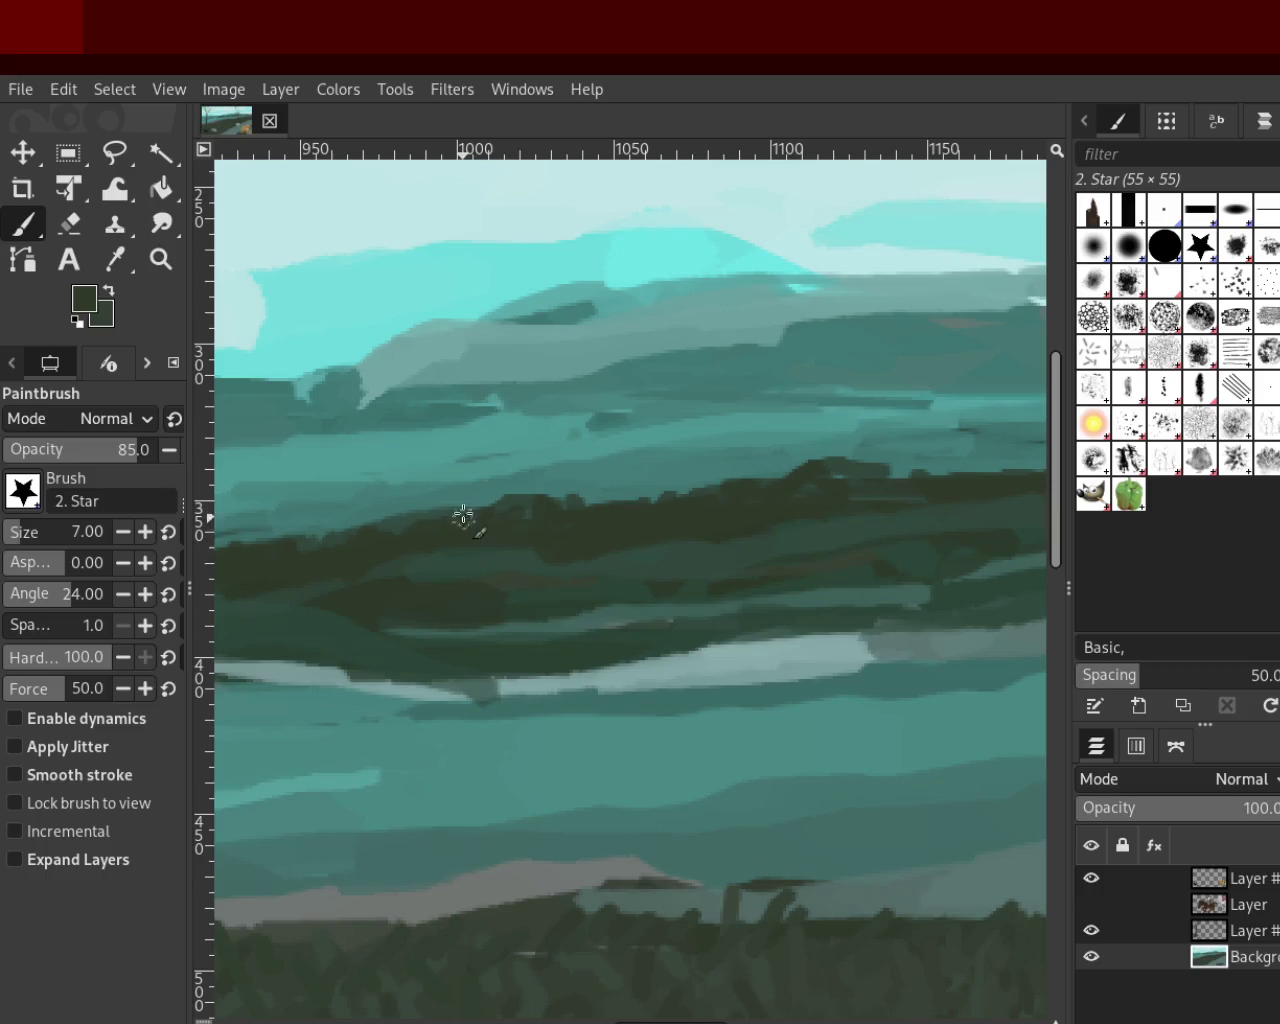
pyautogui.keyDown('ctrl'); pyautogui.click(872, 464); pyautogui.keyUp('ctrl')
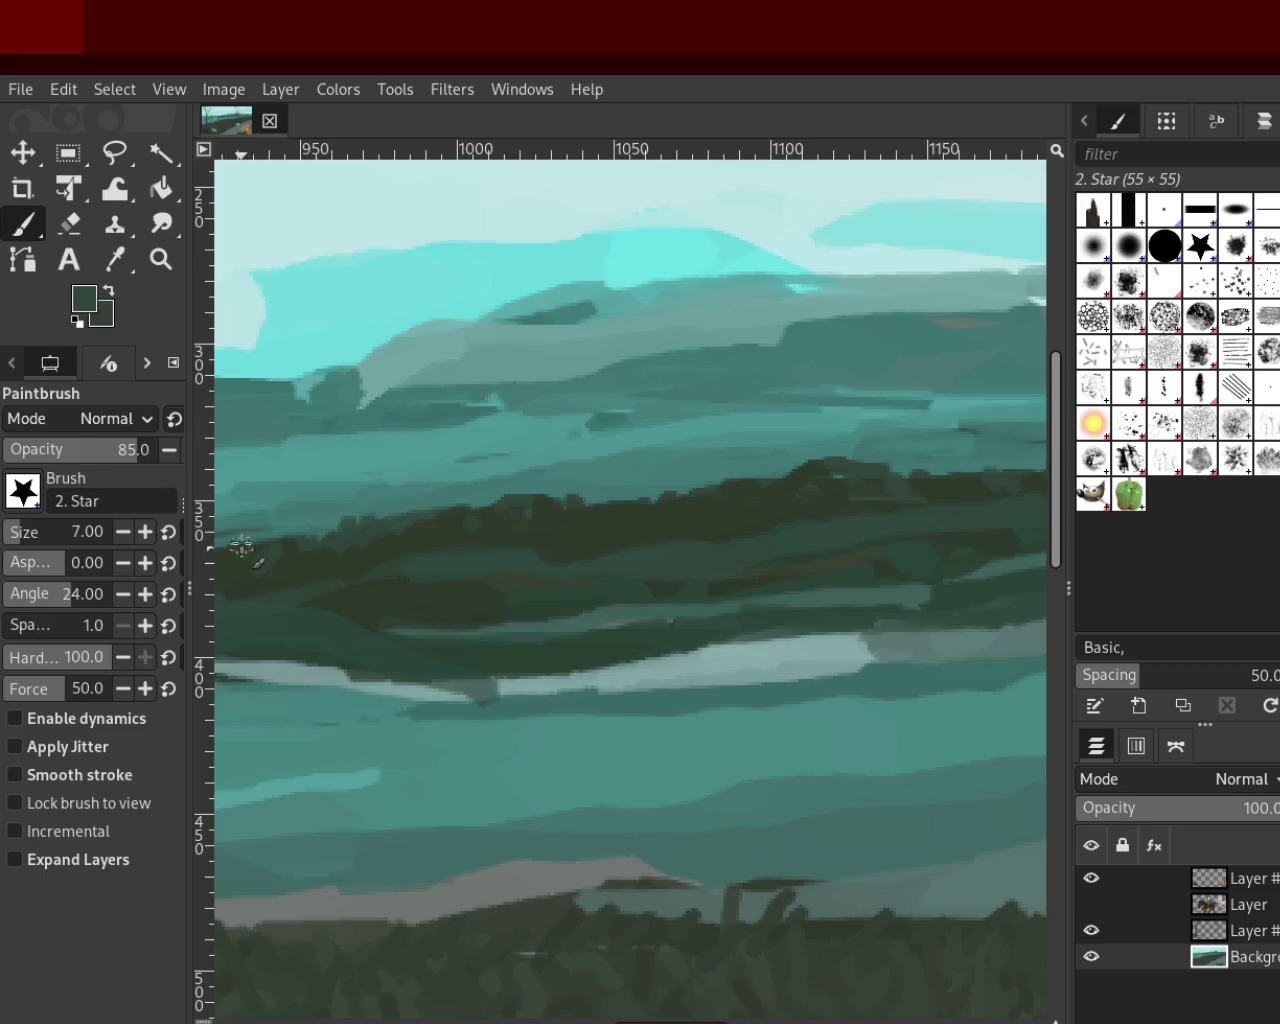
pyautogui.keyDown('ctrl'); pyautogui.click(275, 577); pyautogui.keyUp('ctrl')
pyautogui.keyDown('ctrl'); pyautogui.click(288, 550); pyautogui.keyUp('ctrl')
pyautogui.keyDown('ctrl'); pyautogui.click(506, 519); pyautogui.keyUp('ctrl')
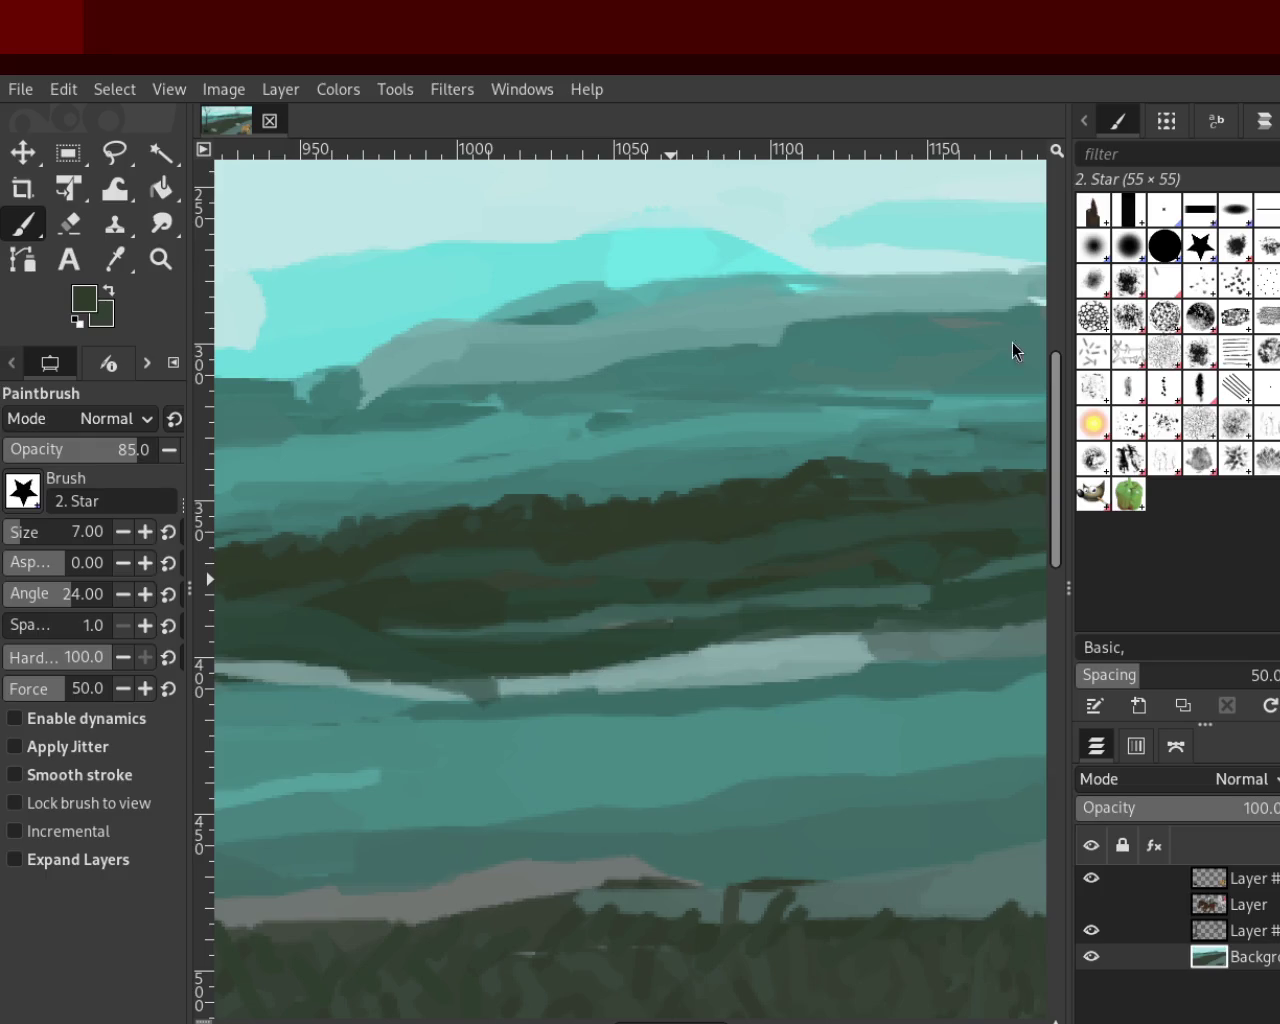
# Zoom in on the right part of the hills
pyautogui.click(159, 262)
pyautogui.keyDown('ctrl'); pyautogui.click(560, 655); pyautogui.keyUp('ctrl')
pyautogui.keyDown('ctrl'); pyautogui.click(560, 655); pyautogui.keyUp('ctrl')
pyautogui.keyDown('ctrl'); pyautogui.click(563, 655); pyautogui.keyUp('ctrl')
pyautogui.click(600, 625)
pyautogui.click(610, 615)
pyautogui.click(610, 615)
# Sample a hill green and brush dark strokes along the tree band, adding a raised bump
pyautogui.press('p')
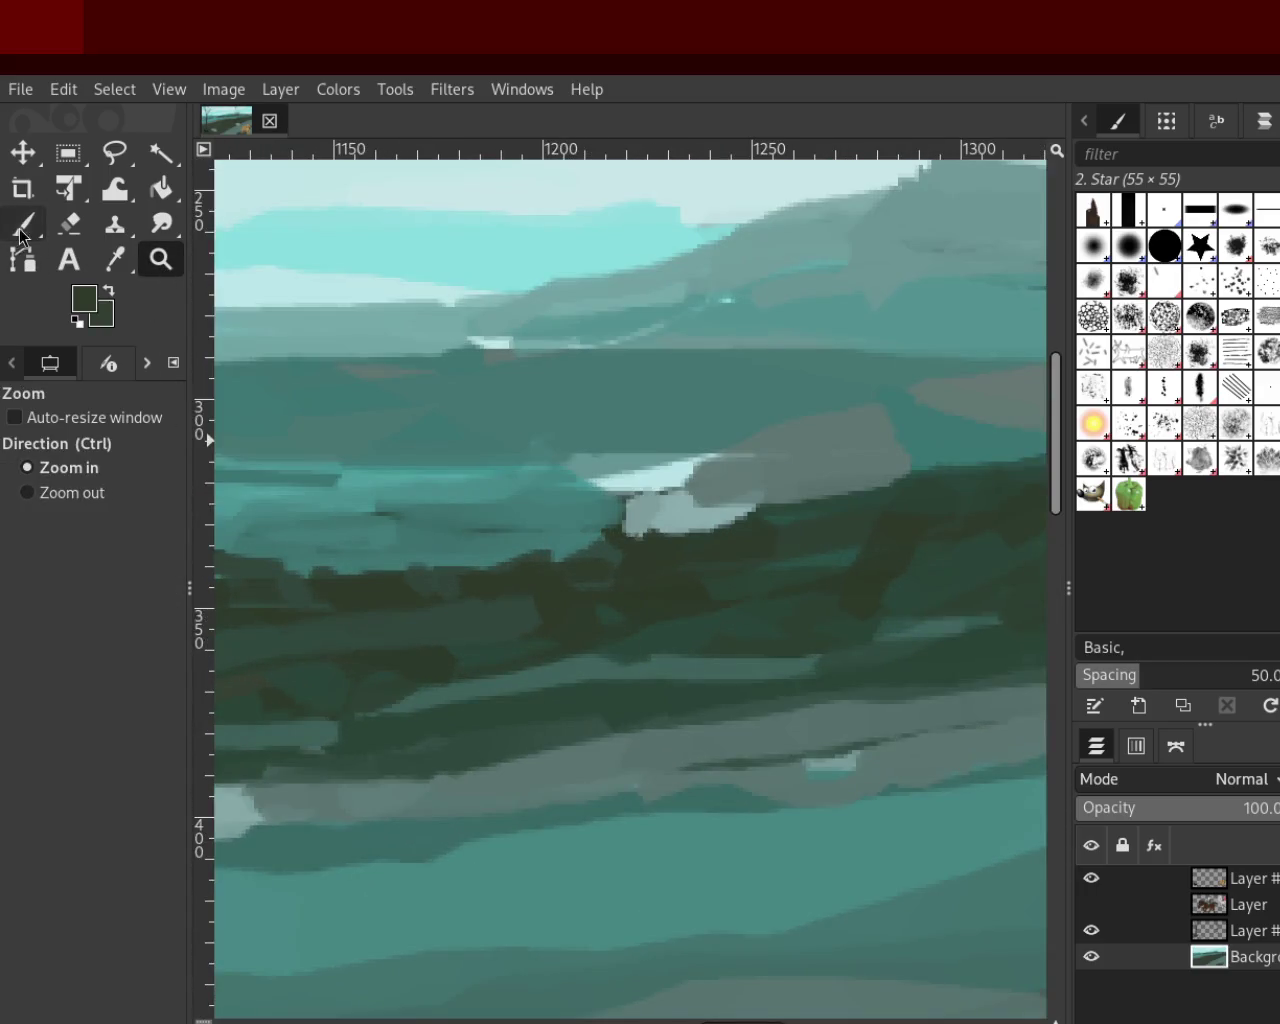
pyautogui.keyDown('ctrl'); pyautogui.click(764, 624); pyautogui.keyUp('ctrl')
pyautogui.moveTo(600, 553); pyautogui.dragTo(437, 590)
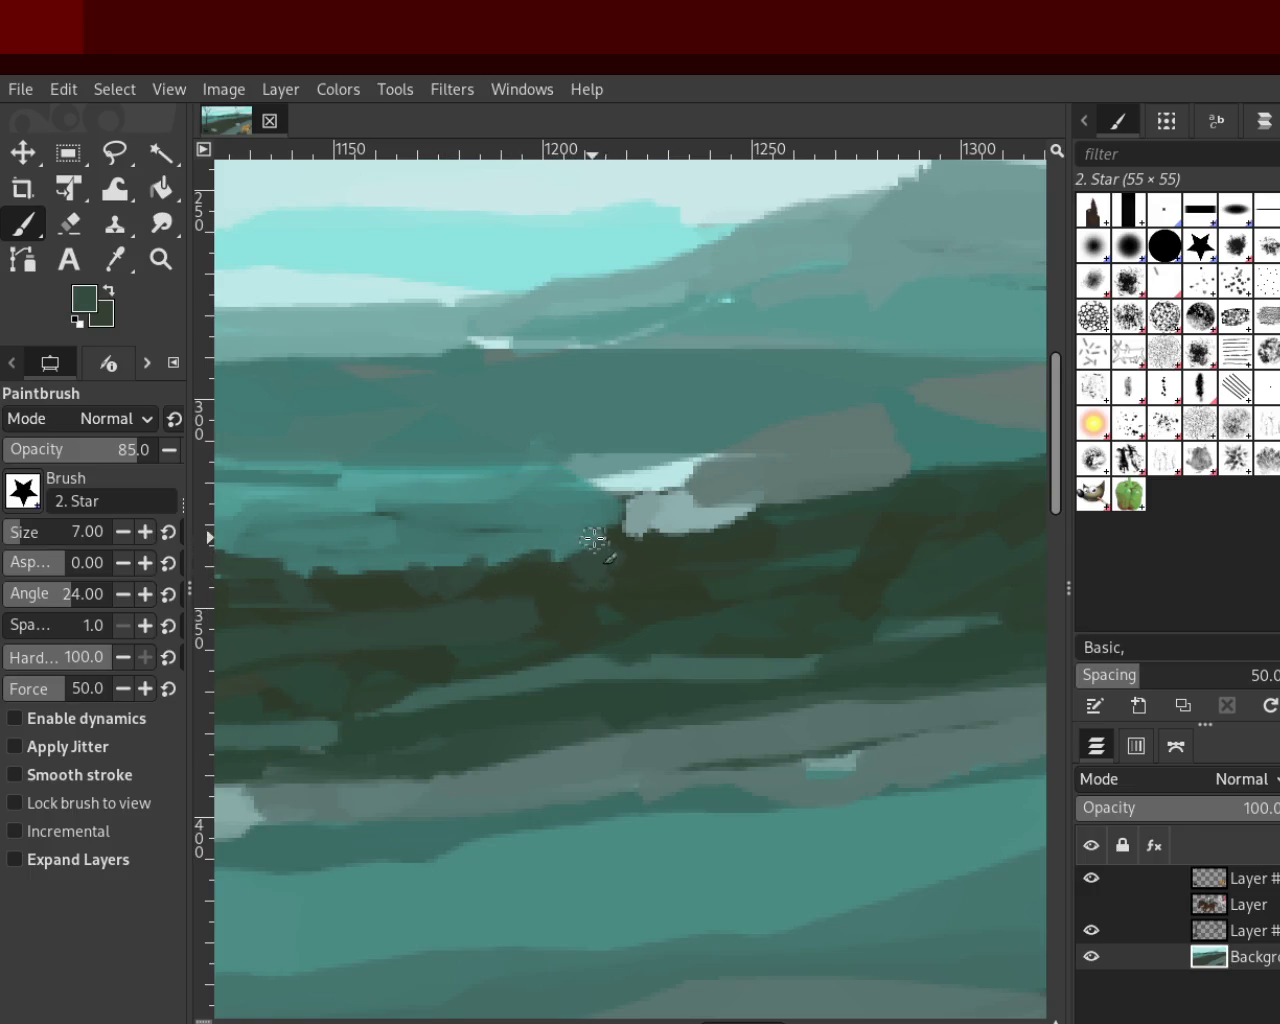
pyautogui.moveTo(368, 588); pyautogui.dragTo(372, 556)
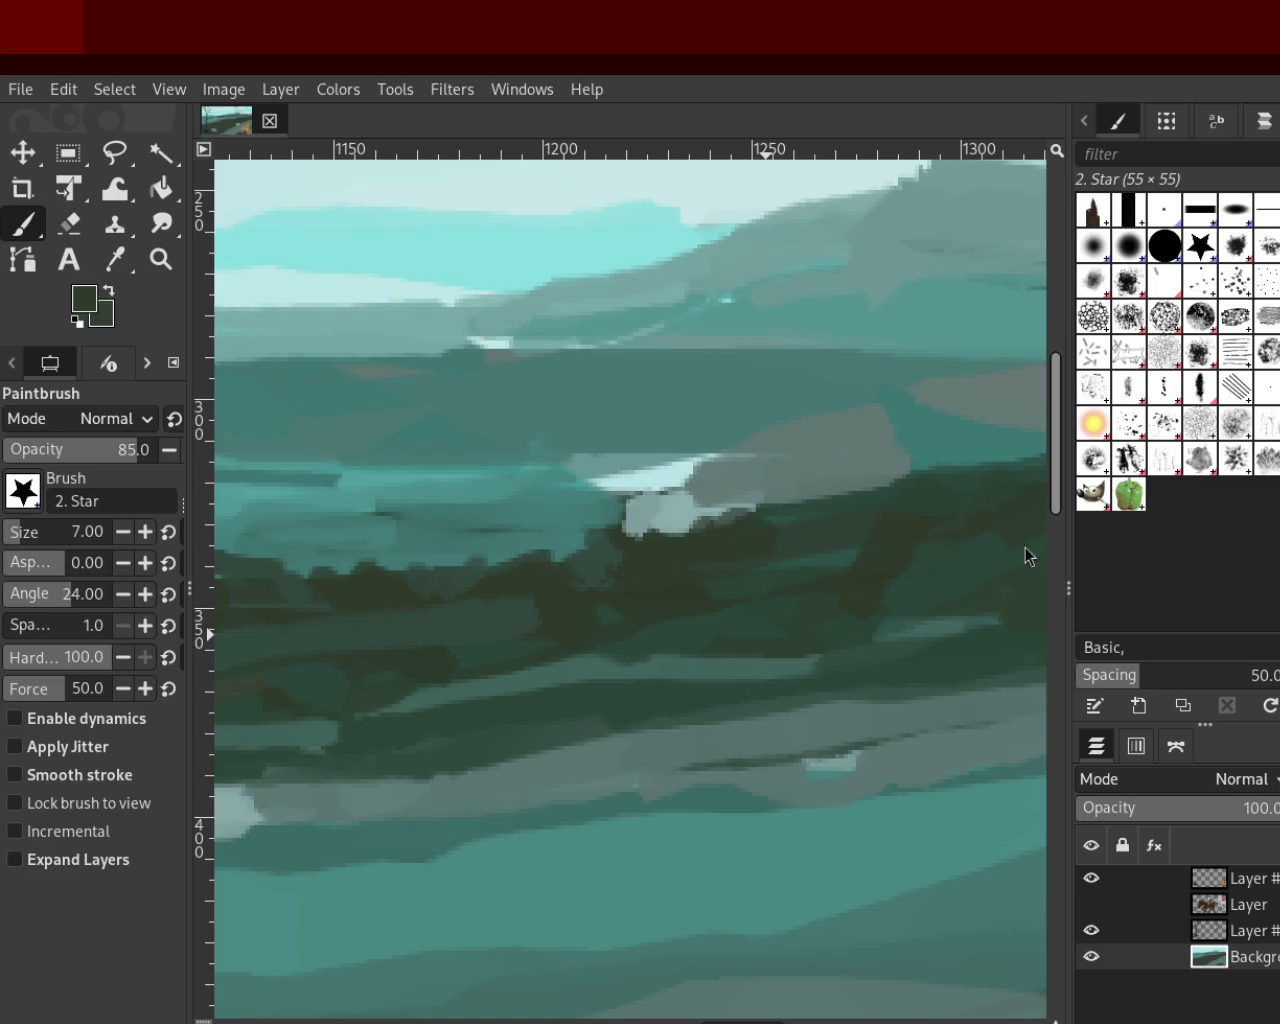
# Zoom in closely on the distant hills
pyautogui.click(160, 259)
pyautogui.keyDown('ctrl'); pyautogui.click(457, 492); pyautogui.keyUp('ctrl')
pyautogui.keyDown('ctrl'); pyautogui.click(457, 492); pyautogui.keyUp('ctrl')
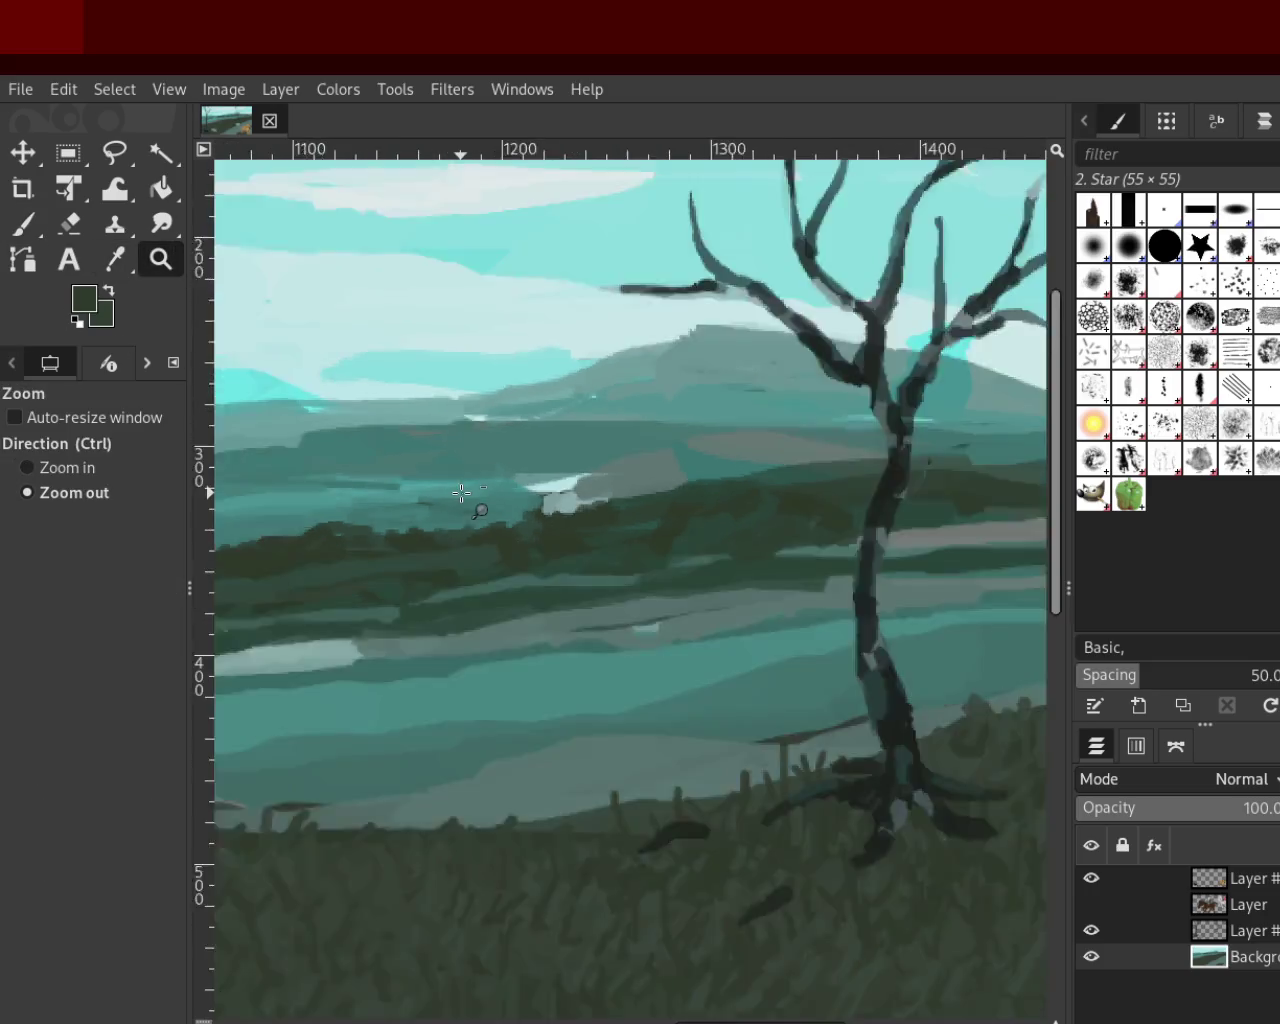
pyautogui.keyDown('ctrl'); pyautogui.click(457, 492); pyautogui.keyUp('ctrl')
pyautogui.keyDown('ctrl'); pyautogui.click(457, 492); pyautogui.keyUp('ctrl')
pyautogui.keyDown('ctrl'); pyautogui.click(347, 519); pyautogui.keyUp('ctrl')
pyautogui.click(347, 519)
pyautogui.click(345, 519)
pyautogui.click(344, 518)
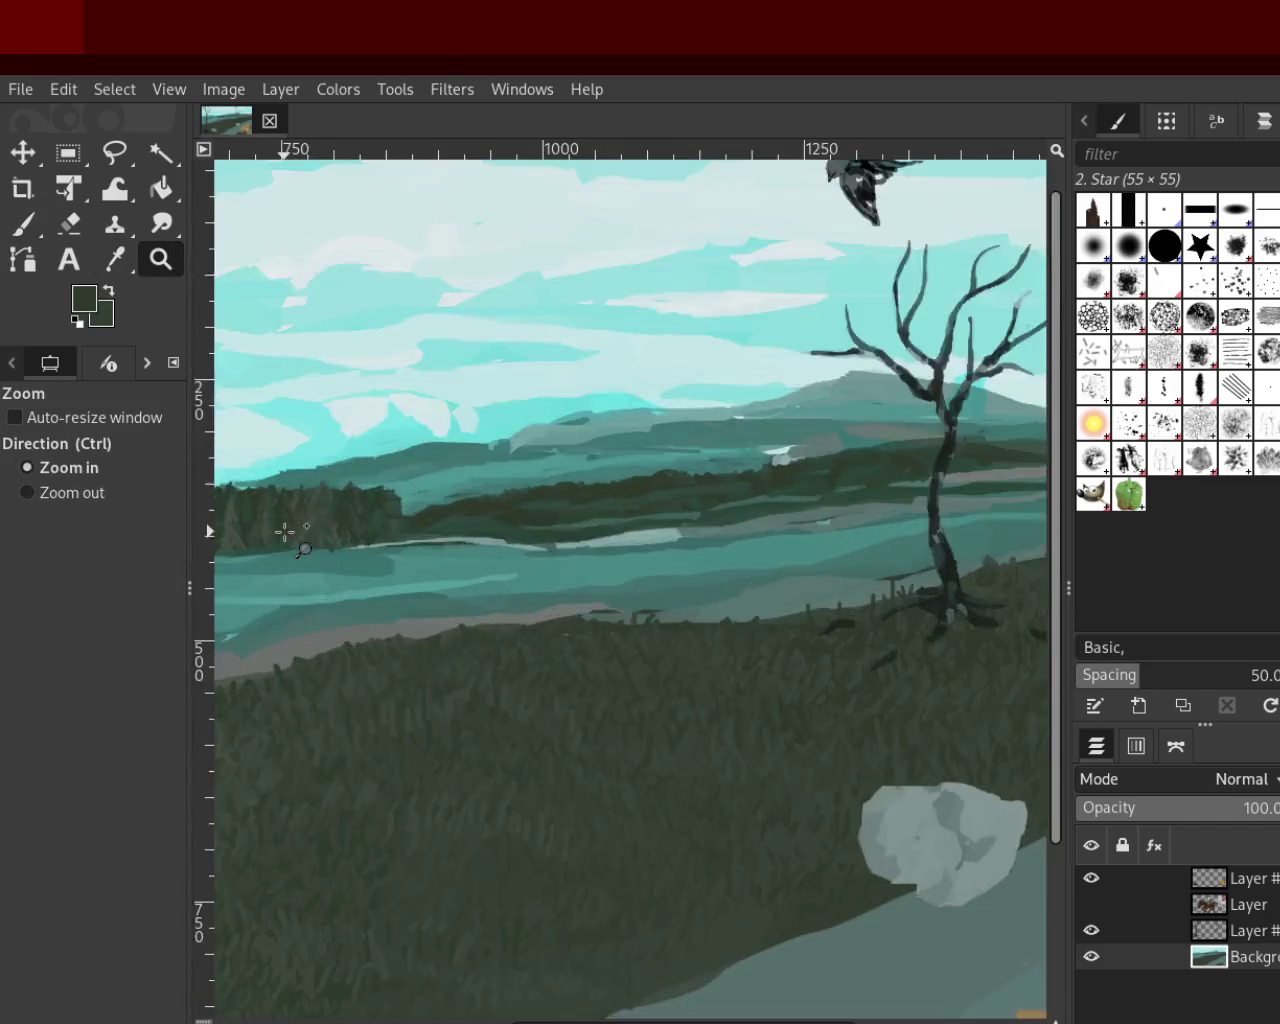
pyautogui.click(342, 518)
pyautogui.click(340, 517)
pyautogui.click(338, 517)
pyautogui.click(338, 517)
pyautogui.click(28, 226)
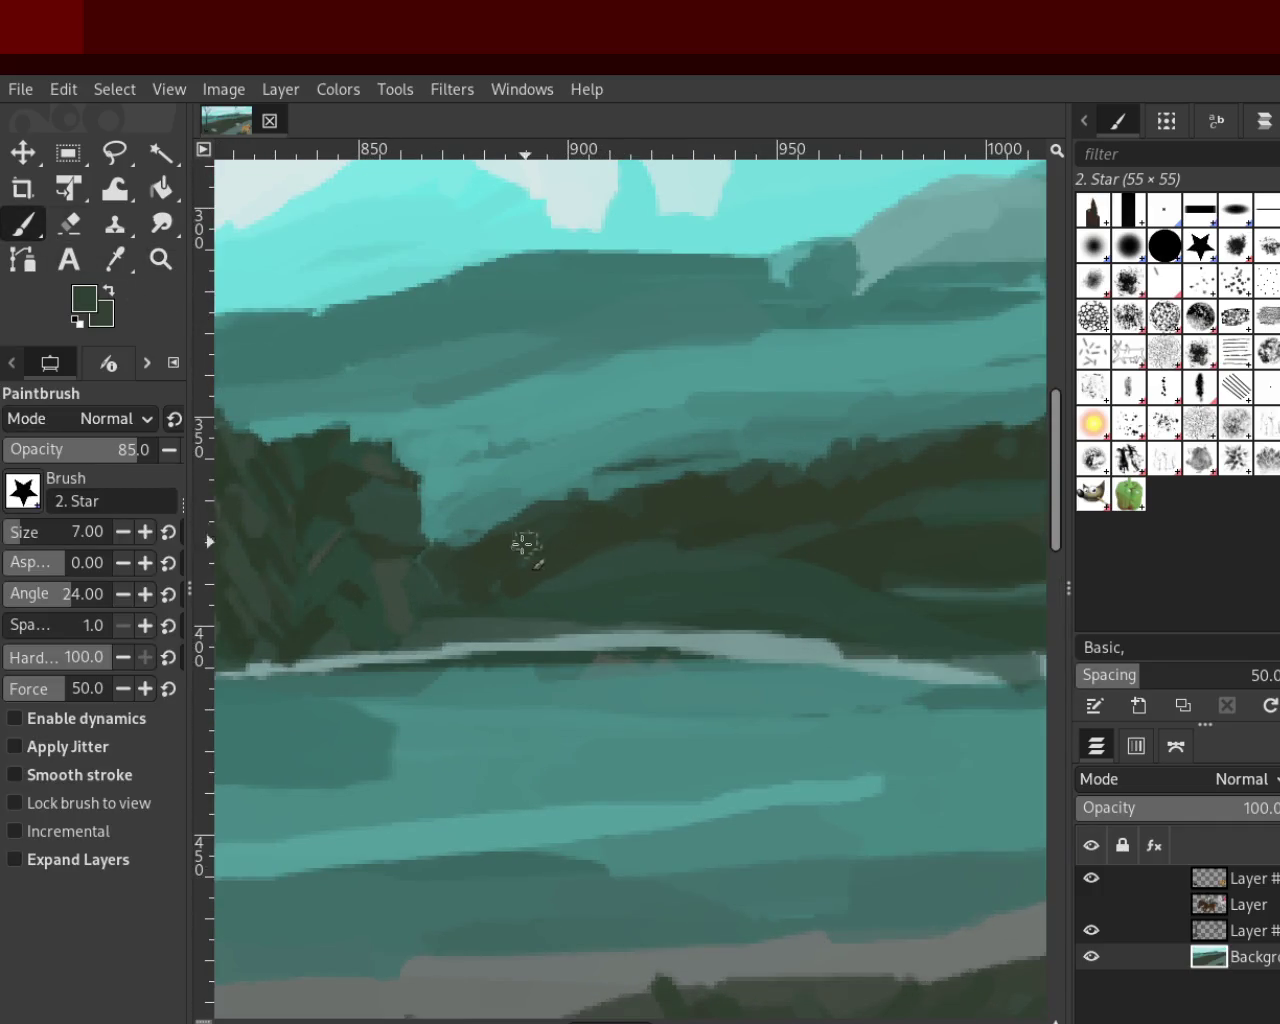
# Zoom out to the whole painting and show the hidden riders-and-horses layer
pyautogui.click(160, 259)
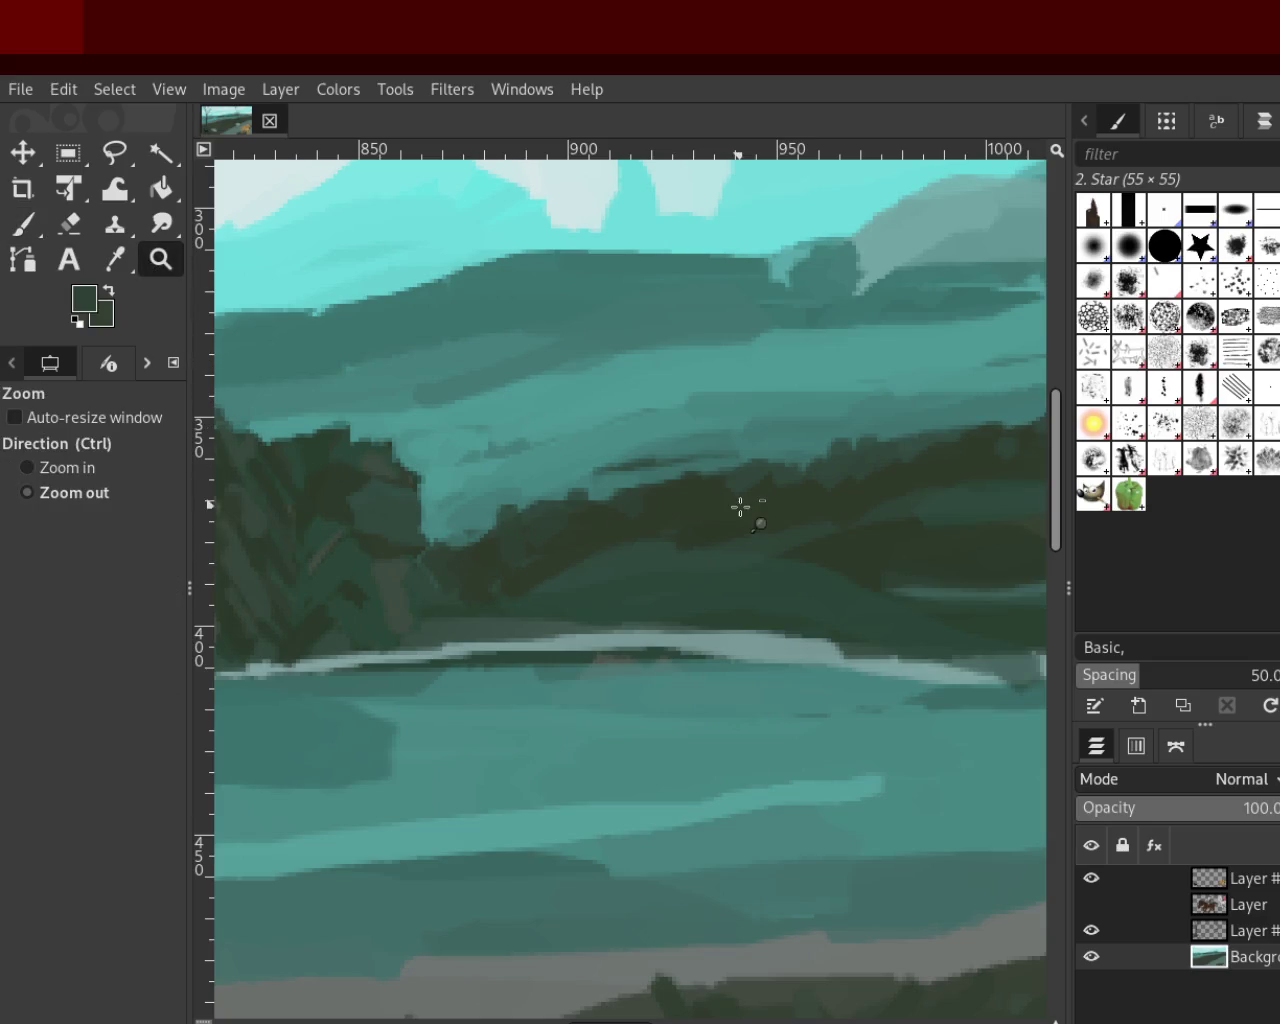
pyautogui.keyDown('ctrl'); pyautogui.click(743, 506); pyautogui.keyUp('ctrl')
pyautogui.keyDown('ctrl'); pyautogui.click(746, 507); pyautogui.keyUp('ctrl')
pyautogui.click(746, 507)
pyautogui.click(746, 507)
pyautogui.click(746, 507)
pyautogui.click(746, 507)
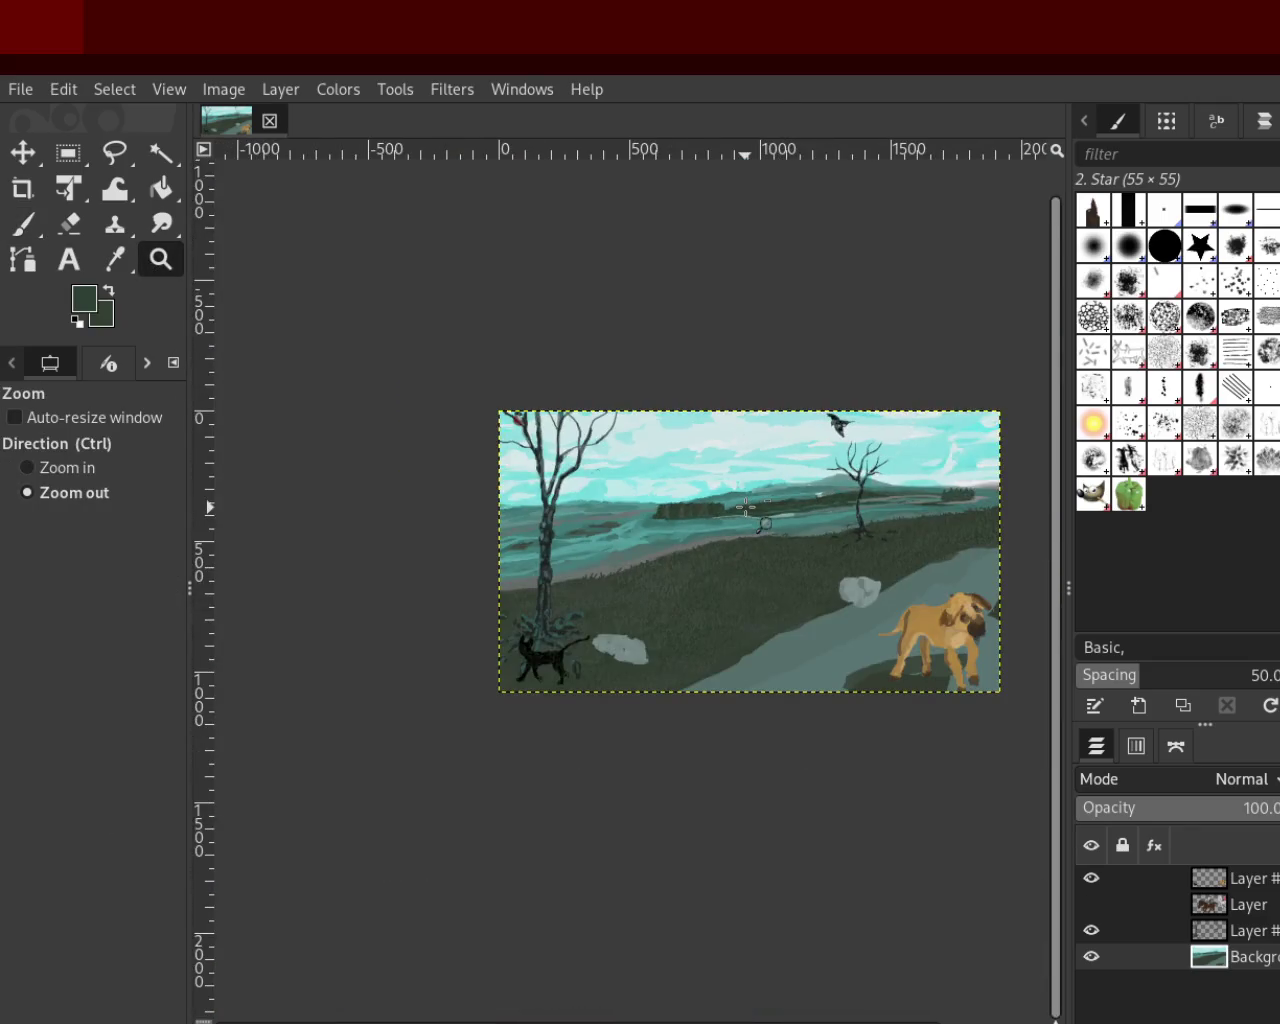
pyautogui.keyDown('ctrl'); pyautogui.click(746, 507); pyautogui.keyUp('ctrl')
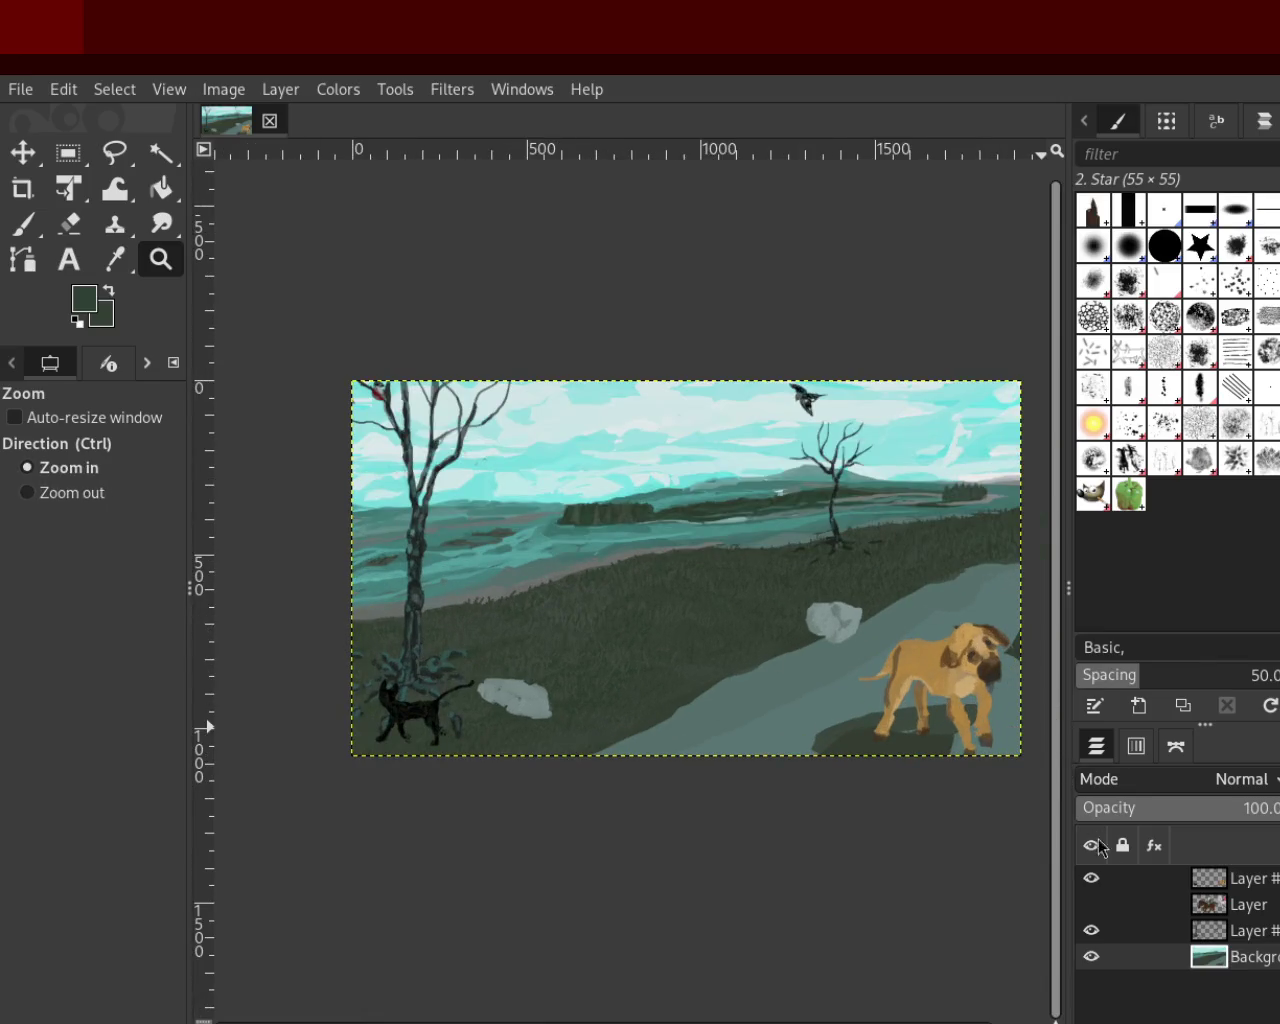
pyautogui.click(1091, 904)
pyautogui.keyDown('ctrl'); pyautogui.click(590, 694); pyautogui.keyUp('ctrl')
pyautogui.click(634, 657)
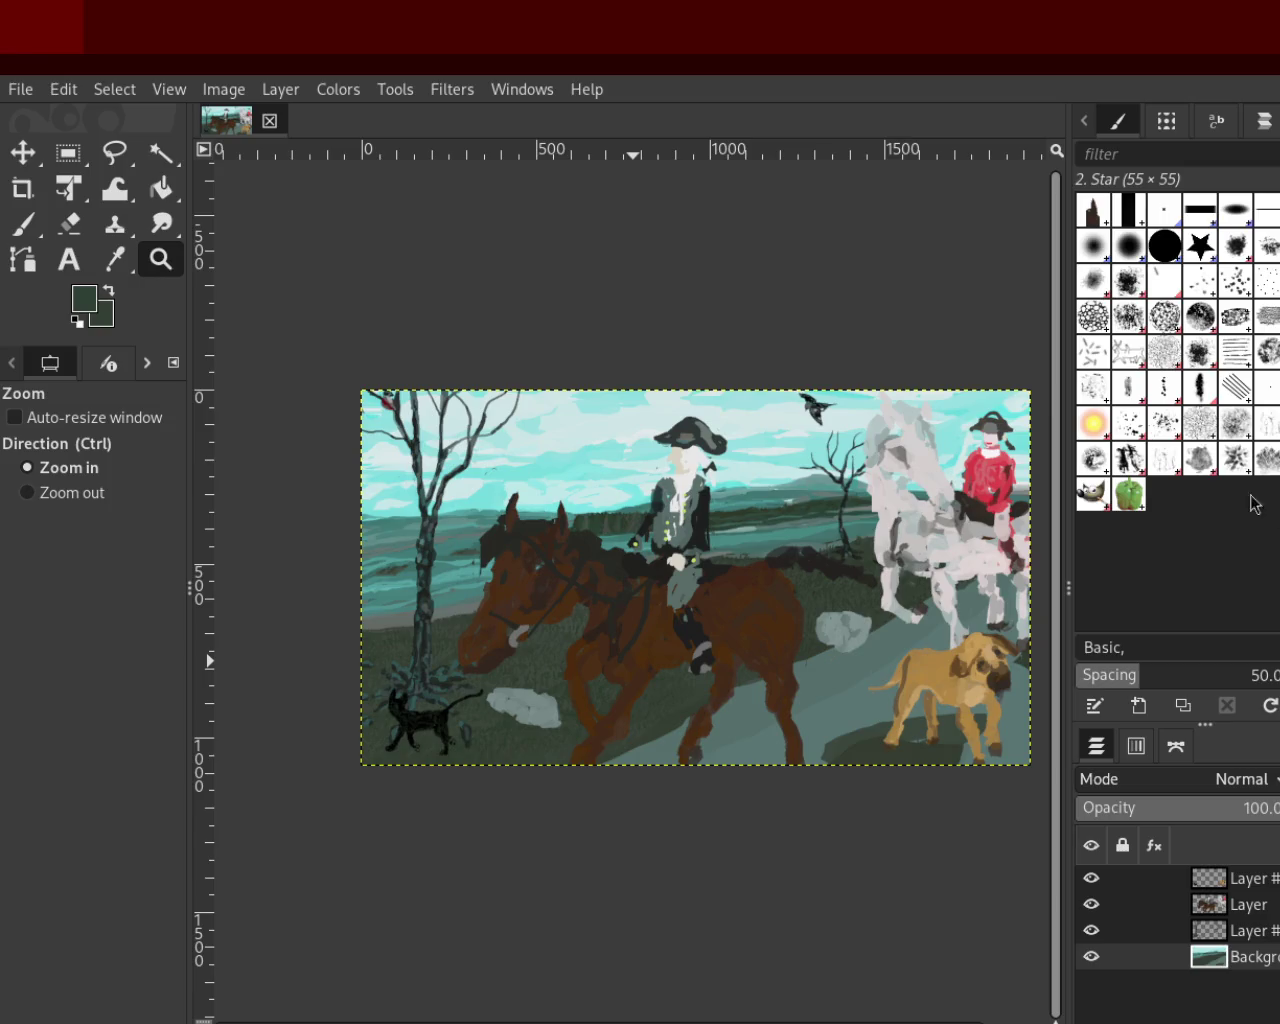
# Zoom far out, then step back in toward the painting
pyautogui.keyDown('ctrl'); pyautogui.click(890, 565); pyautogui.keyUp('ctrl')
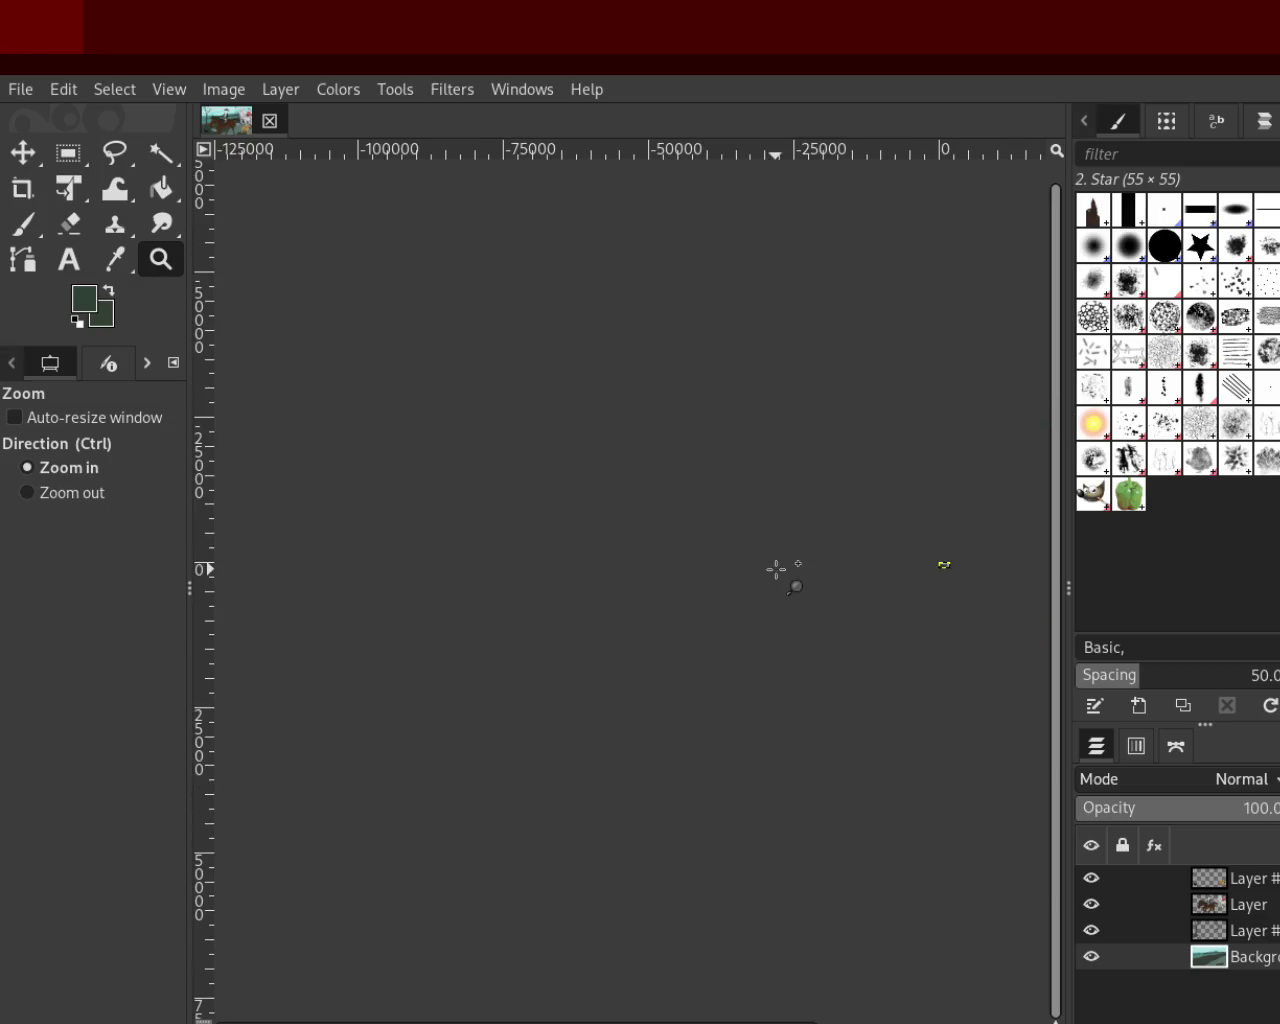
pyautogui.click(958, 566)
pyautogui.click(970, 560)
pyautogui.click(962, 560)
pyautogui.keyDown('ctrl'); pyautogui.click(955, 561); pyautogui.keyUp('ctrl')
pyautogui.click(945, 561)
pyautogui.click(935, 562)
pyautogui.click(926, 562)
# Zoom in closely on the hatted rider on the brown horse
pyautogui.click(902, 565)
pyautogui.click(900, 566)
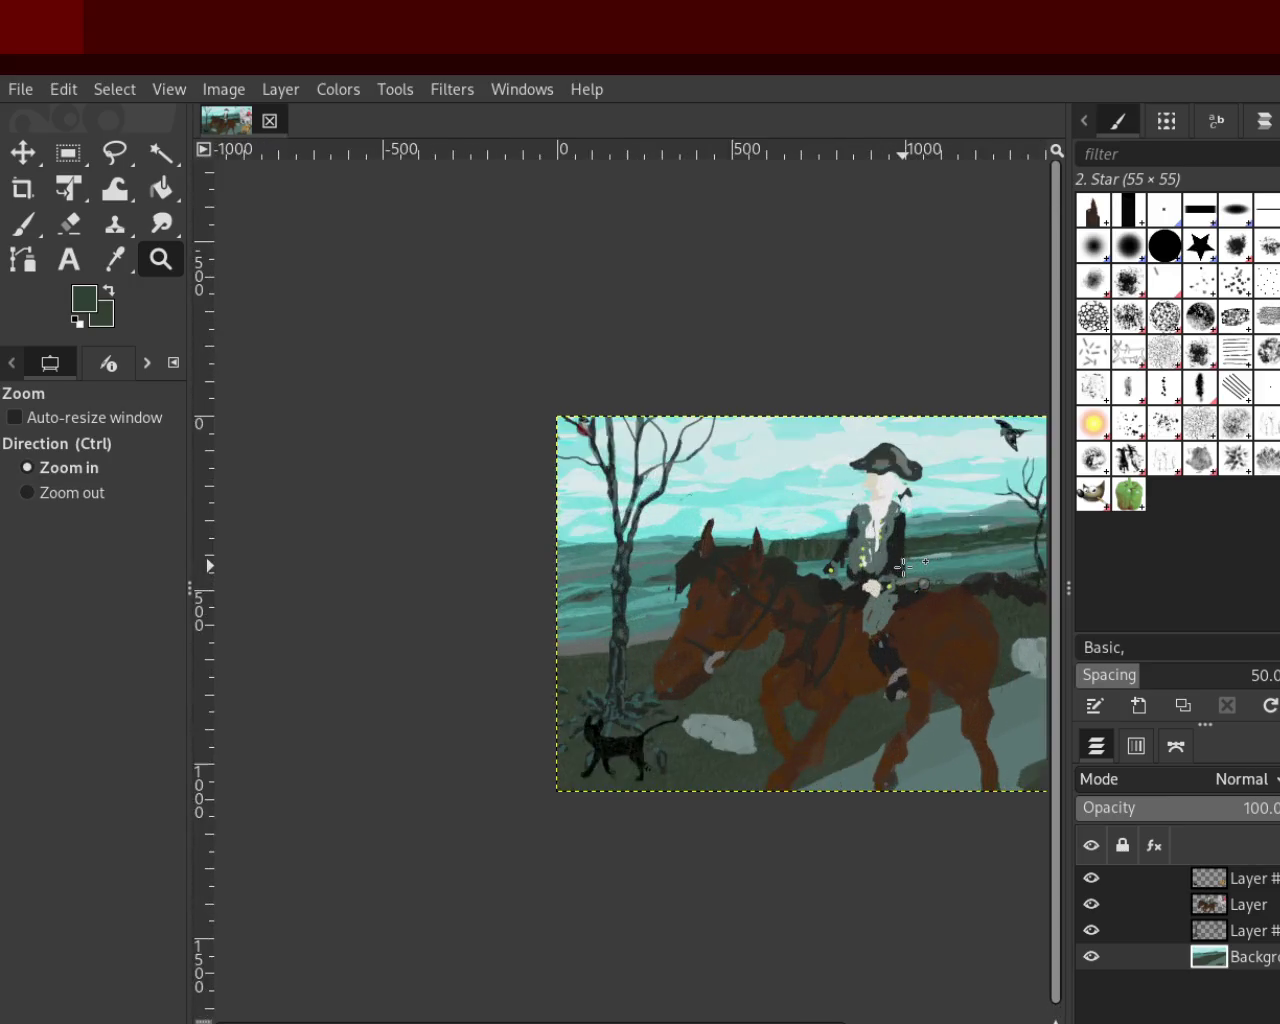
pyautogui.click(890, 564)
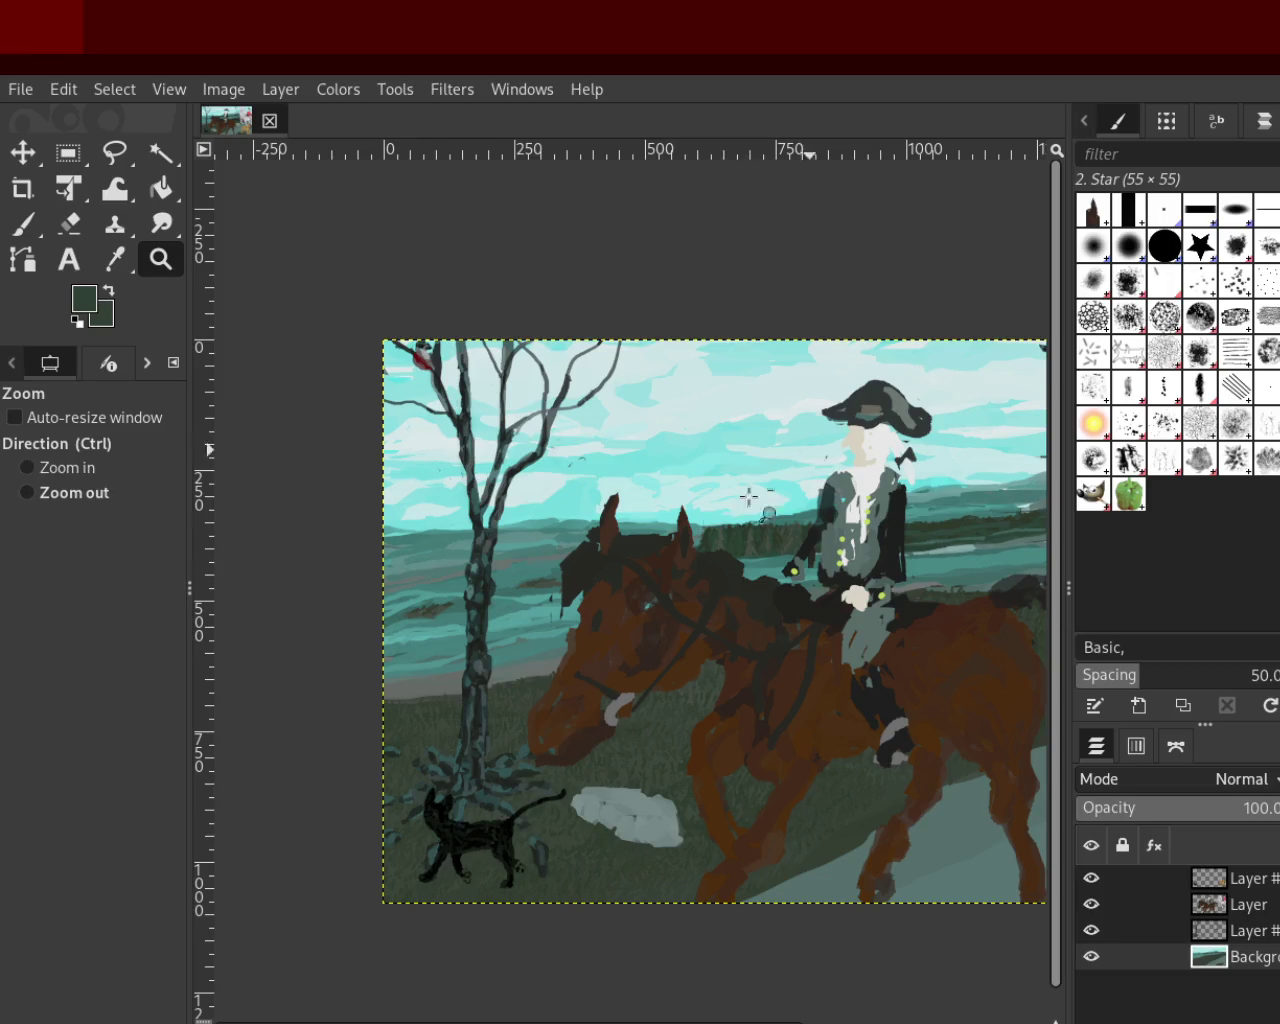
pyautogui.keyDown('ctrl'); pyautogui.click(684, 533); pyautogui.keyUp('ctrl')
pyautogui.click(776, 530)
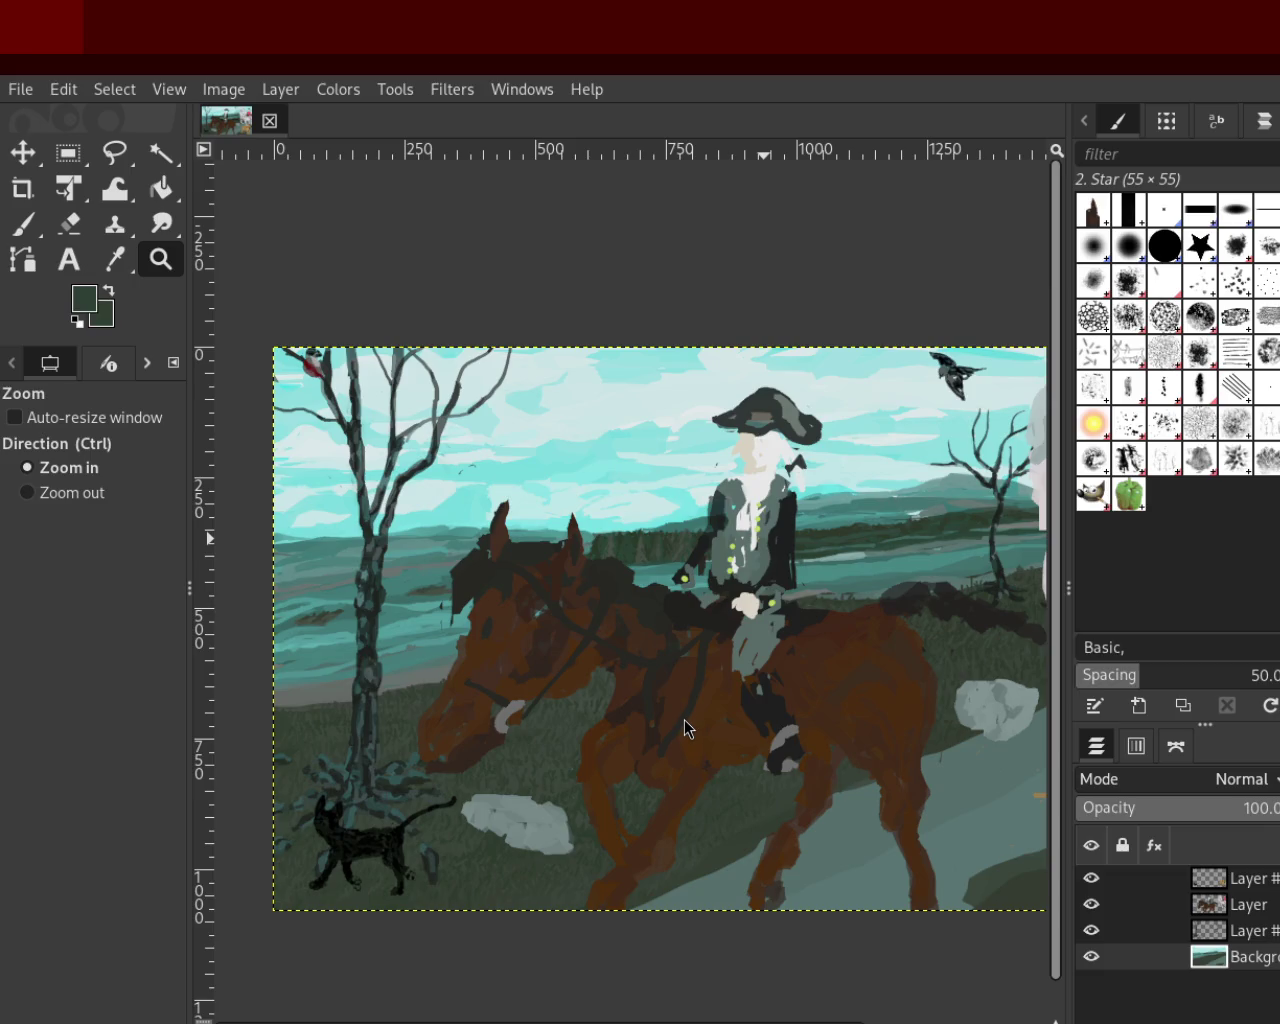
# Zoom in on the red-coated rider on the white horse, then back out
pyautogui.keyDown('ctrl'); pyautogui.click(930, 500); pyautogui.keyUp('ctrl')
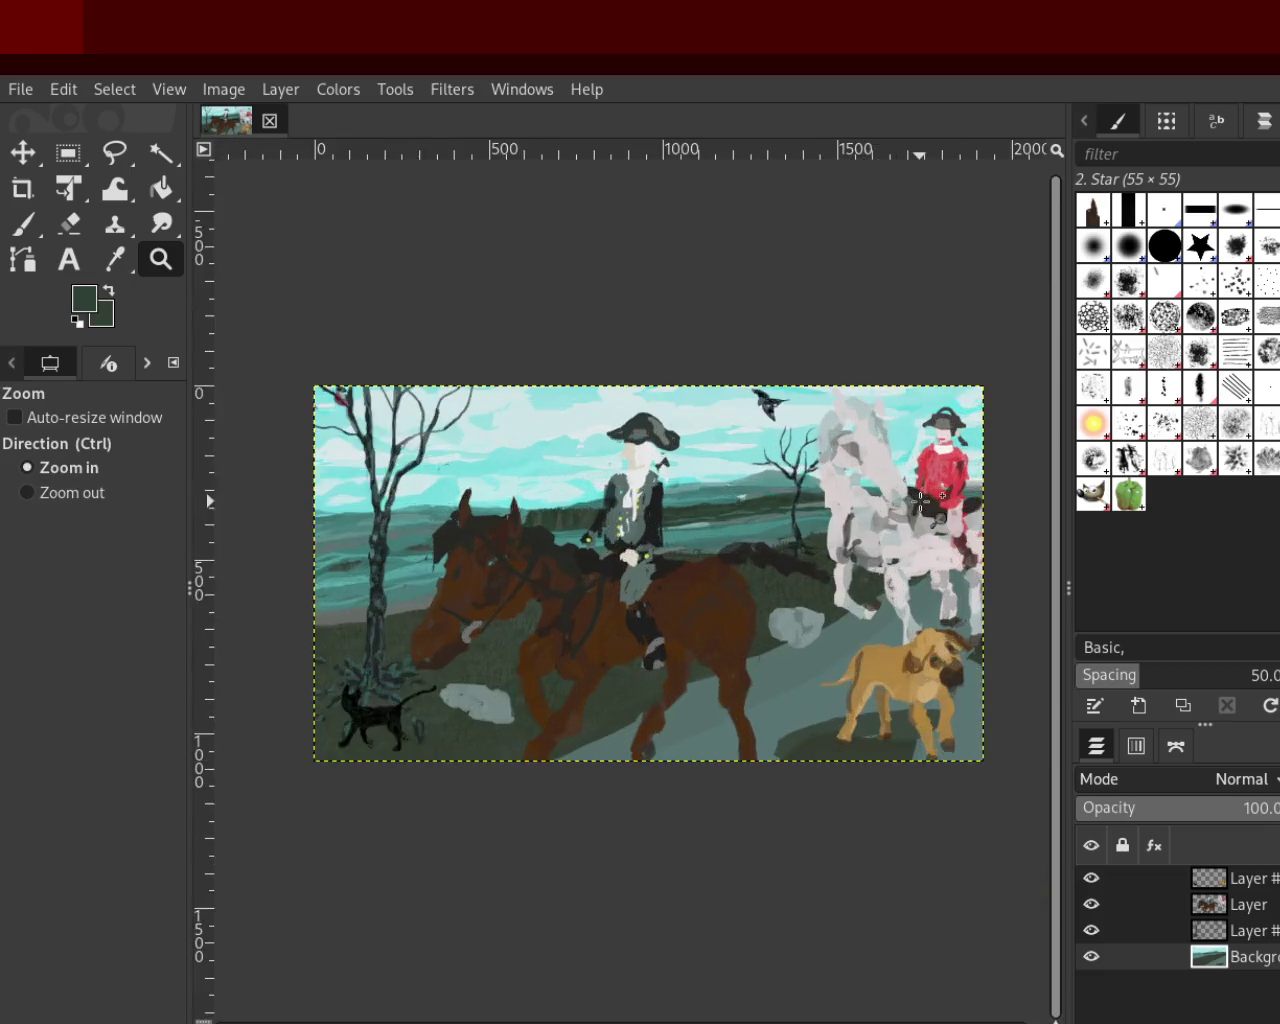
pyautogui.click(921, 500)
pyautogui.click(921, 500)
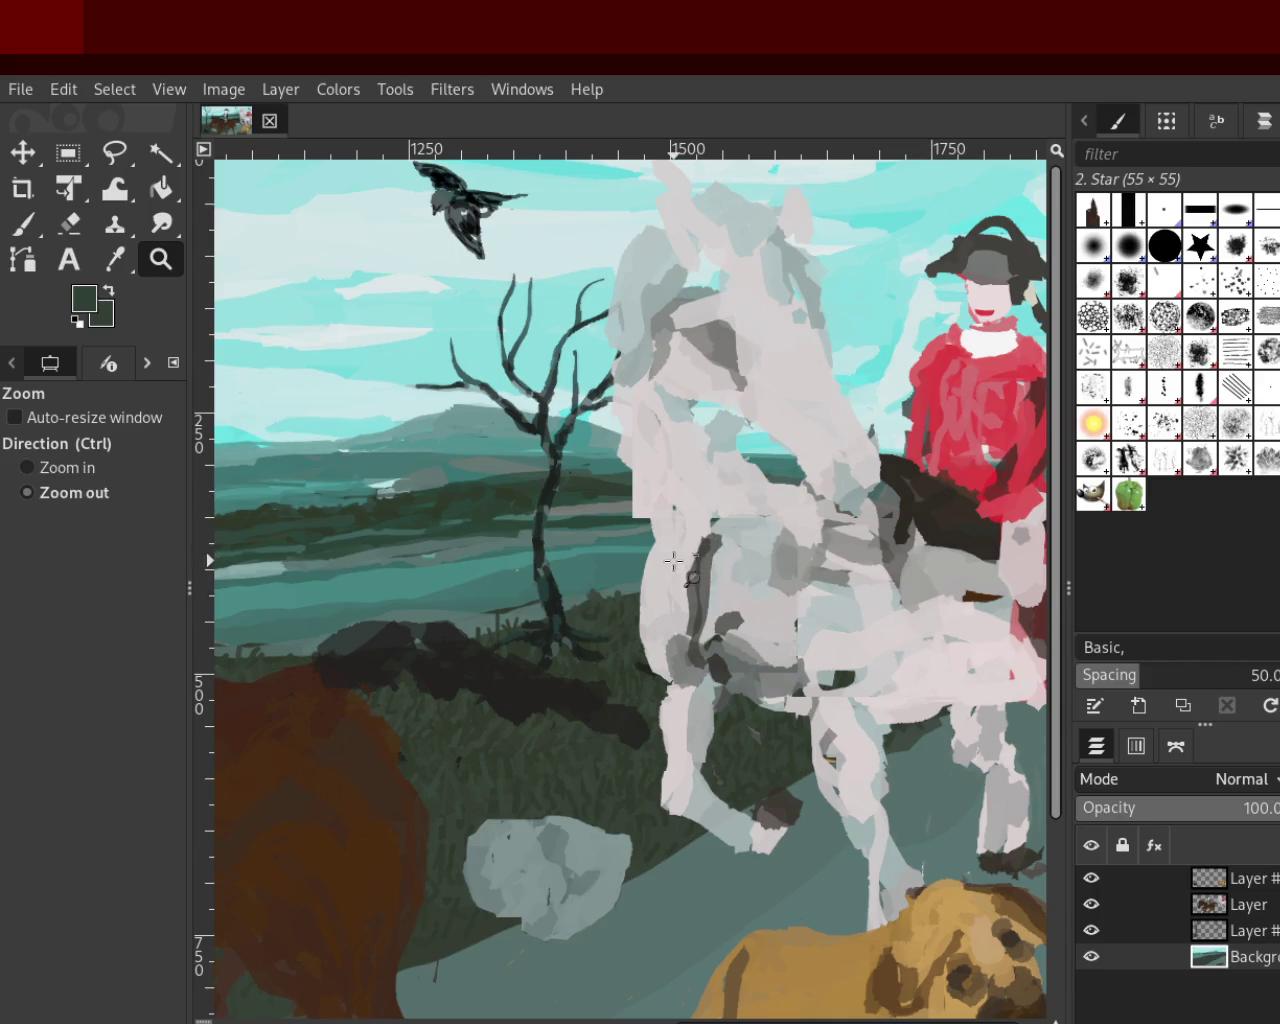
pyautogui.keyDown('ctrl'); pyautogui.click(674, 557); pyautogui.keyUp('ctrl')
pyautogui.click(655, 553)
pyautogui.click(655, 553)
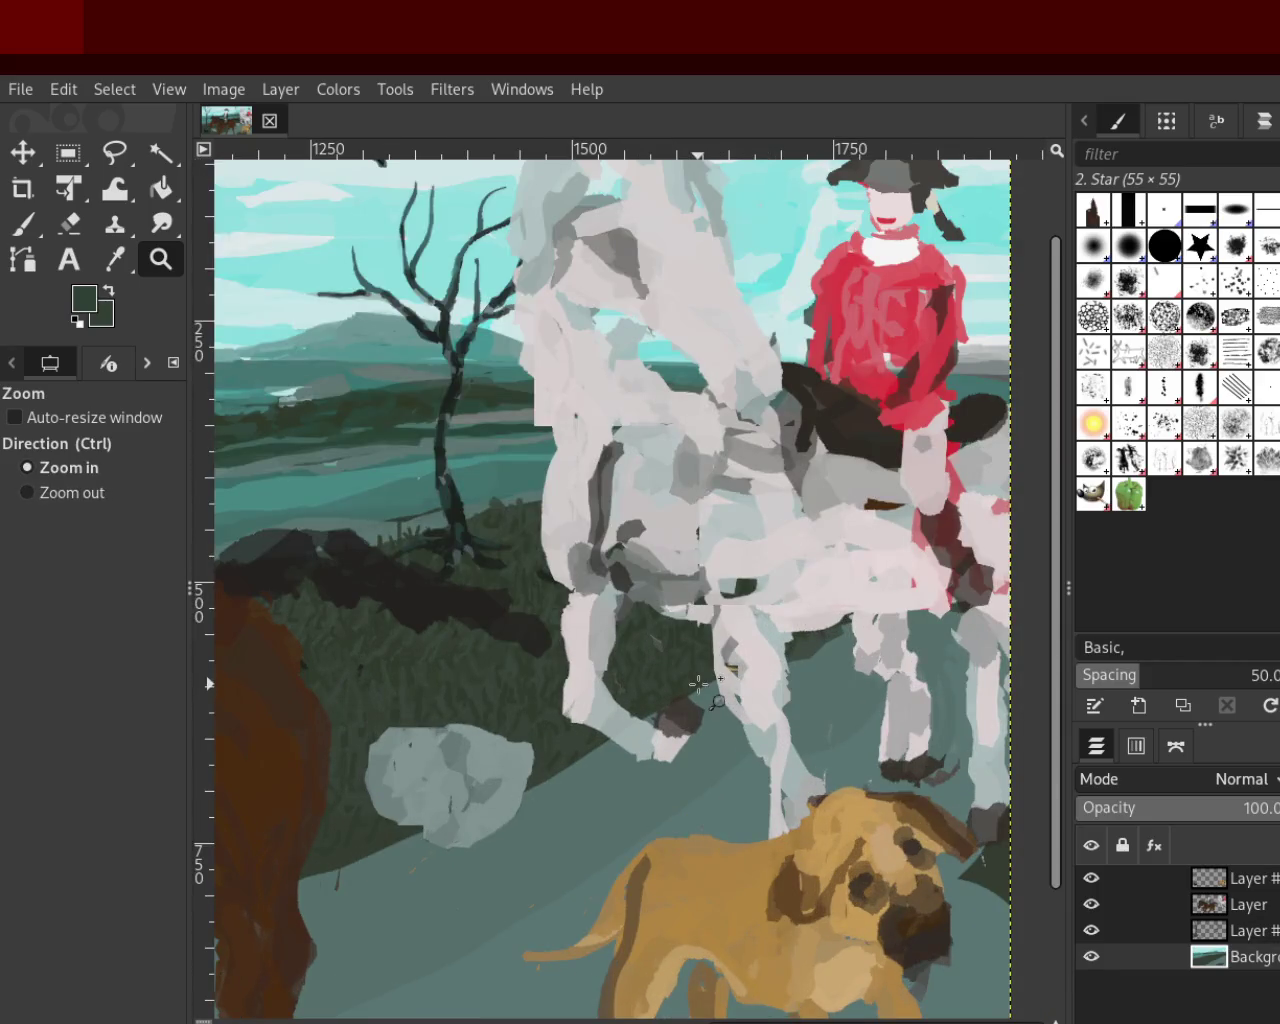
pyautogui.keyDown('ctrl'); pyautogui.click(717, 700); pyautogui.keyUp('ctrl')
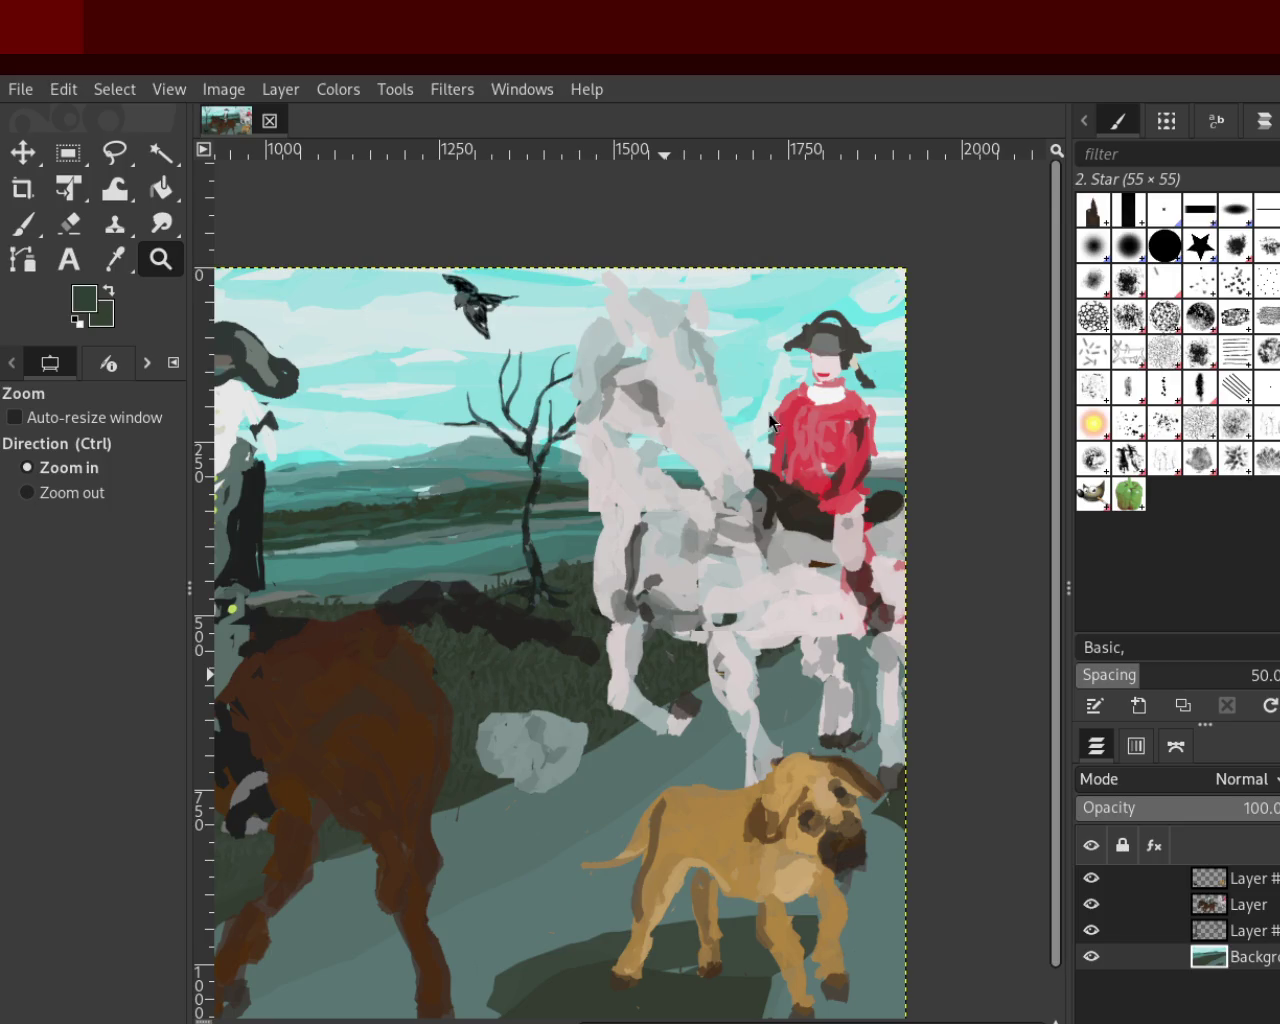
pyautogui.keyDown('ctrl'); pyautogui.click(760, 460); pyautogui.keyUp('ctrl')
# Zoom out to the whole painting and hide every layer except Background
pyautogui.keyDown('ctrl'); pyautogui.click(787, 530); pyautogui.keyUp('ctrl')
pyautogui.click(715, 565)
pyautogui.keyDown('ctrl'); pyautogui.click(603, 571); pyautogui.keyUp('ctrl')
pyautogui.keyDown('ctrl'); pyautogui.click(603, 571); pyautogui.keyUp('ctrl')
pyautogui.click(540, 578)
pyautogui.keyDown('ctrl'); pyautogui.click(480, 584); pyautogui.keyUp('ctrl')
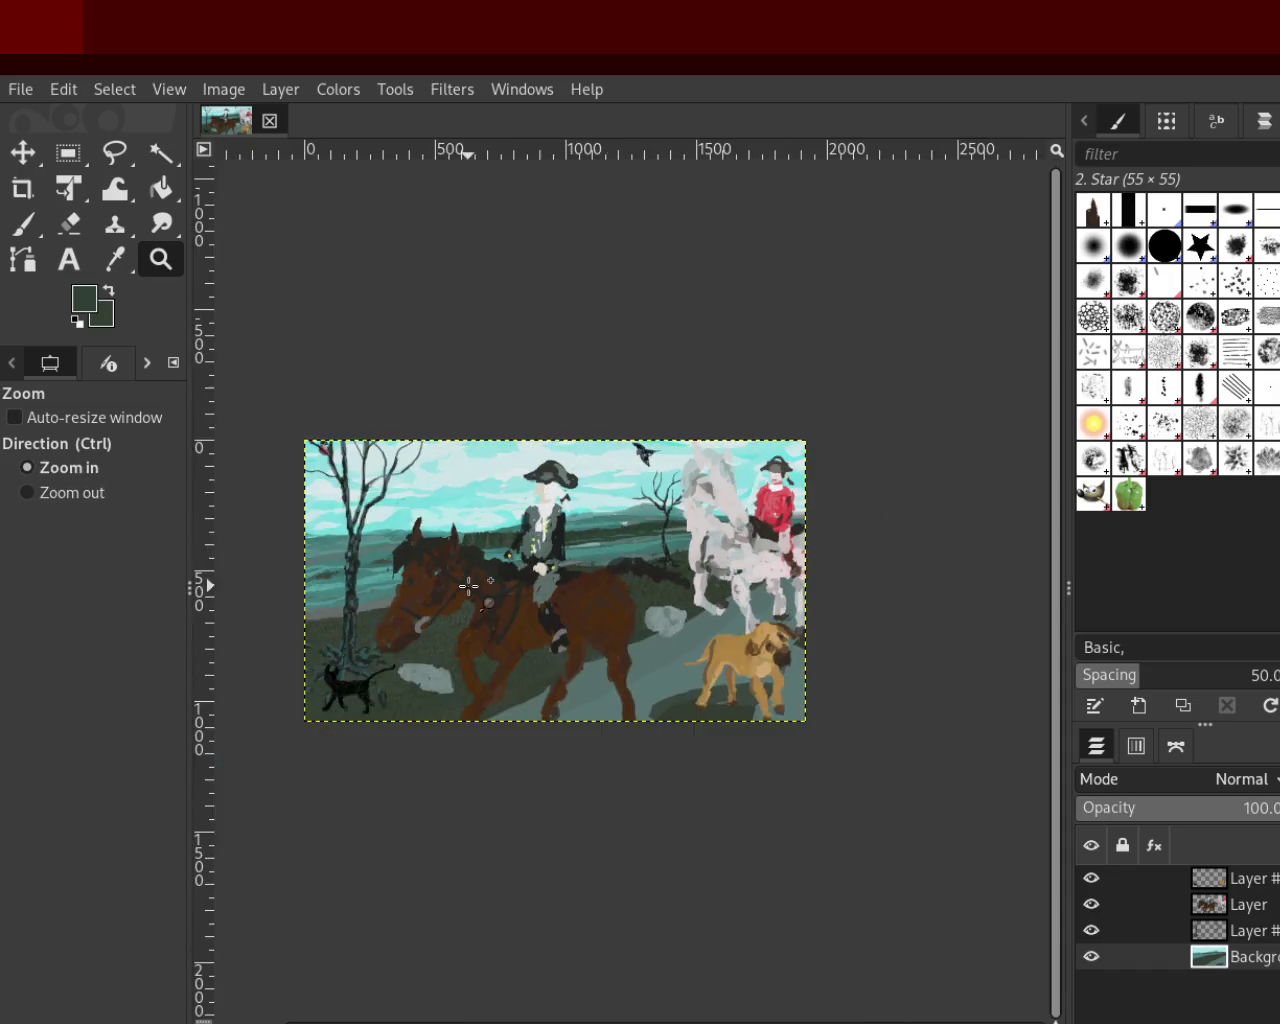
pyautogui.click(469, 585)
pyautogui.click(1091, 930)
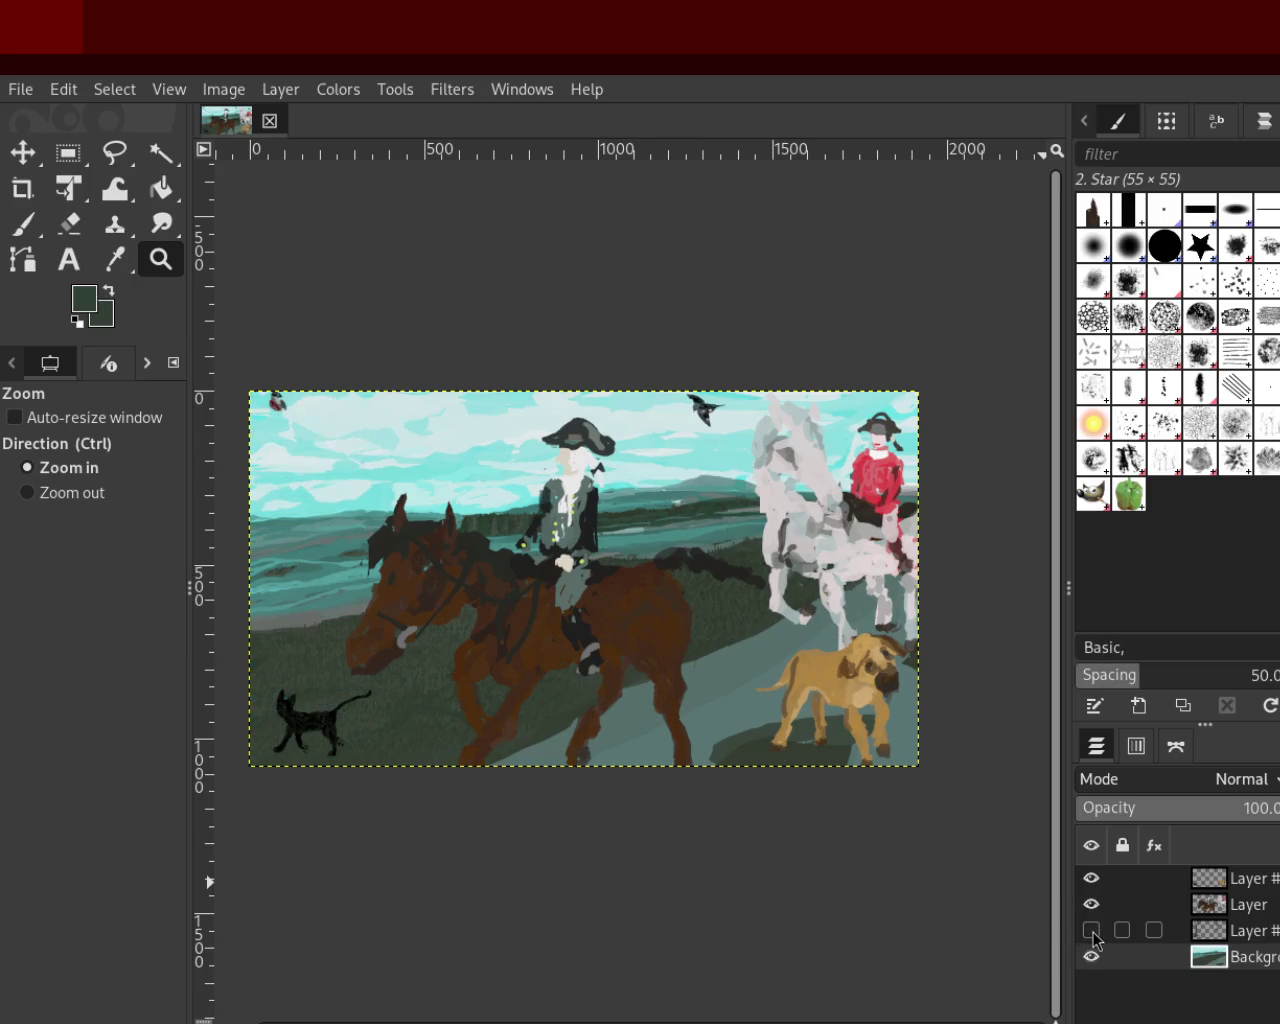
pyautogui.click(1091, 956)
pyautogui.click(1092, 904)
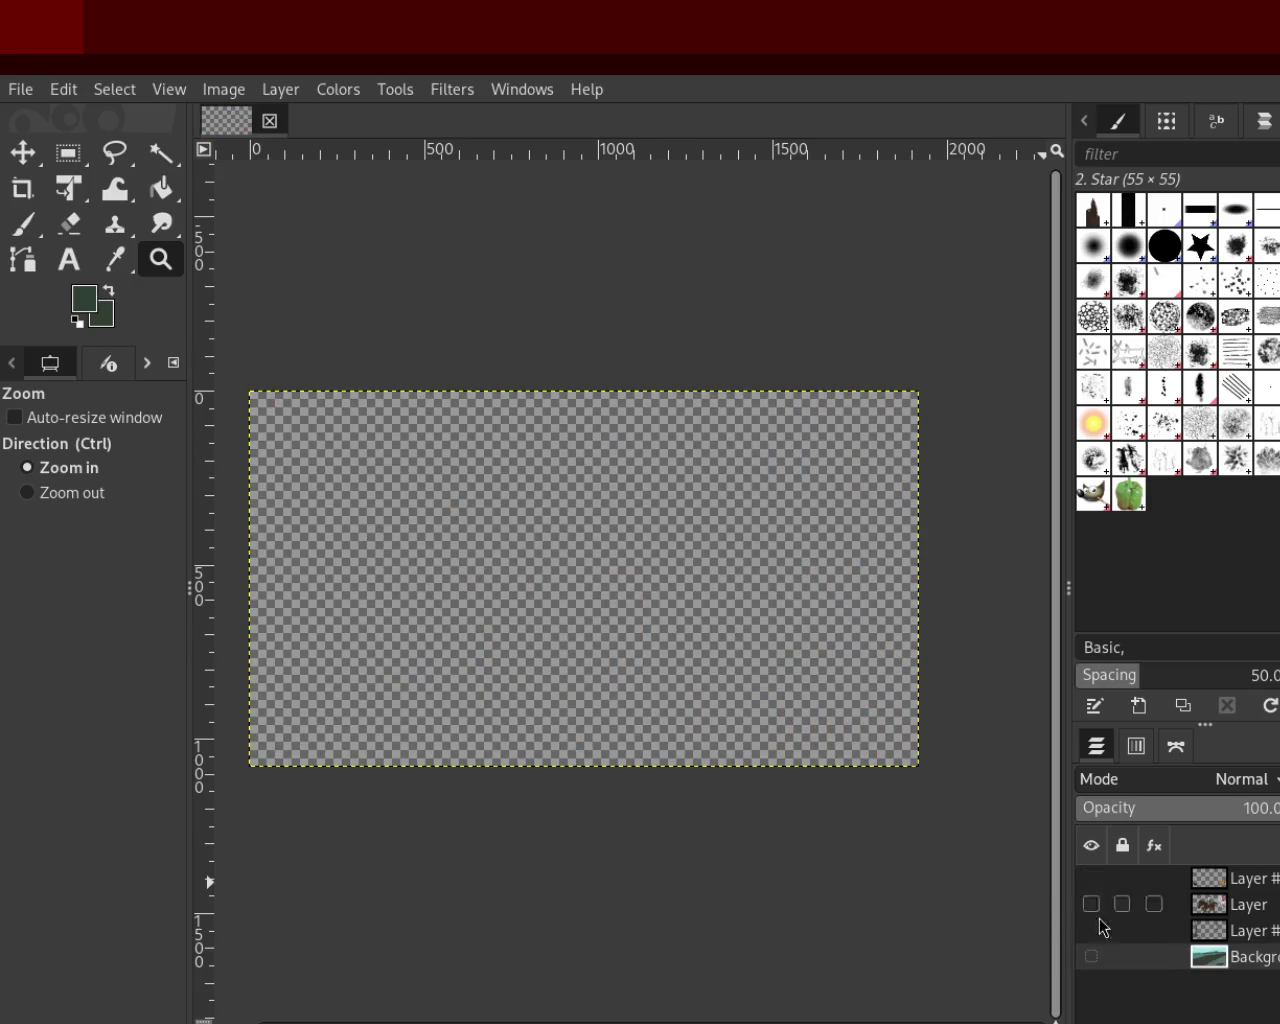
pyautogui.keyDown('shift'); pyautogui.click(1091, 956); pyautogui.keyUp('shift')
pyautogui.click(1092, 930)
pyautogui.click(1092, 930)
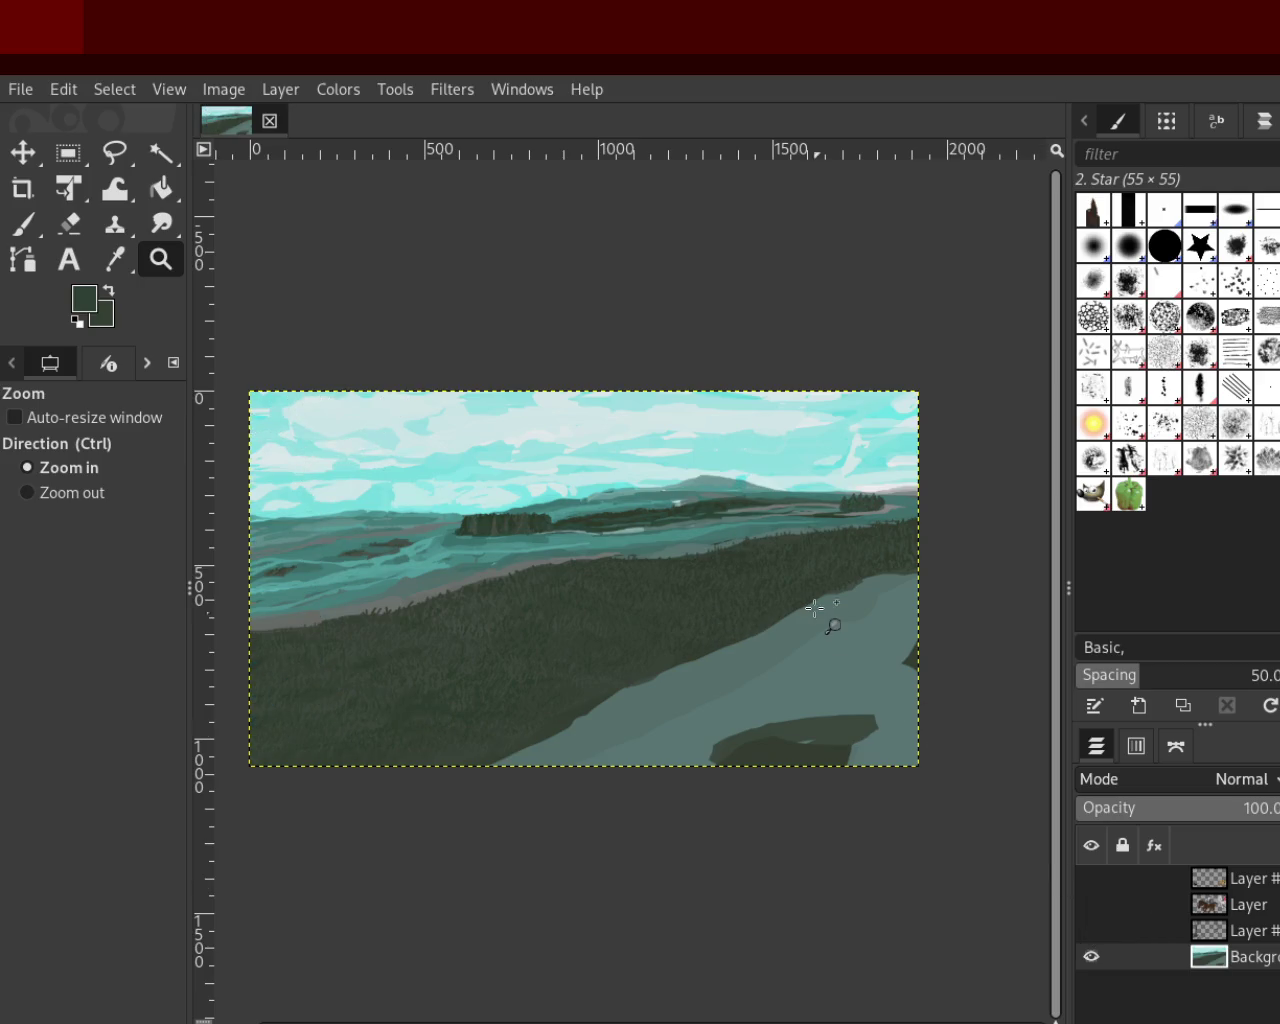
# Zoom in on the grassy field and sample a slightly different grass green
pyautogui.keyDown('ctrl'); pyautogui.scroll(-1, 800, 610); pyautogui.keyUp('ctrl')
pyautogui.keyDown('ctrl'); pyautogui.scroll(2, 700, 610); pyautogui.keyUp('ctrl')
pyautogui.keyDown('ctrl'); pyautogui.scroll(1, 650, 615); pyautogui.keyUp('ctrl')
pyautogui.keyDown('ctrl'); pyautogui.scroll(-1, 667, 630); pyautogui.keyUp('ctrl')
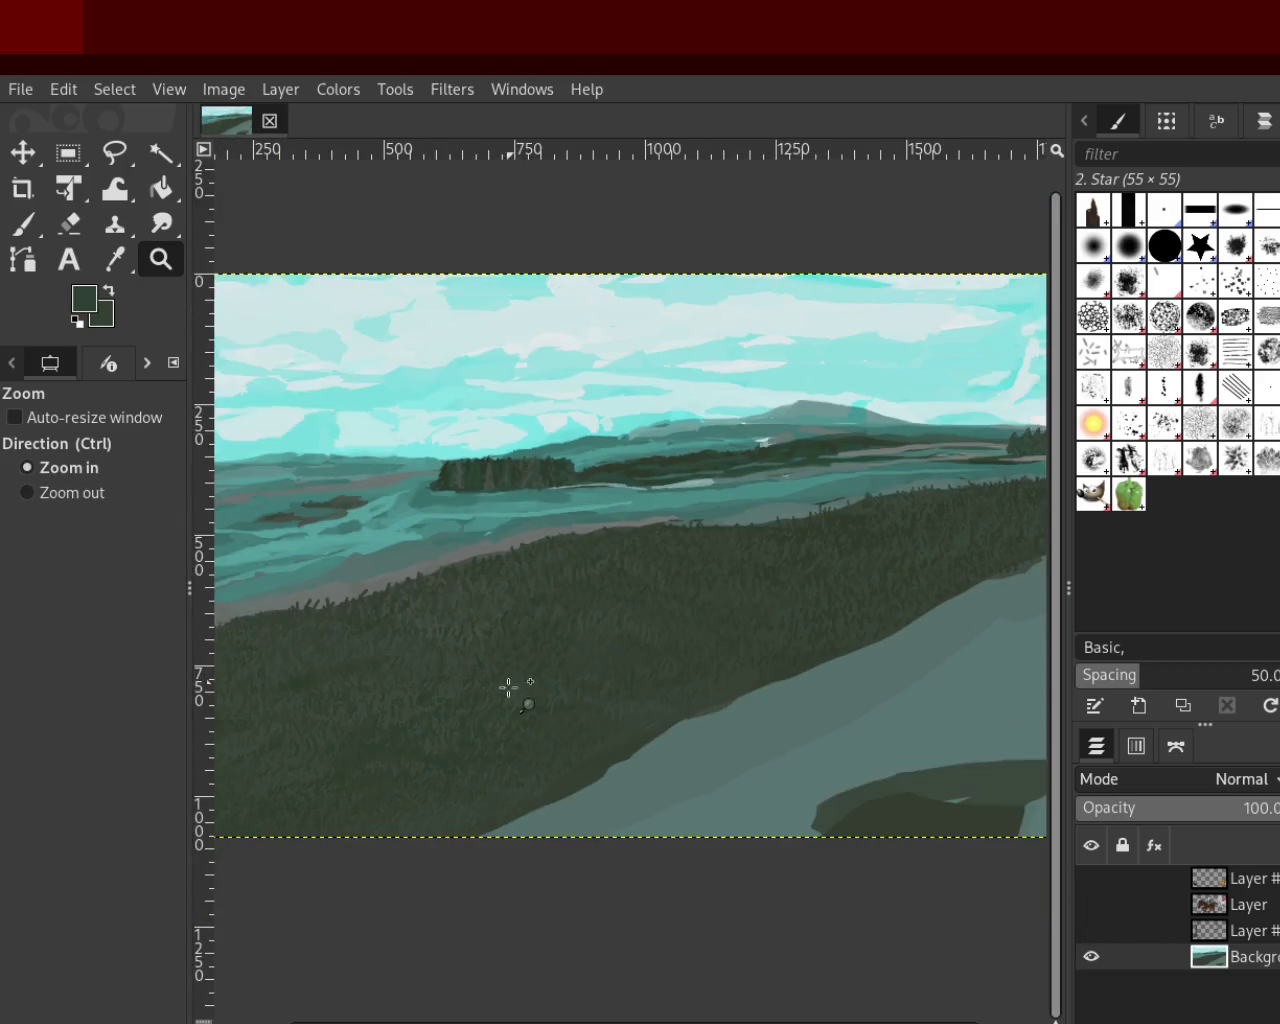
pyautogui.keyDown('ctrl'); pyautogui.scroll(1, 540, 715); pyautogui.keyUp('ctrl')
pyautogui.keyDown('ctrl'); pyautogui.scroll(-1, 540, 730); pyautogui.keyUp('ctrl')
pyautogui.keyDown('ctrl'); pyautogui.scroll(2, 450, 745); pyautogui.keyUp('ctrl')
pyautogui.click(366, 778)
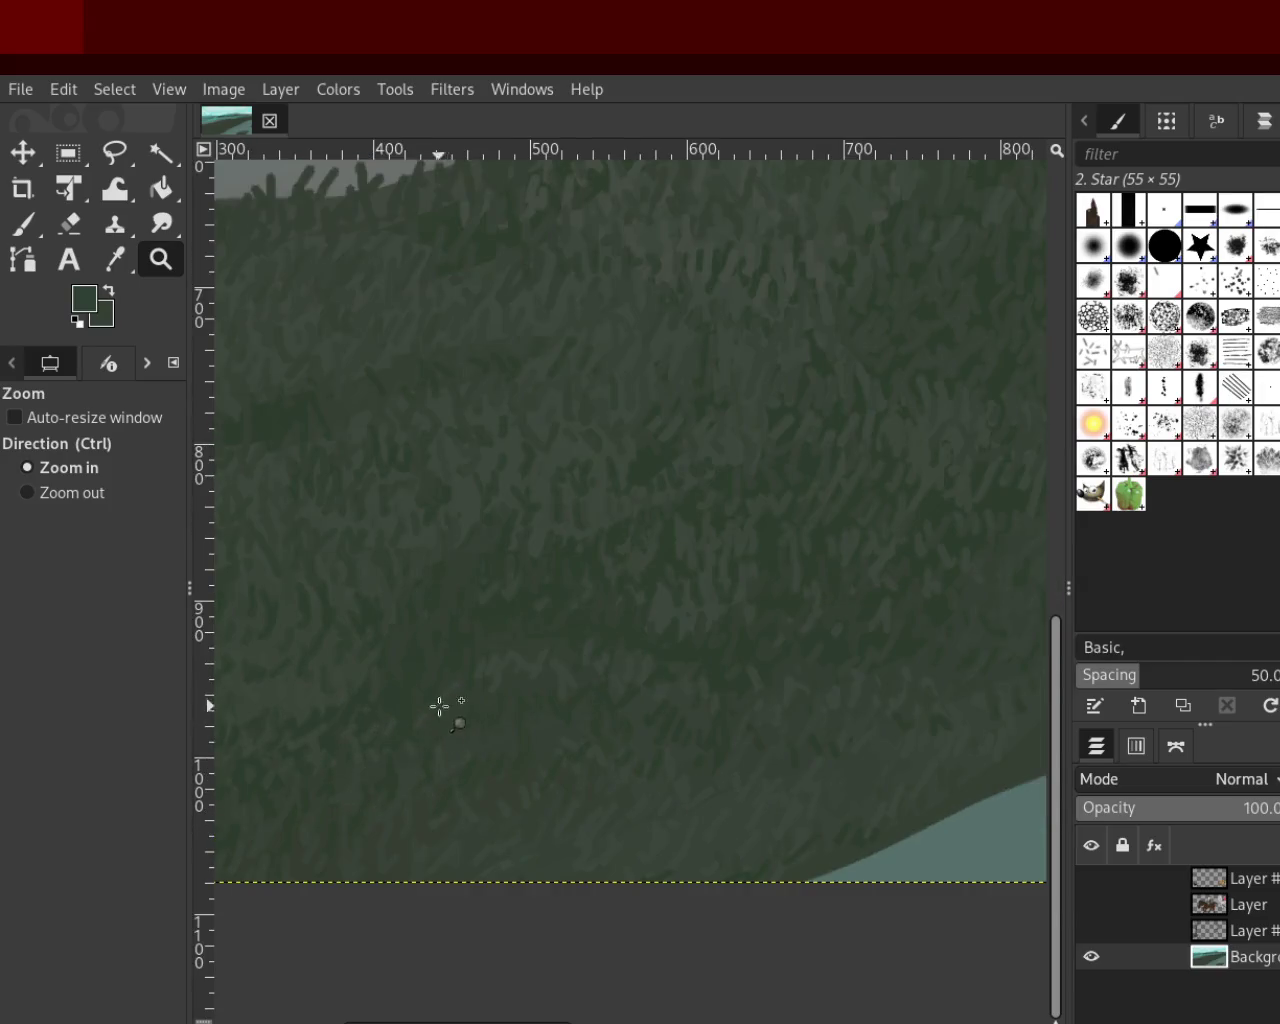
pyautogui.click(22, 226)
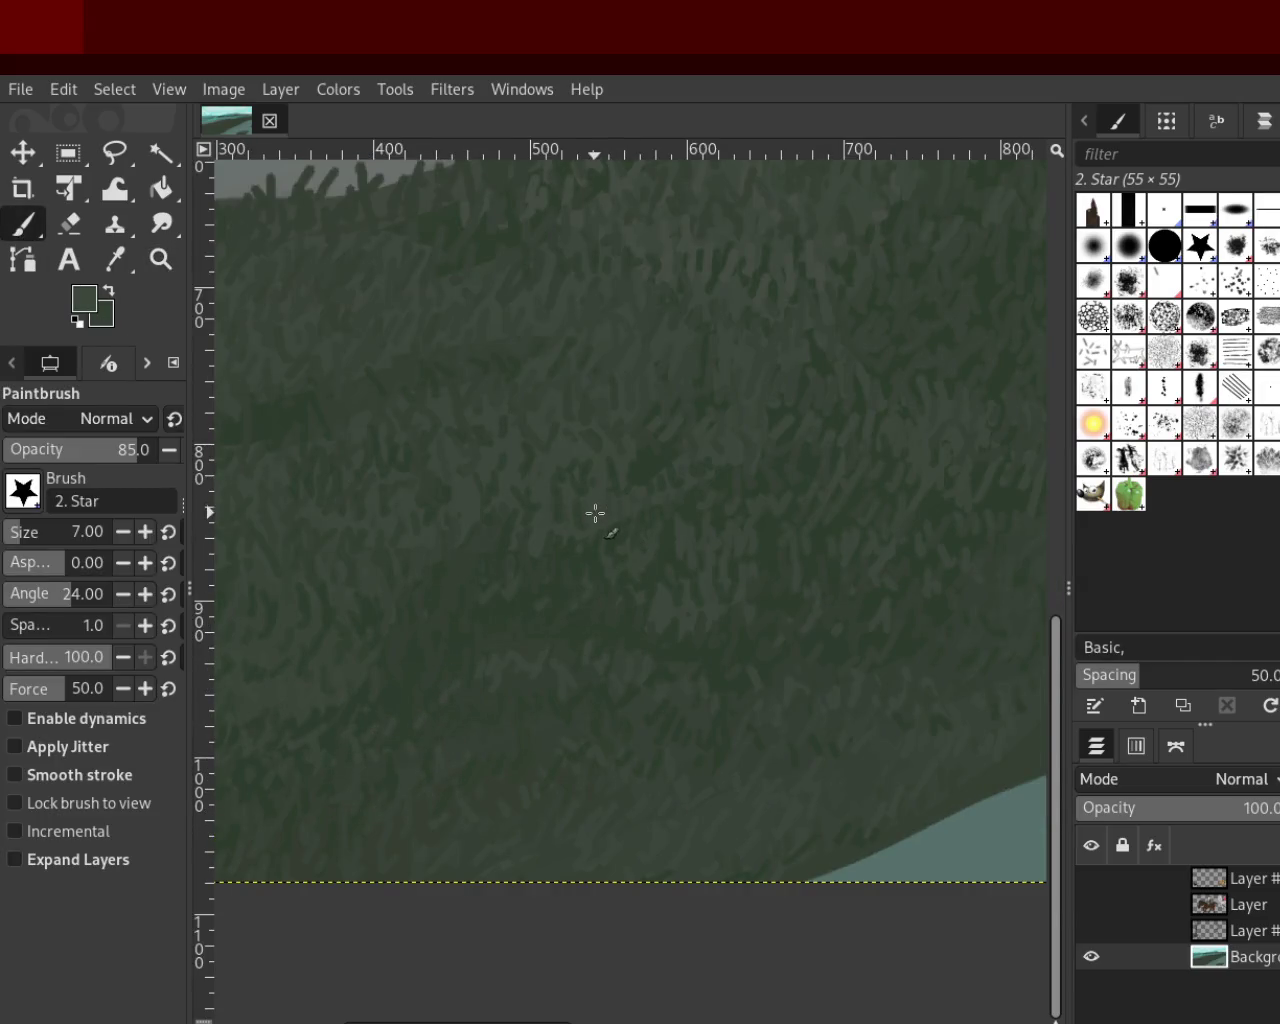
pyautogui.keyDown('ctrl'); pyautogui.click(576, 544); pyautogui.keyUp('ctrl')
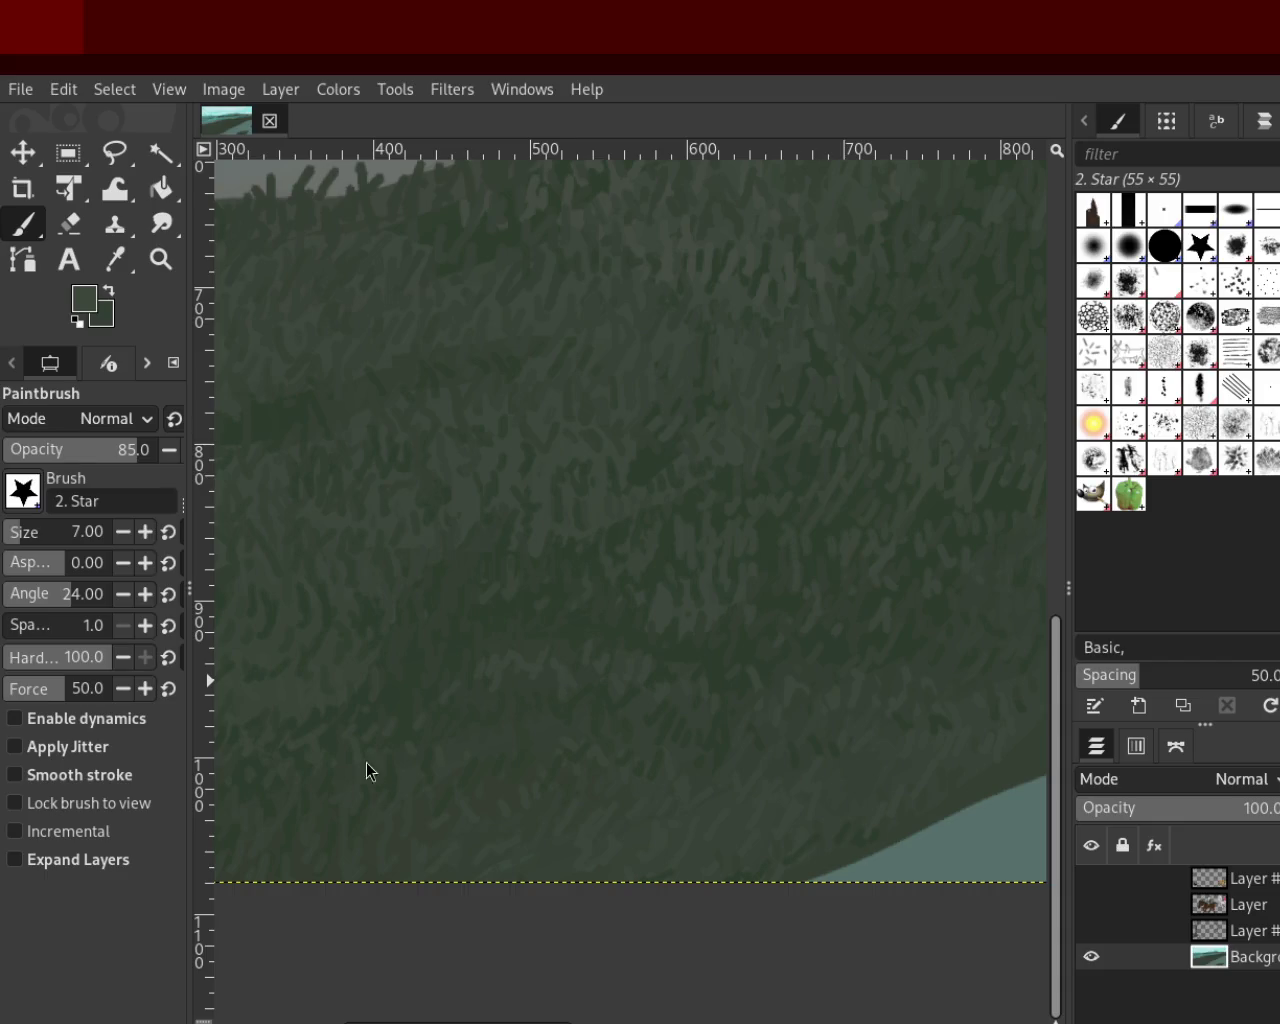
# Zoom back out to view the whole bare landscape
pyautogui.click(160, 259)
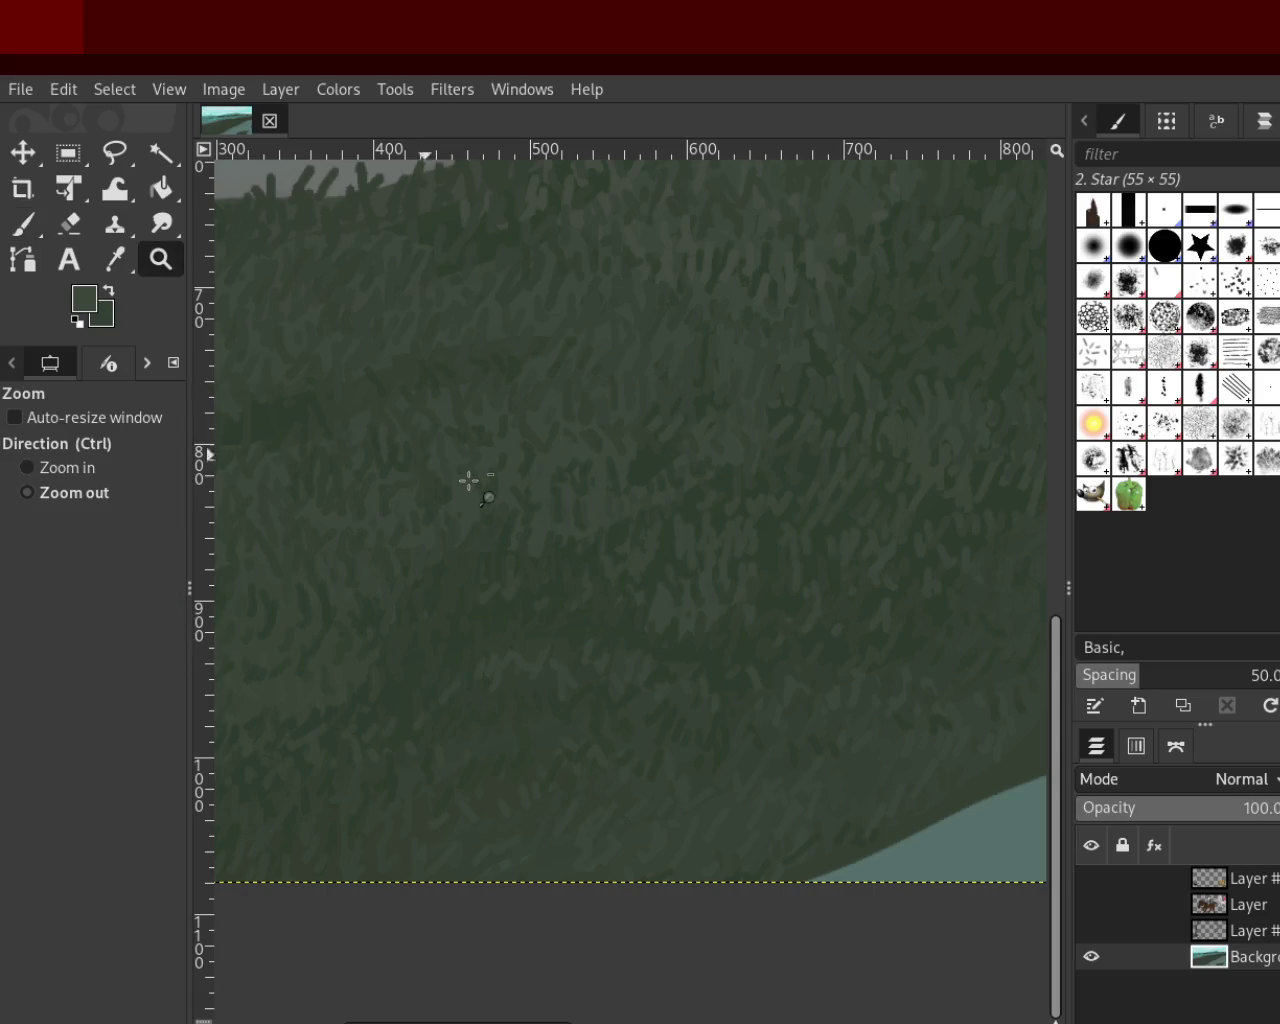
pyautogui.keyDown('ctrl'); pyautogui.click(471, 480); pyautogui.keyUp('ctrl')
pyautogui.keyDown('ctrl'); pyautogui.click(471, 480); pyautogui.keyUp('ctrl')
pyautogui.keyDown('ctrl'); pyautogui.click(471, 480); pyautogui.keyUp('ctrl')
pyautogui.click(620, 373)
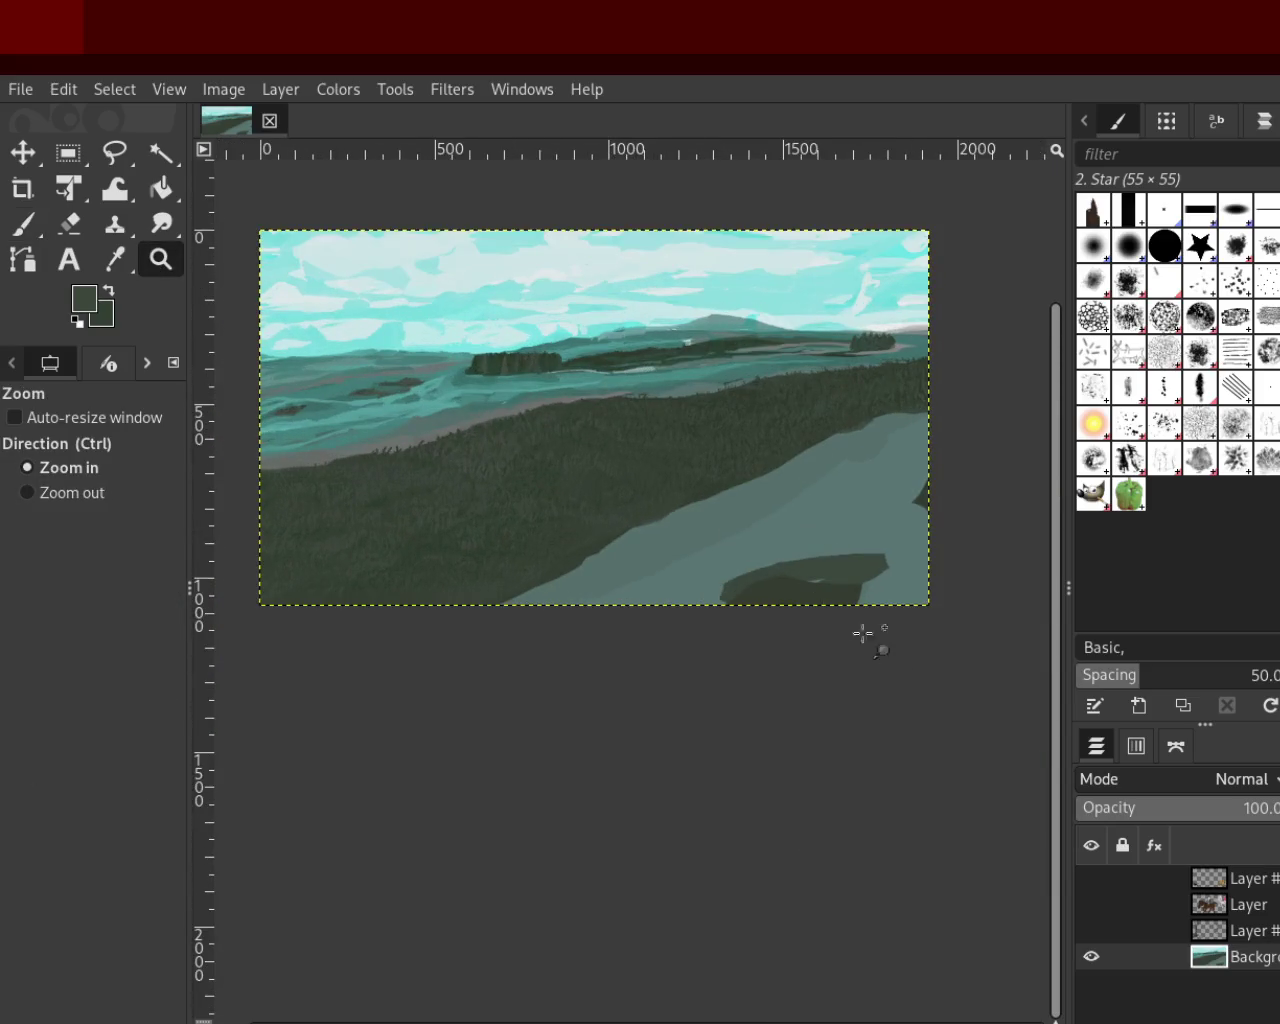
# Turn the riders, animals and trees-and-rocks layers back on
pyautogui.click(1091, 878)
pyautogui.click(1091, 904)
pyautogui.click(1091, 930)
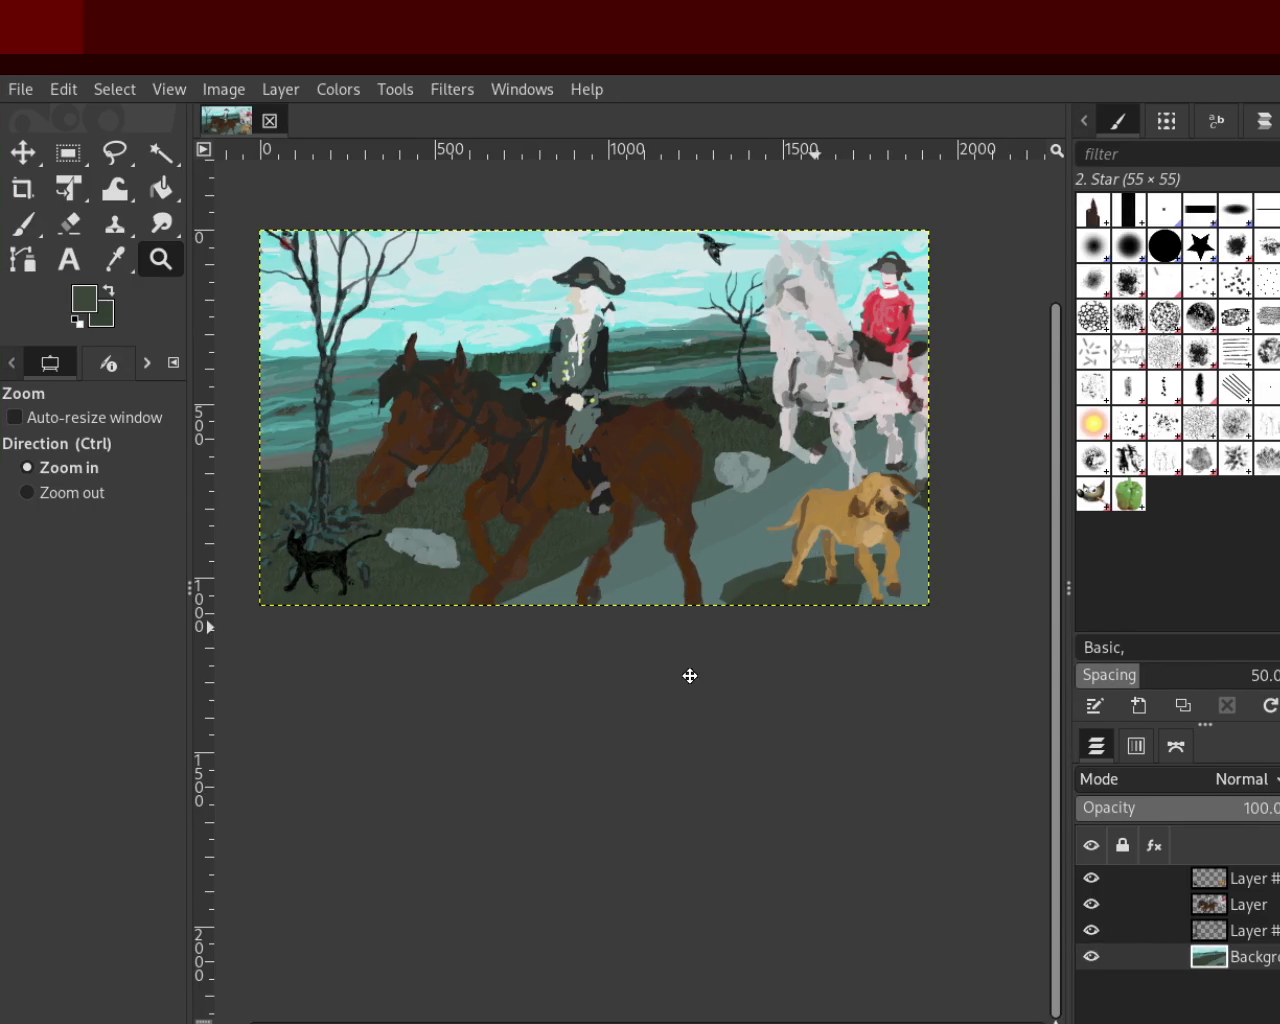
# Zoom around the dog and brown horse to inspect the restored scene
pyautogui.keyDown('ctrl'); pyautogui.click(857, 510); pyautogui.keyUp('ctrl')
pyautogui.click(772, 446)
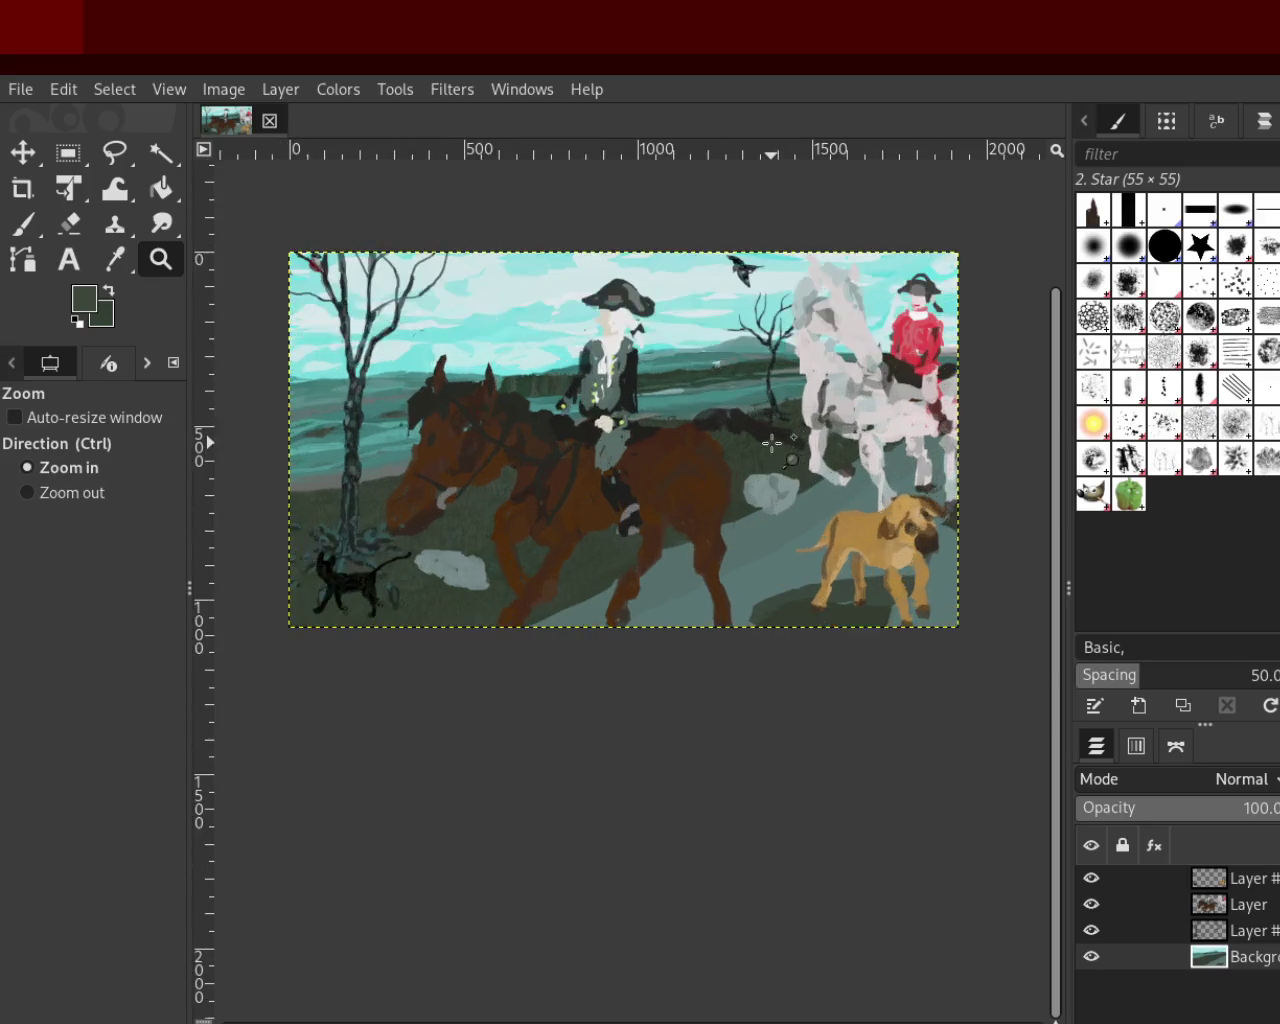
pyautogui.click(760, 466)
pyautogui.keyDown('ctrl'); pyautogui.click(740, 531); pyautogui.keyUp('ctrl')
pyautogui.click(740, 531)
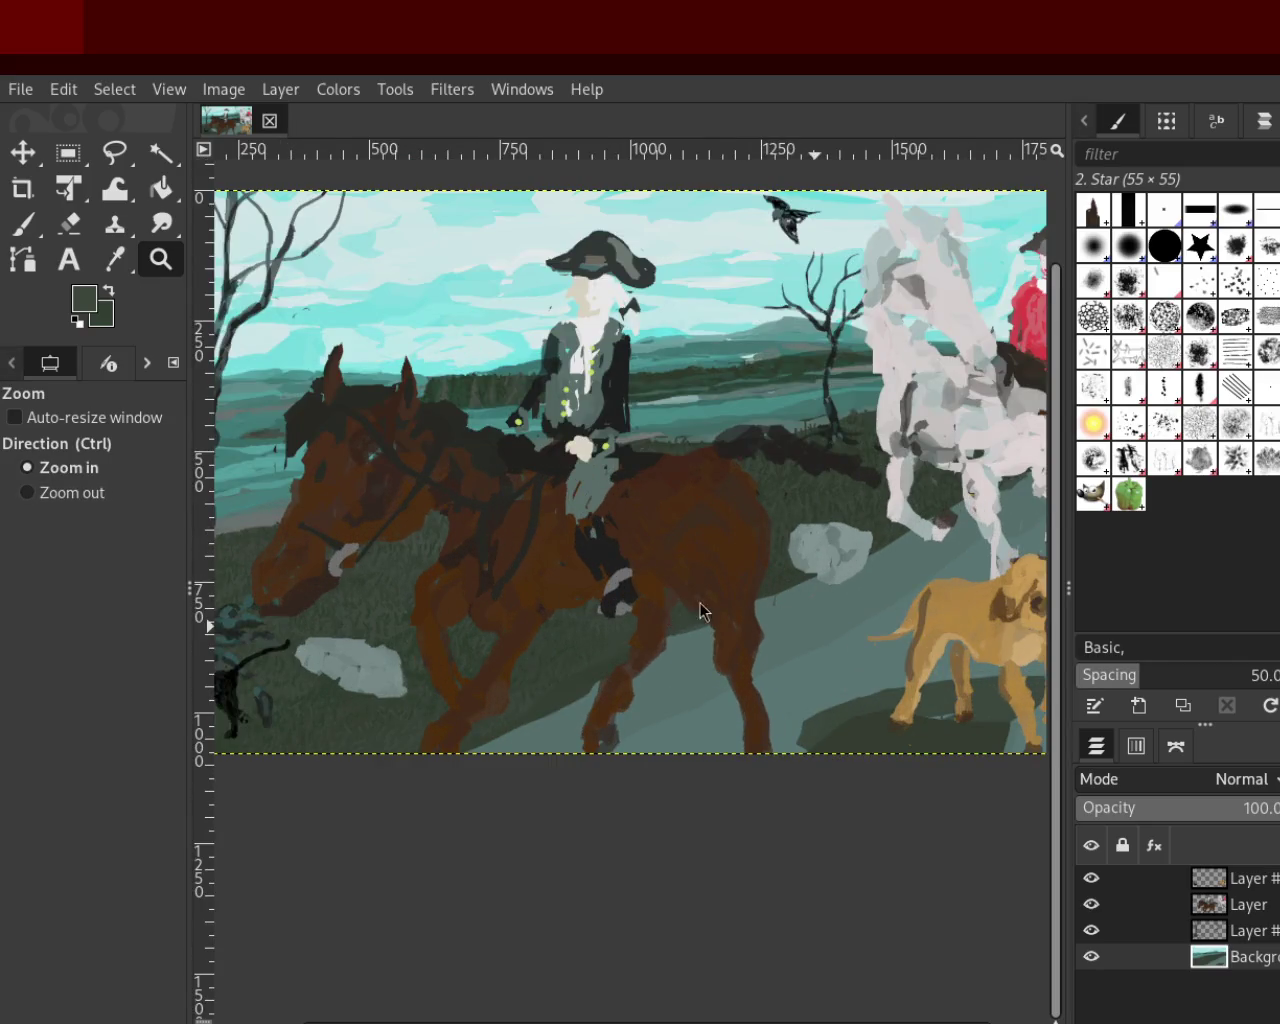
pyautogui.keyDown('ctrl'); pyautogui.click(763, 534); pyautogui.keyUp('ctrl')
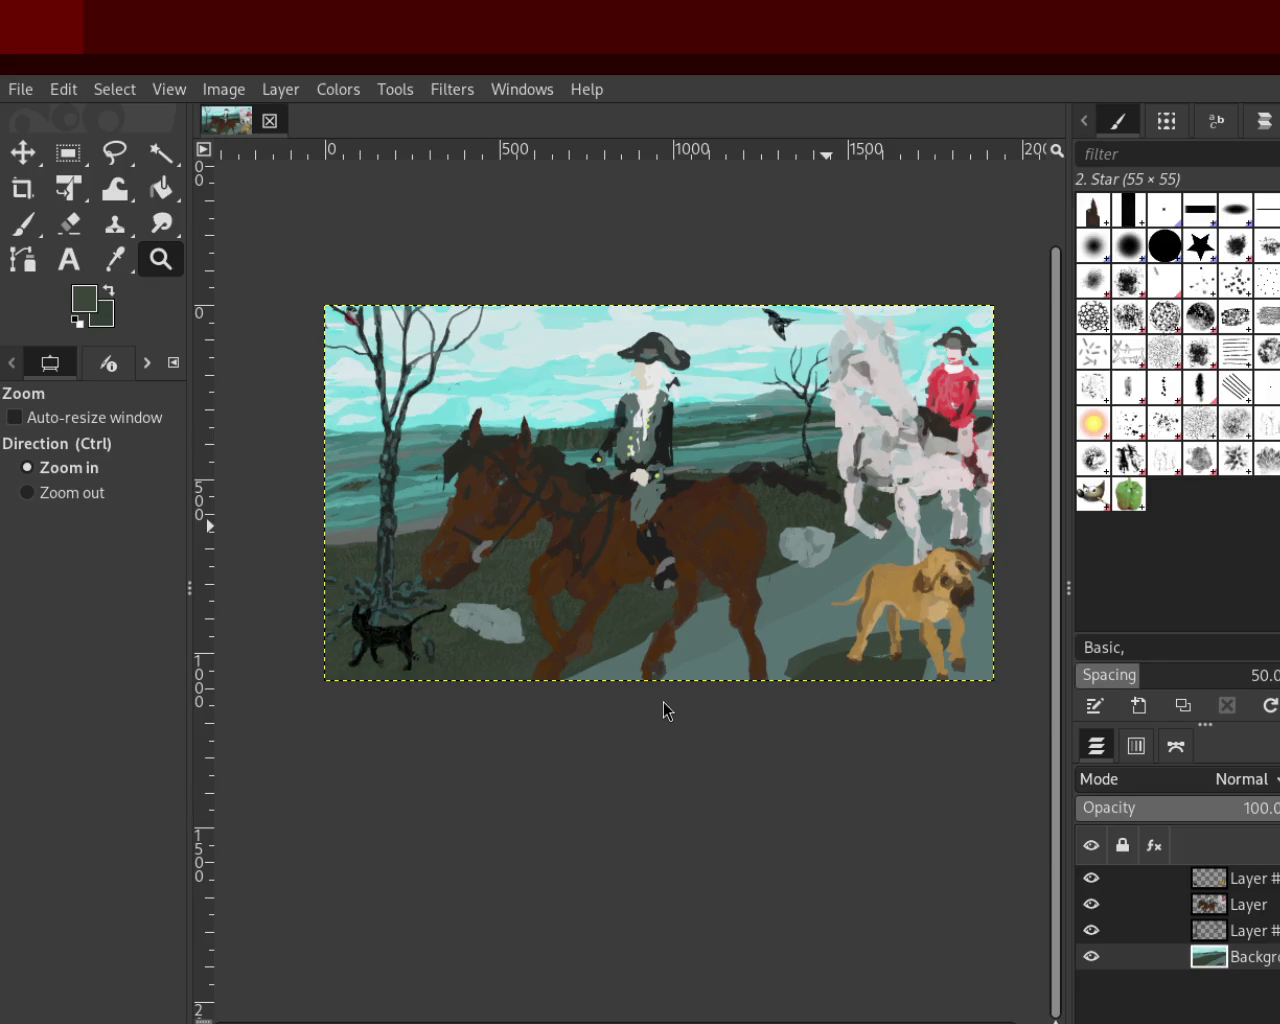
# Zoom in around the riders, then recentre on the white horse
pyautogui.keyDown('ctrl'); pyautogui.click(696, 469); pyautogui.keyUp('ctrl')
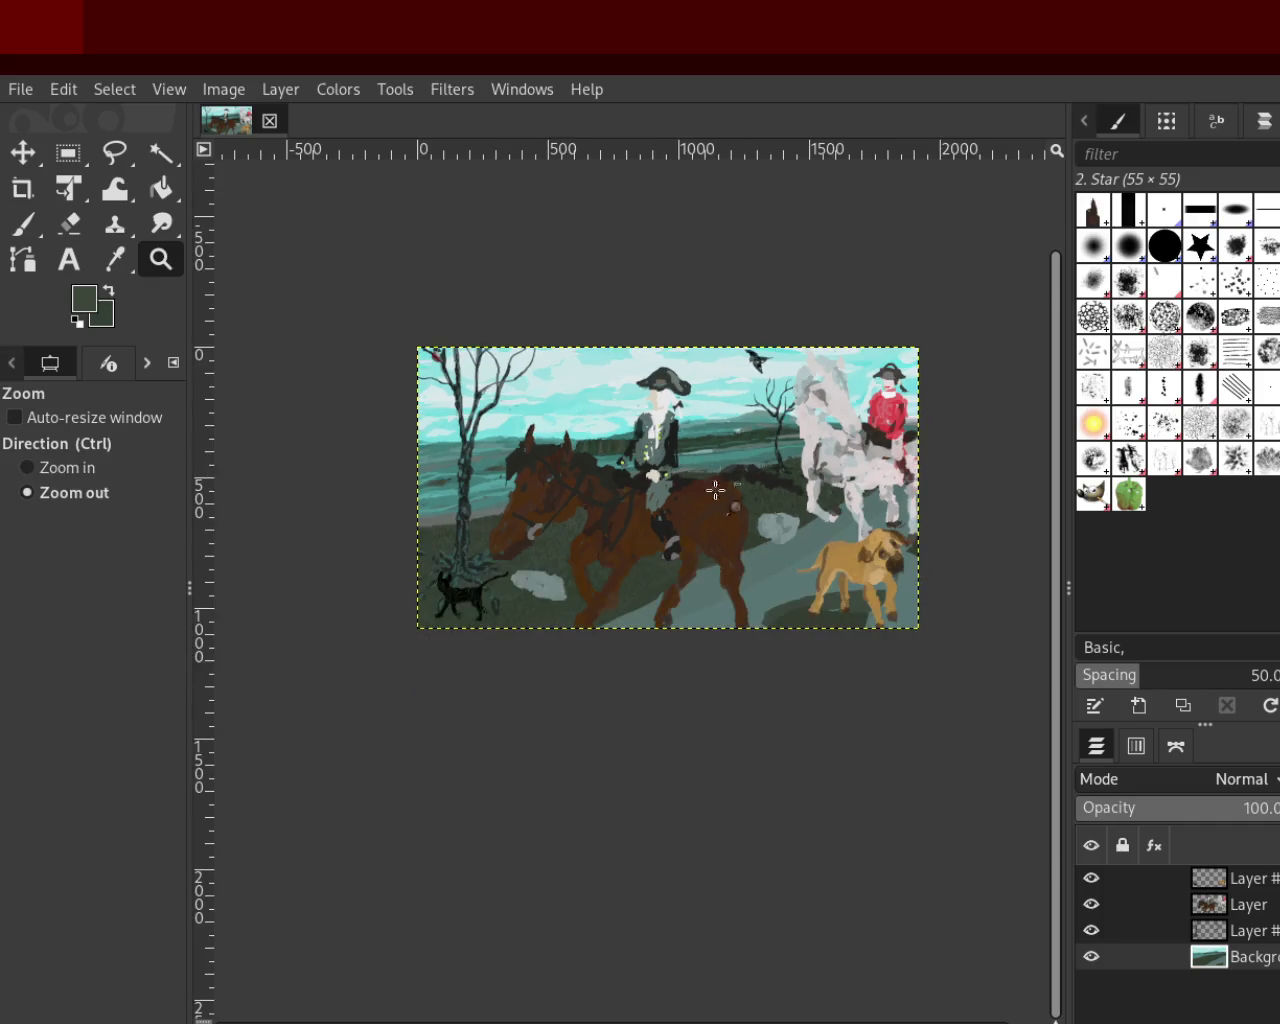
pyautogui.click(797, 521)
pyautogui.keyDown('ctrl'); pyautogui.click(797, 521); pyautogui.keyUp('ctrl')
pyautogui.click(826, 514)
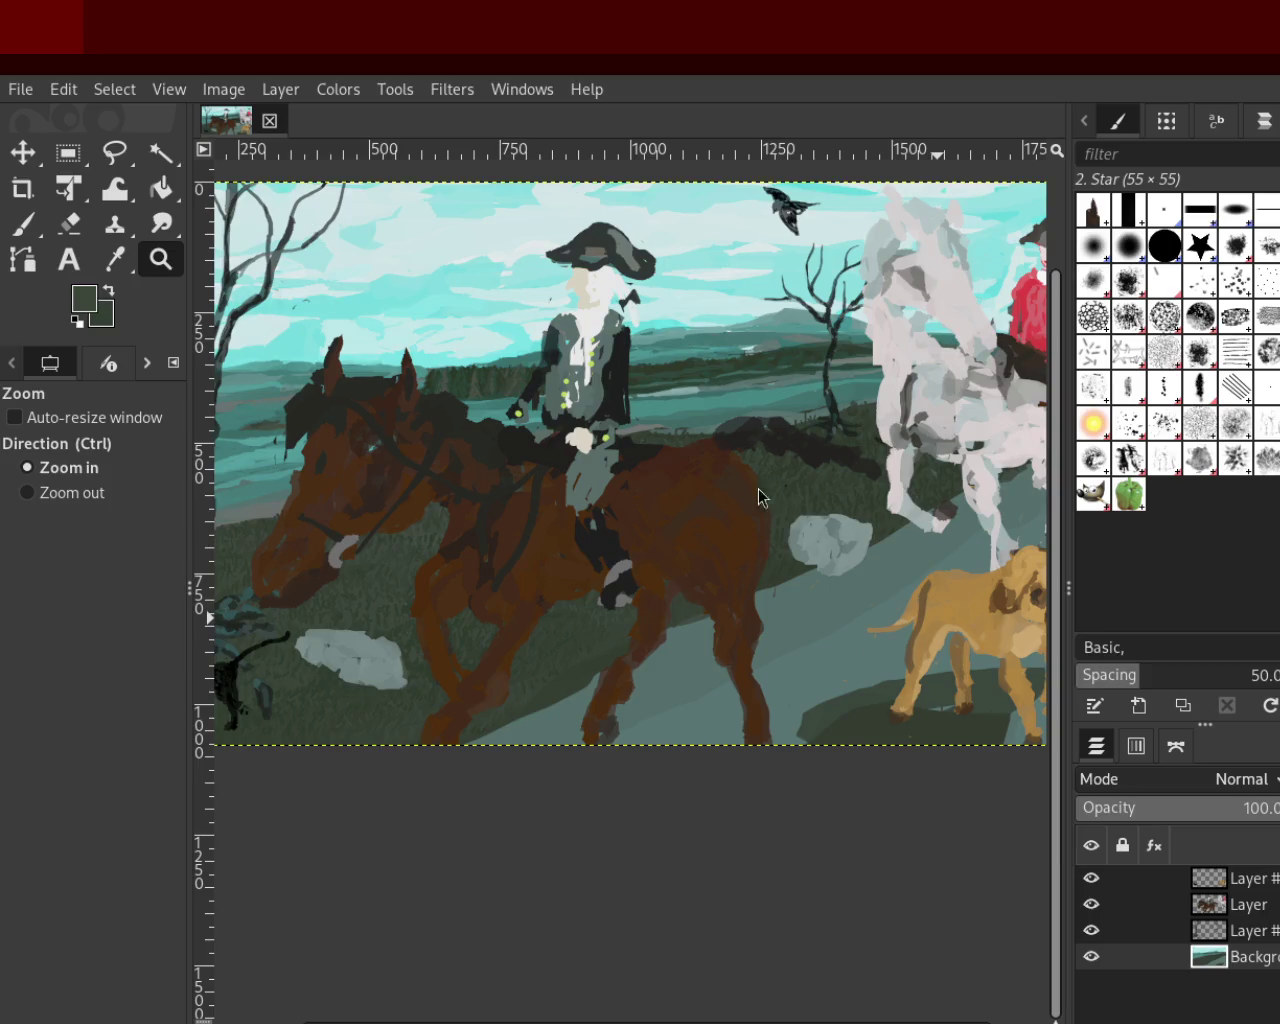
pyautogui.keyDown('ctrl'); pyautogui.click(845, 420); pyautogui.keyUp('ctrl')
pyautogui.click(922, 424)
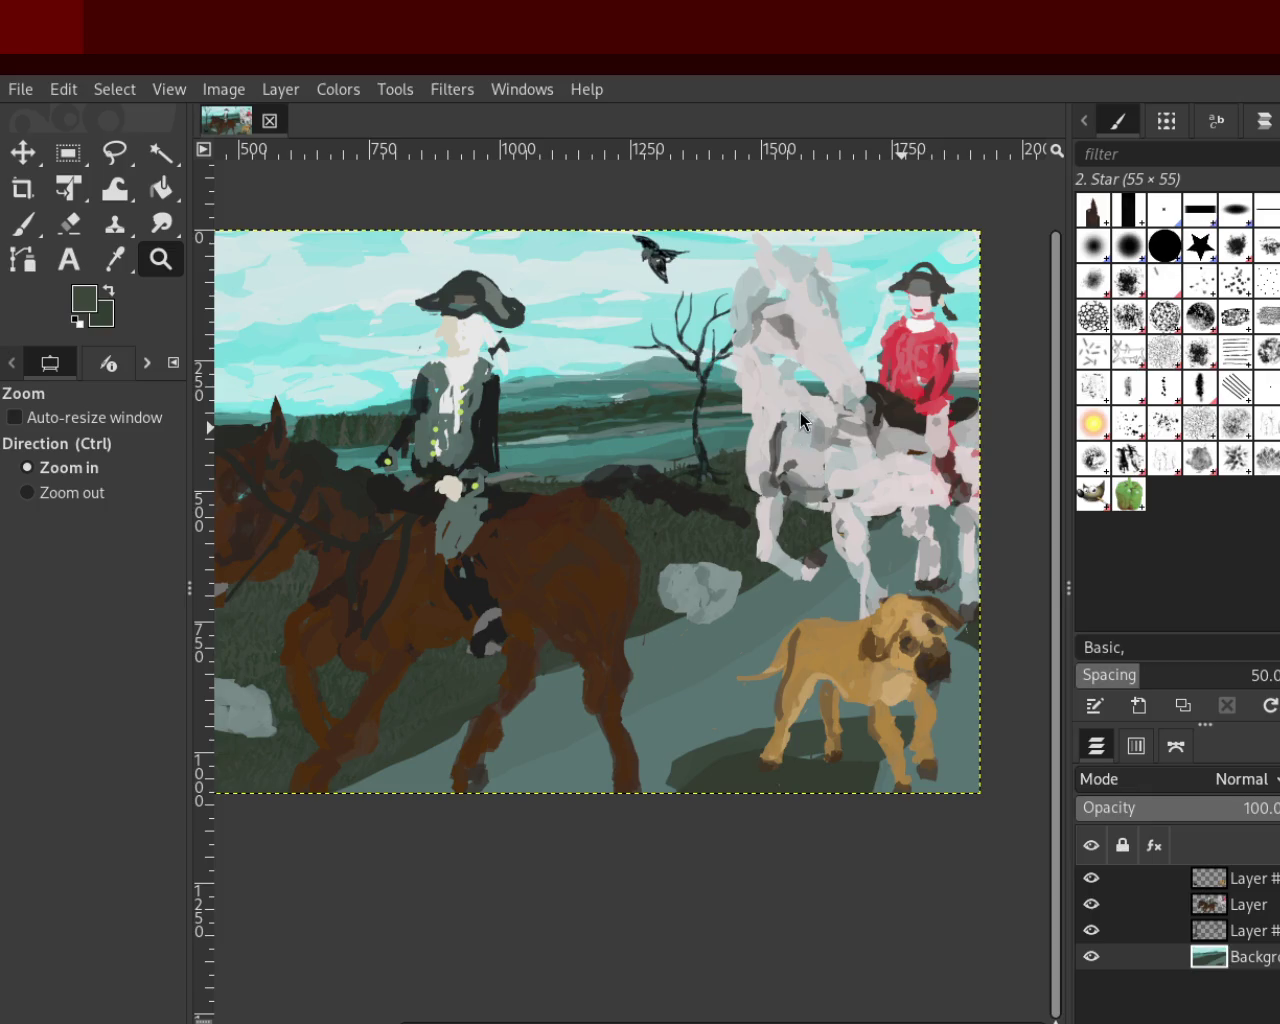
# Zoom in closely on the bare tree and black cat
pyautogui.keyDown('ctrl'); pyautogui.click(767, 440); pyautogui.keyUp('ctrl')
pyautogui.click(561, 495)
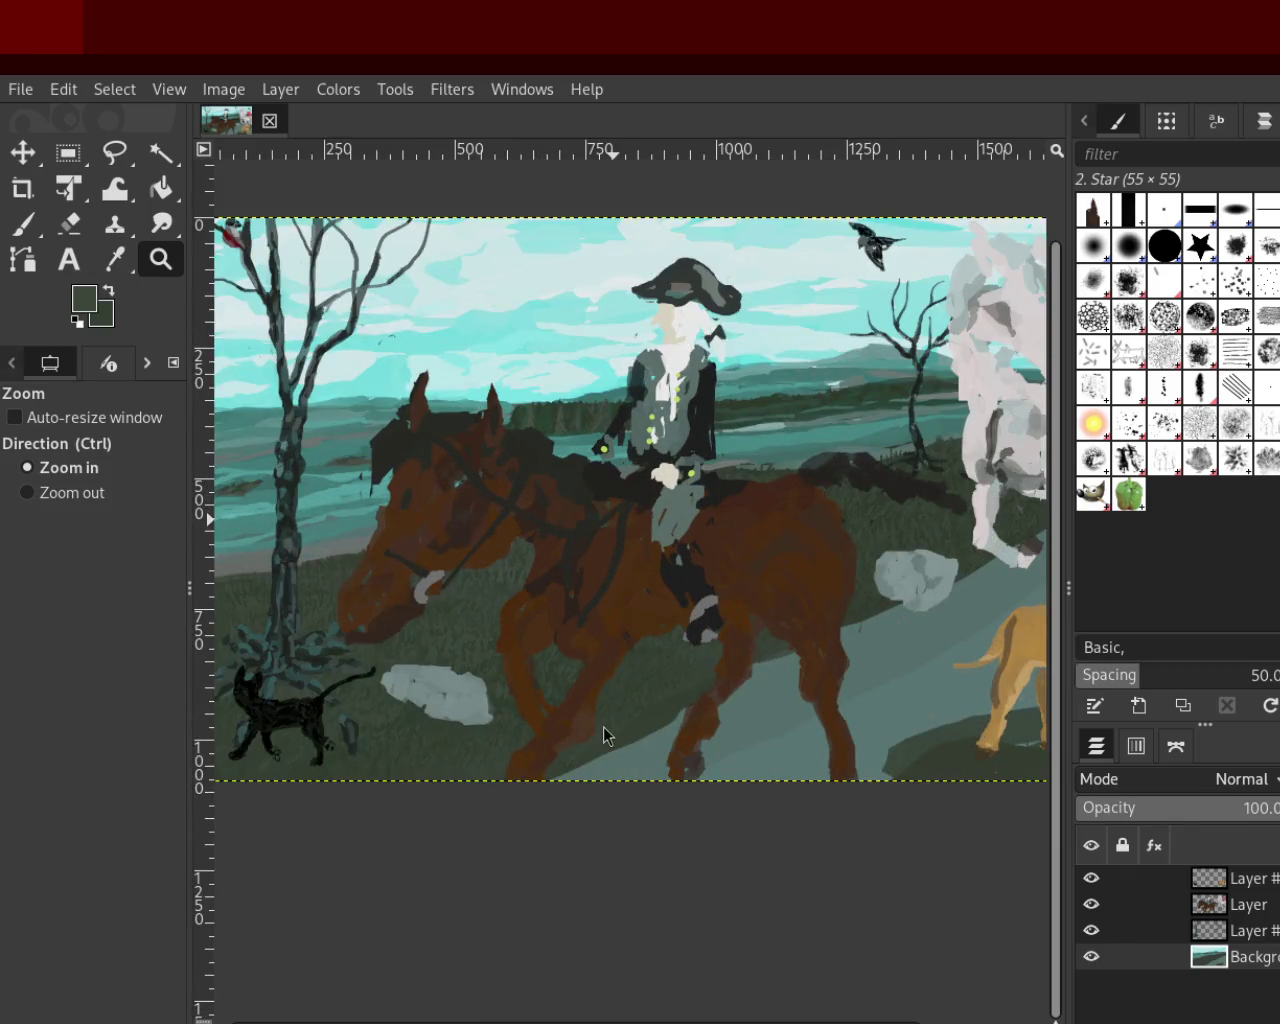
pyautogui.keyDown('ctrl'); pyautogui.click(682, 506); pyautogui.keyUp('ctrl')
pyautogui.keyDown('ctrl'); pyautogui.click(682, 506); pyautogui.keyUp('ctrl')
pyautogui.click(521, 495)
pyautogui.click(521, 495)
pyautogui.click(521, 495)
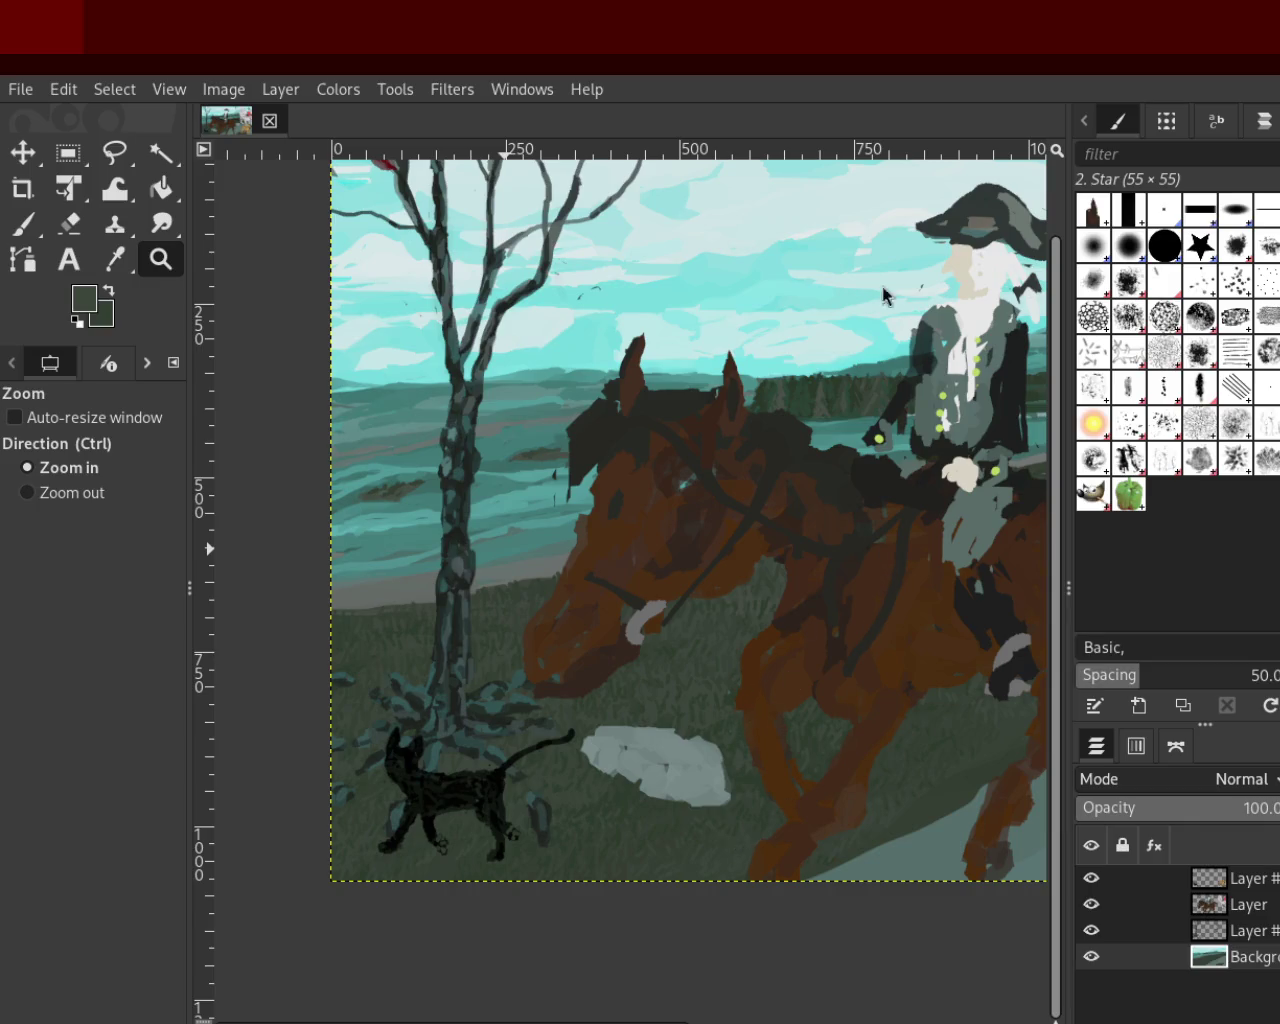
# Zoom out over the horse painting, then create a new image filled with dark green
pyautogui.keyDown('ctrl'); pyautogui.click(674, 486); pyautogui.keyUp('ctrl')
pyautogui.keyDown('ctrl'); pyautogui.click(765, 455); pyautogui.keyUp('ctrl')
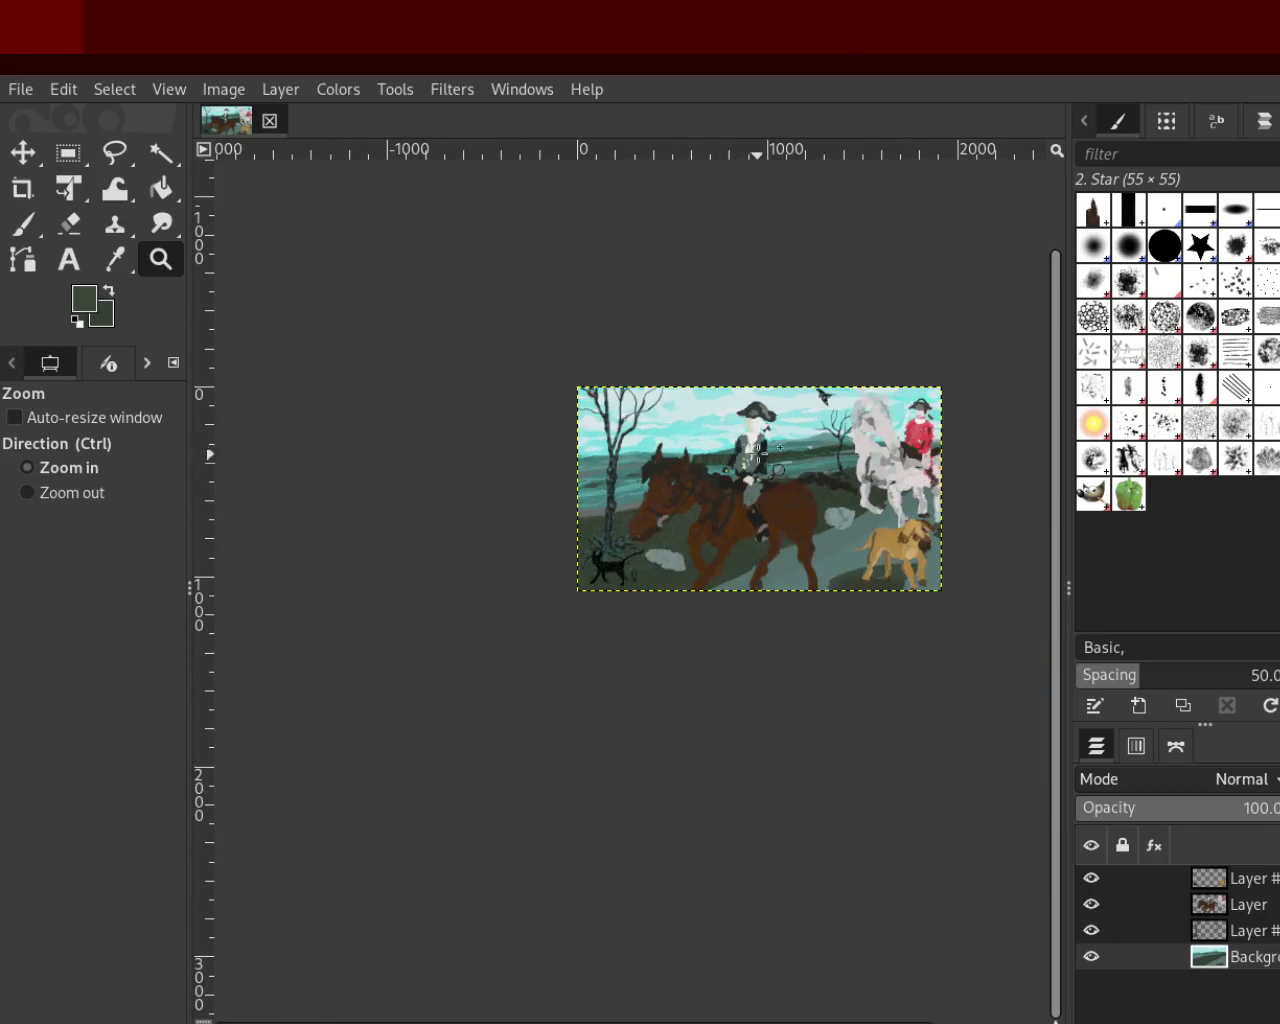
pyautogui.click(758, 453)
pyautogui.keyDown('ctrl'); pyautogui.click(530, 508); pyautogui.keyUp('ctrl')
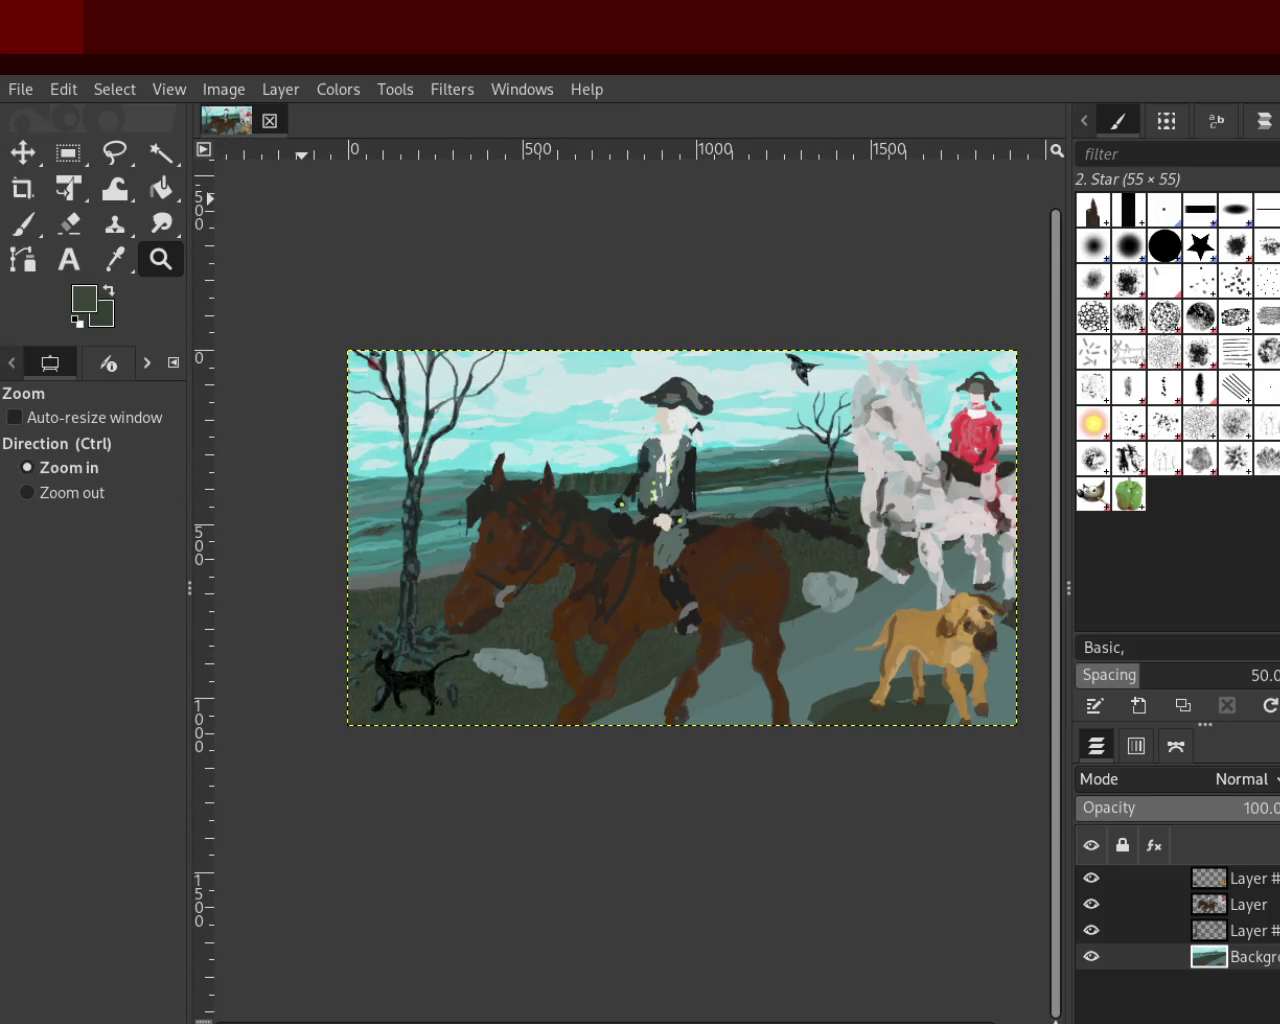
pyautogui.keyDown('ctrl'); pyautogui.click(666, 560); pyautogui.keyUp('ctrl')
pyautogui.click(766, 609)
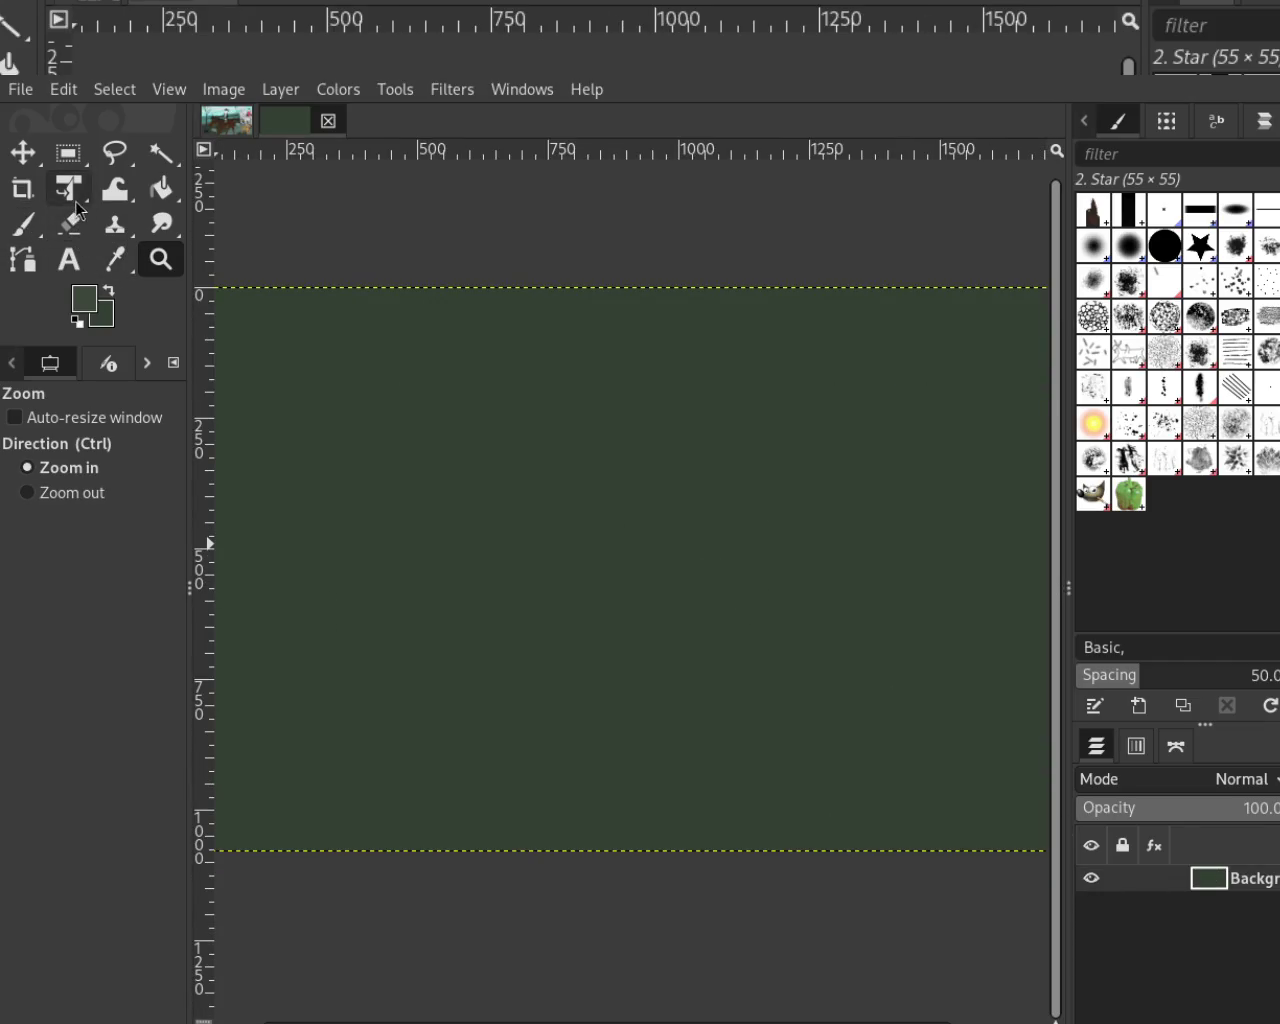
# Bucket-fill the canvas with dark grey and set the Paintbrush to size 258
pyautogui.click(161, 190)
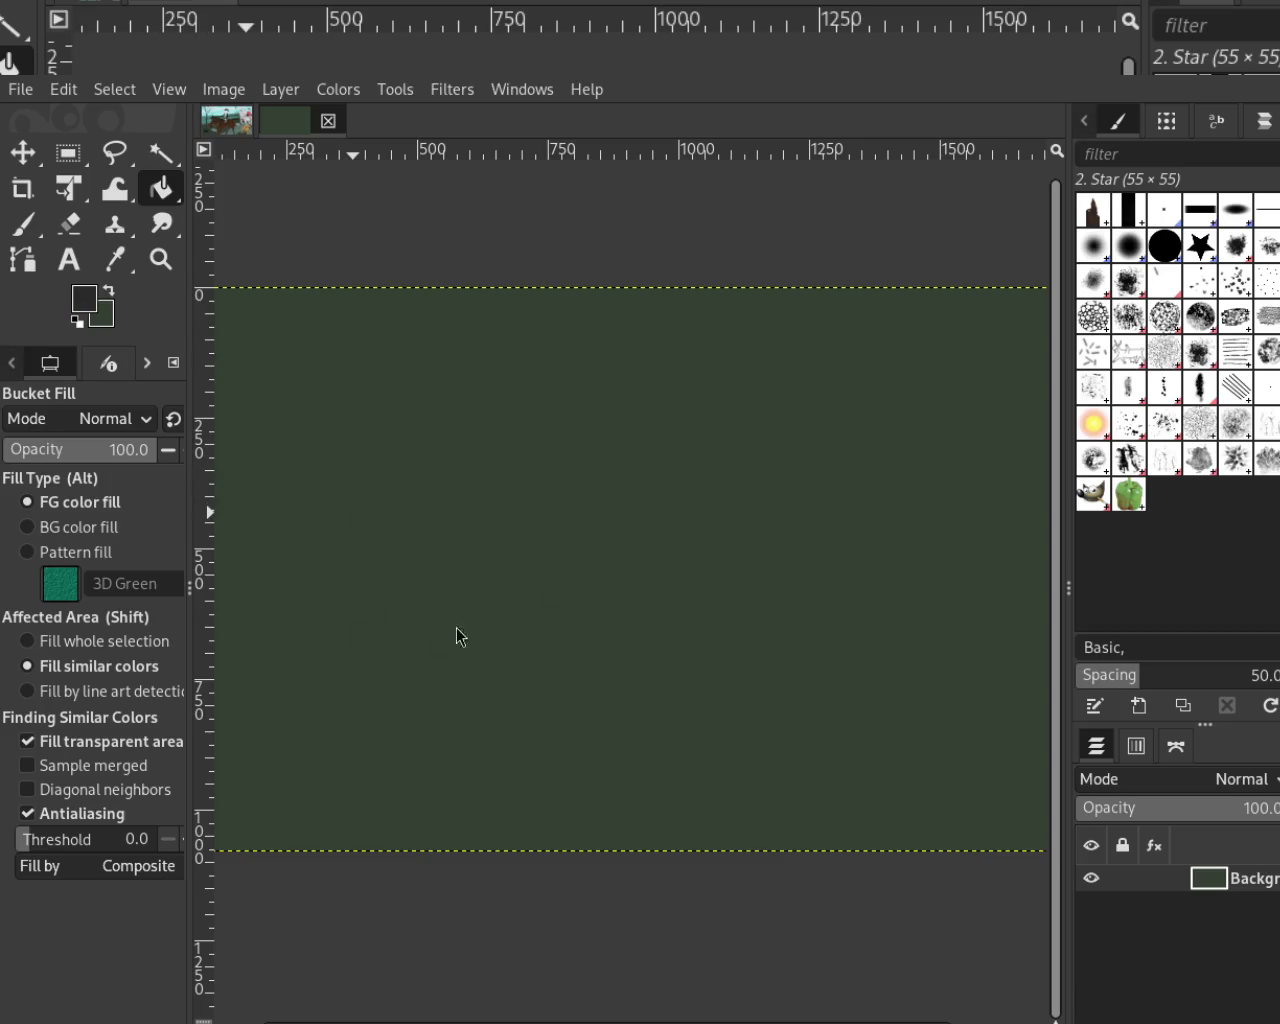
pyautogui.click(880, 465)
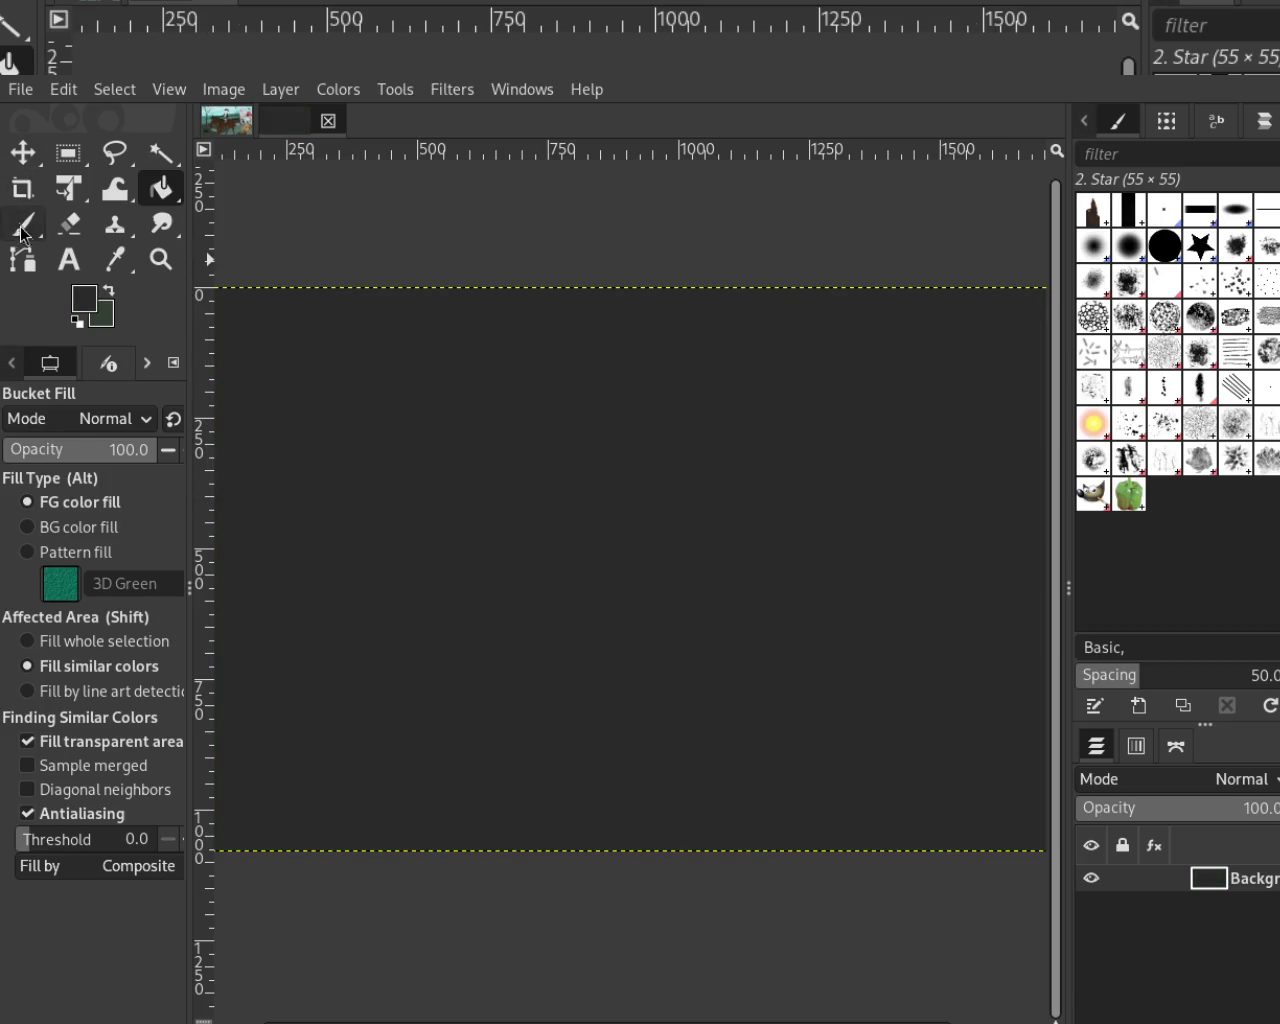
pyautogui.click(22, 224)
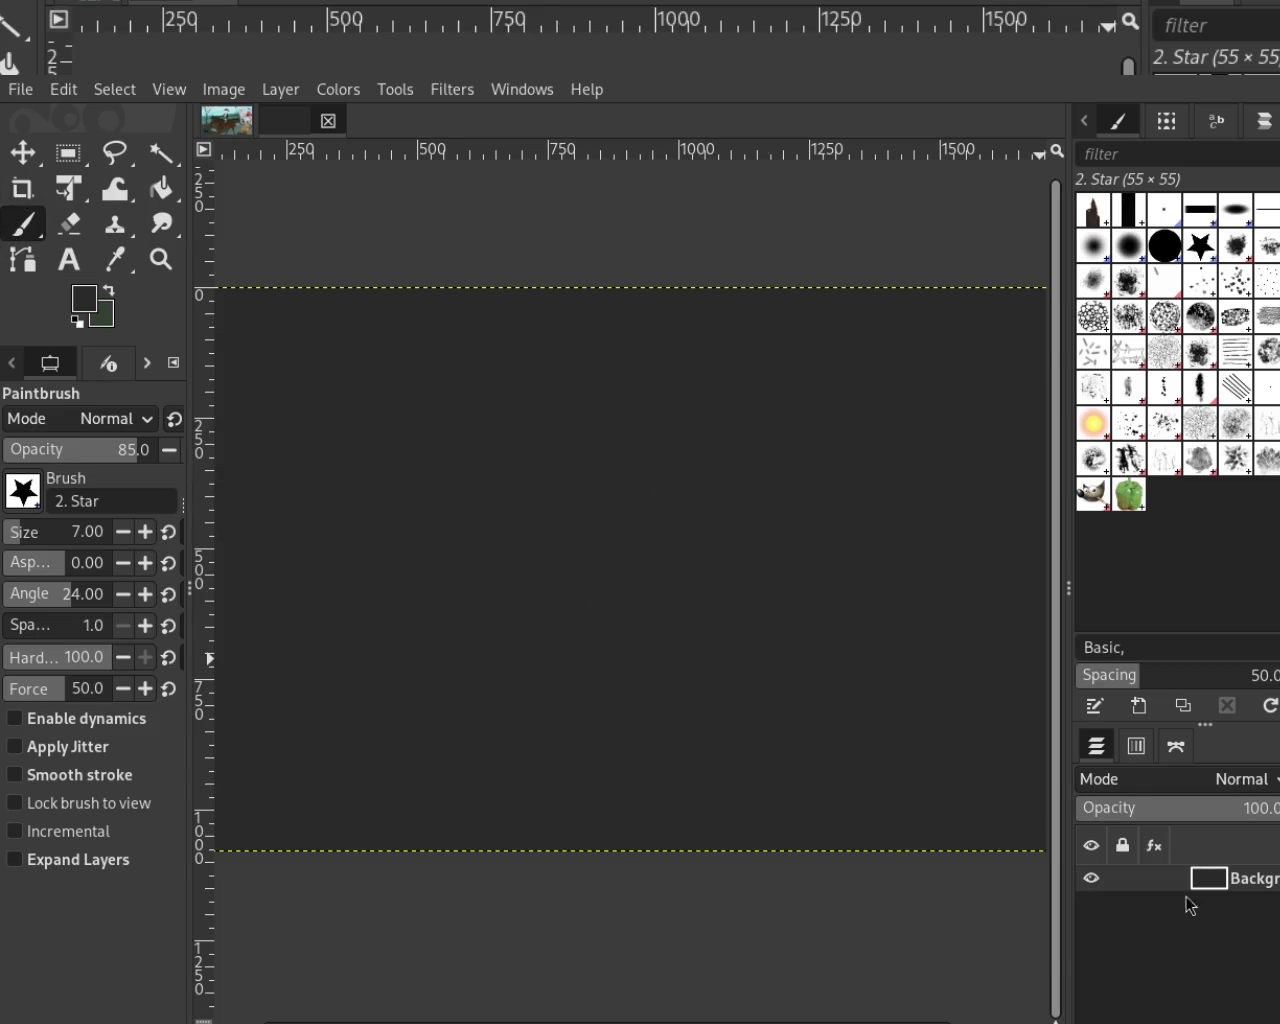
pyautogui.click(57, 532)
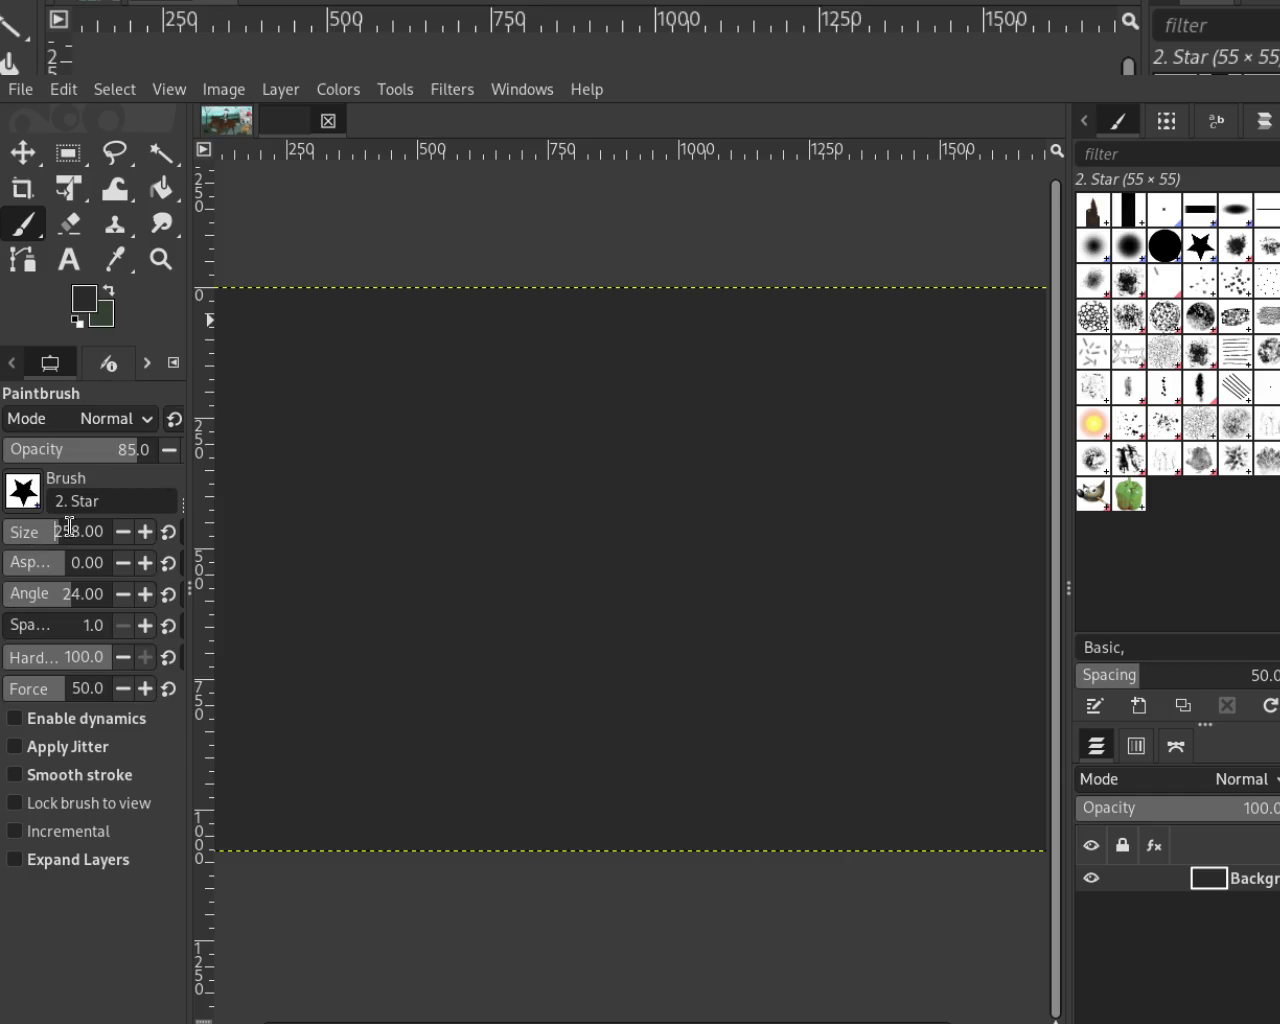
# Enable brush dynamics, then undo a grey test dab on the canvas
pyautogui.click(14, 718)
pyautogui.click(72, 722)
pyautogui.click(72, 722)
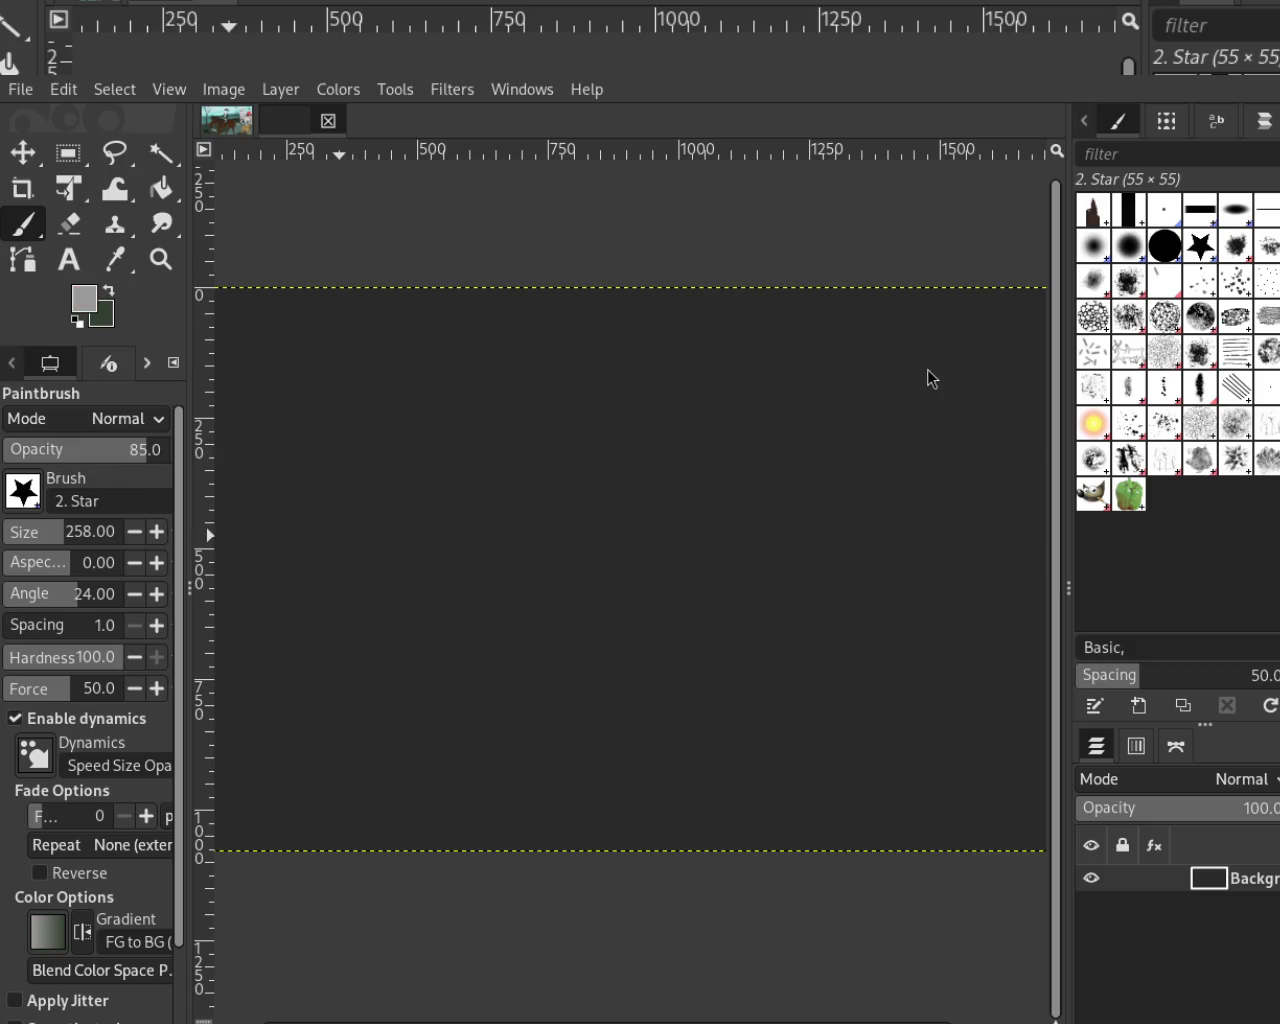
pyautogui.click(784, 523)
pyautogui.hotkey('ctrl', 'z')
# At brush size 78, paint looping grey and light-grey strokes using greys picked from the canvas
pyautogui.click(30, 531)
pyautogui.moveTo(215, 655)
pyautogui.mouseDown()
pyautogui.moveTo(549, 557)
pyautogui.moveTo(566, 634)
pyautogui.moveTo(851, 357)
pyautogui.moveTo(640, 703)
pyautogui.moveTo(689, 681)
pyautogui.moveTo(940, 490)
pyautogui.moveTo(205, 515)
pyautogui.moveTo(314, 491)
pyautogui.mouseUp()
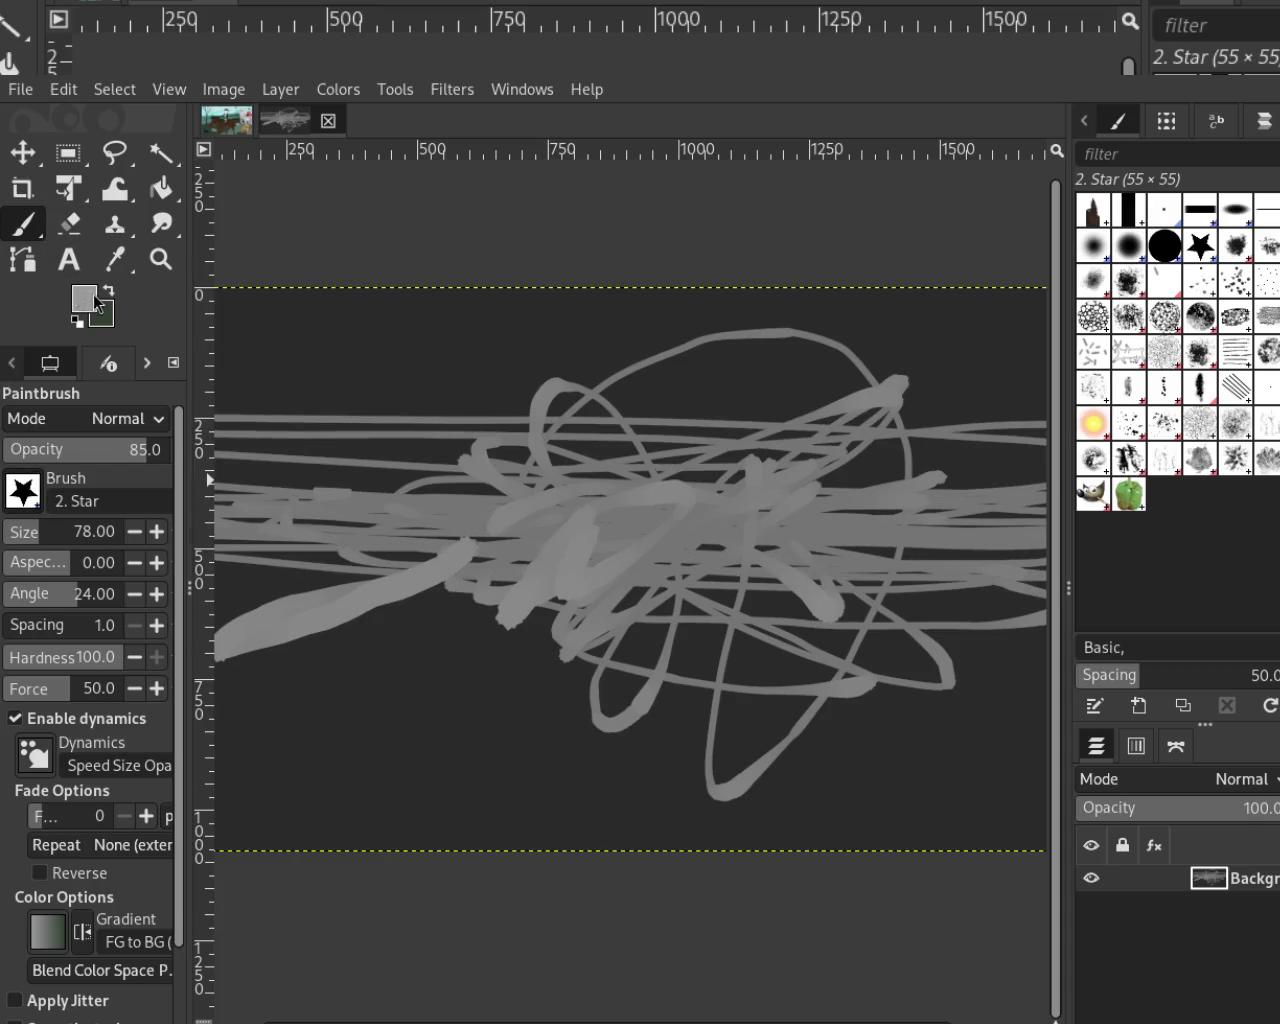
pyautogui.moveTo(745, 440)
pyautogui.mouseDown()
pyautogui.moveTo(855, 490)
pyautogui.moveTo(300, 525)
pyautogui.moveTo(740, 430)
pyautogui.moveTo(626, 545)
pyautogui.moveTo(510, 545)
pyautogui.moveTo(680, 500)
pyautogui.moveTo(470, 835)
pyautogui.moveTo(576, 658)
pyautogui.moveTo(1005, 690)
pyautogui.moveTo(985, 580)
pyautogui.moveTo(680, 650)
pyautogui.moveTo(728, 830)
pyautogui.moveTo(595, 800)
pyautogui.mouseUp()
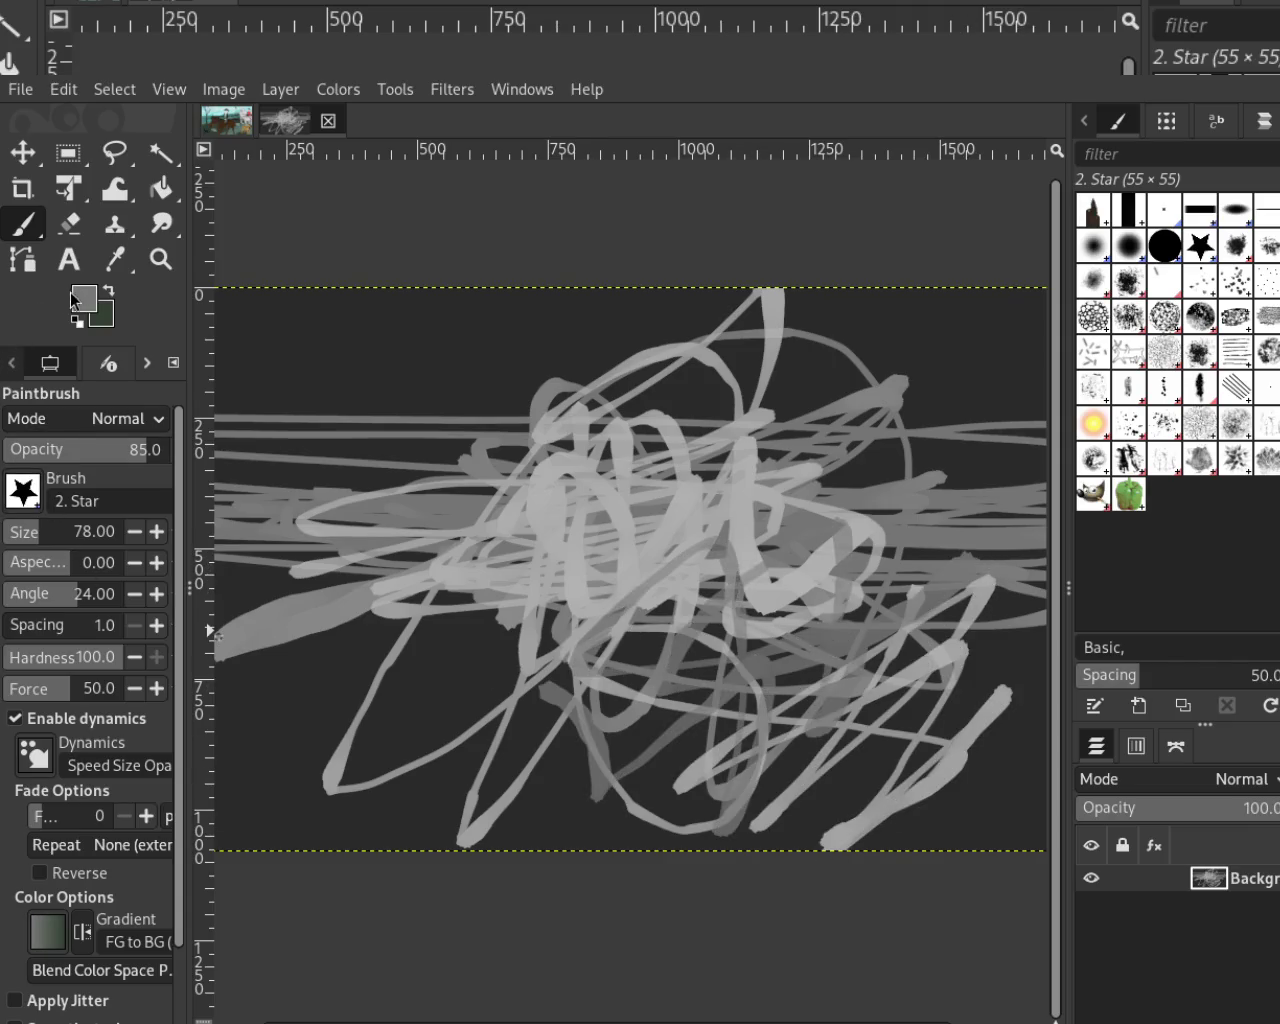
pyautogui.keyDown('ctrl'); pyautogui.click(543, 497); pyautogui.keyUp('ctrl')
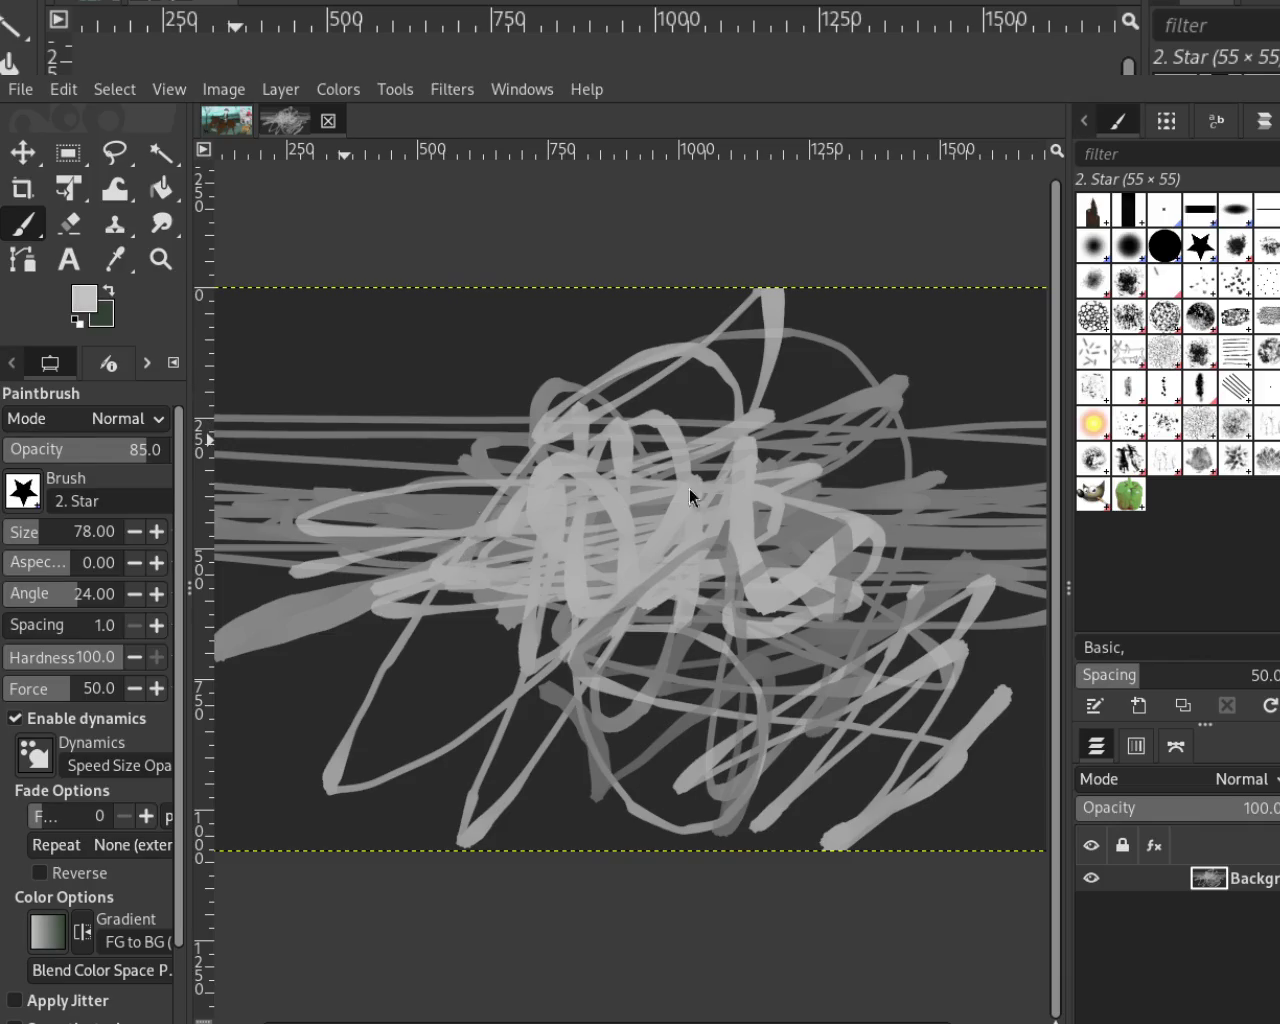
pyautogui.moveTo(861, 462)
pyautogui.mouseDown()
pyautogui.moveTo(760, 620)
pyautogui.moveTo(1000, 560)
pyautogui.moveTo(980, 600)
pyautogui.moveTo(836, 372)
pyautogui.moveTo(830, 540)
pyautogui.moveTo(400, 460)
pyautogui.moveTo(430, 590)
pyautogui.moveTo(470, 620)
pyautogui.mouseUp()
pyautogui.keyDown('ctrl'); pyautogui.click(318, 592); pyautogui.keyUp('ctrl')
pyautogui.moveTo(318, 600)
pyautogui.mouseDown()
pyautogui.moveTo(436, 615)
pyautogui.moveTo(536, 586)
pyautogui.moveTo(830, 580)
pyautogui.moveTo(680, 550)
pyautogui.mouseUp()
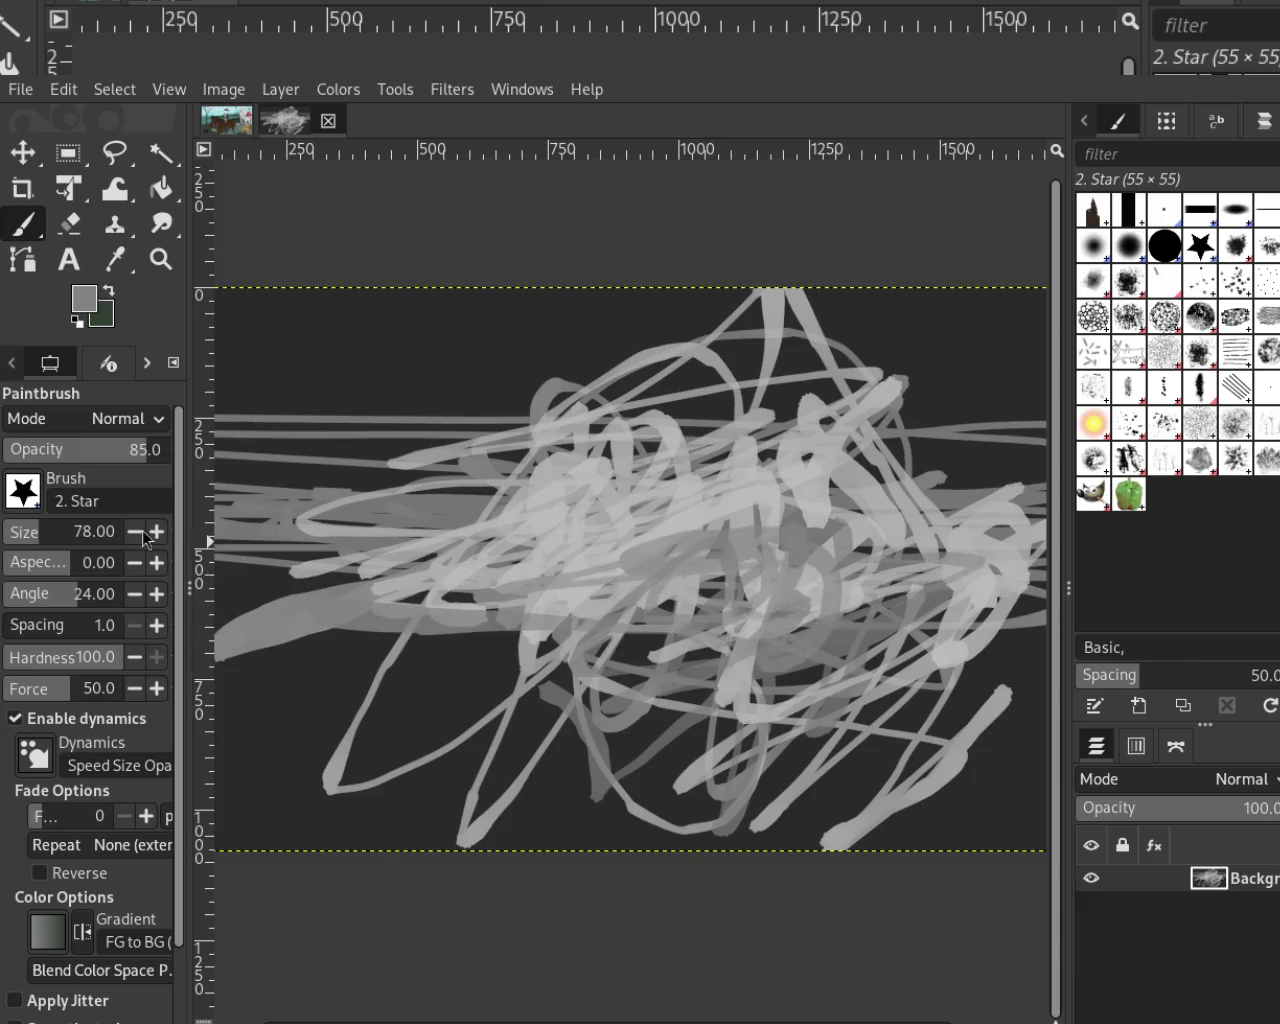
# At opacity 100, layer darker and light-grey zigzags, then add dark-red zigzags across the centre
pyautogui.moveTo(120, 452); pyautogui.dragTo(172, 450)
pyautogui.moveTo(635, 617)
pyautogui.mouseDown()
pyautogui.moveTo(730, 580)
pyautogui.moveTo(560, 500)
pyautogui.moveTo(698, 511)
pyautogui.moveTo(790, 500)
pyautogui.moveTo(700, 380)
pyautogui.moveTo(580, 440)
pyautogui.moveTo(595, 552)
pyautogui.moveTo(650, 520)
pyautogui.moveTo(690, 470)
pyautogui.moveTo(835, 531)
pyautogui.mouseUp()
pyautogui.keyDown('ctrl'); pyautogui.click(595, 552); pyautogui.keyUp('ctrl')
pyautogui.moveTo(940, 505)
pyautogui.mouseDown()
pyautogui.moveTo(975, 595)
pyautogui.moveTo(1025, 580)
pyautogui.moveTo(434, 645)
pyautogui.moveTo(251, 651)
pyautogui.moveTo(660, 725)
pyautogui.moveTo(840, 690)
pyautogui.moveTo(421, 720)
pyautogui.moveTo(400, 565)
pyautogui.moveTo(240, 600)
pyautogui.moveTo(440, 520)
pyautogui.moveTo(726, 542)
pyautogui.moveTo(800, 625)
pyautogui.moveTo(940, 520)
pyautogui.moveTo(987, 557)
pyautogui.moveTo(760, 500)
pyautogui.moveTo(790, 470)
pyautogui.moveTo(597, 432)
pyautogui.moveTo(471, 343)
pyautogui.moveTo(705, 465)
pyautogui.mouseUp()
pyautogui.keyDown('ctrl'); pyautogui.click(450, 518); pyautogui.keyUp('ctrl')
pyautogui.keyDown('ctrl'); pyautogui.click(987, 557); pyautogui.keyUp('ctrl')
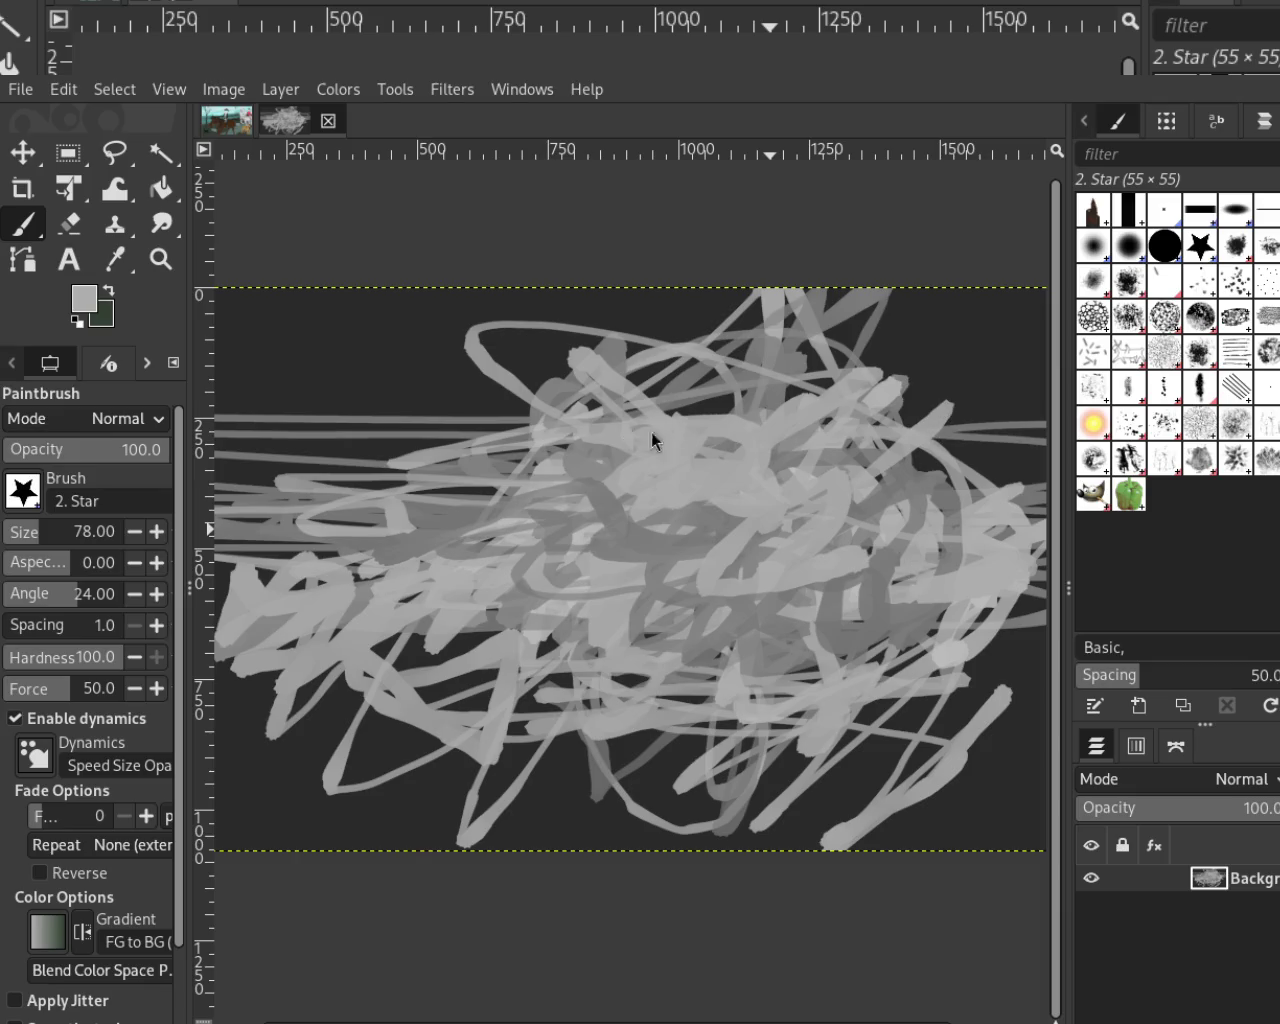
pyautogui.moveTo(440, 345)
pyautogui.mouseDown()
pyautogui.moveTo(380, 520)
pyautogui.moveTo(407, 446)
pyautogui.moveTo(440, 845)
pyautogui.moveTo(400, 735)
pyautogui.mouseUp()
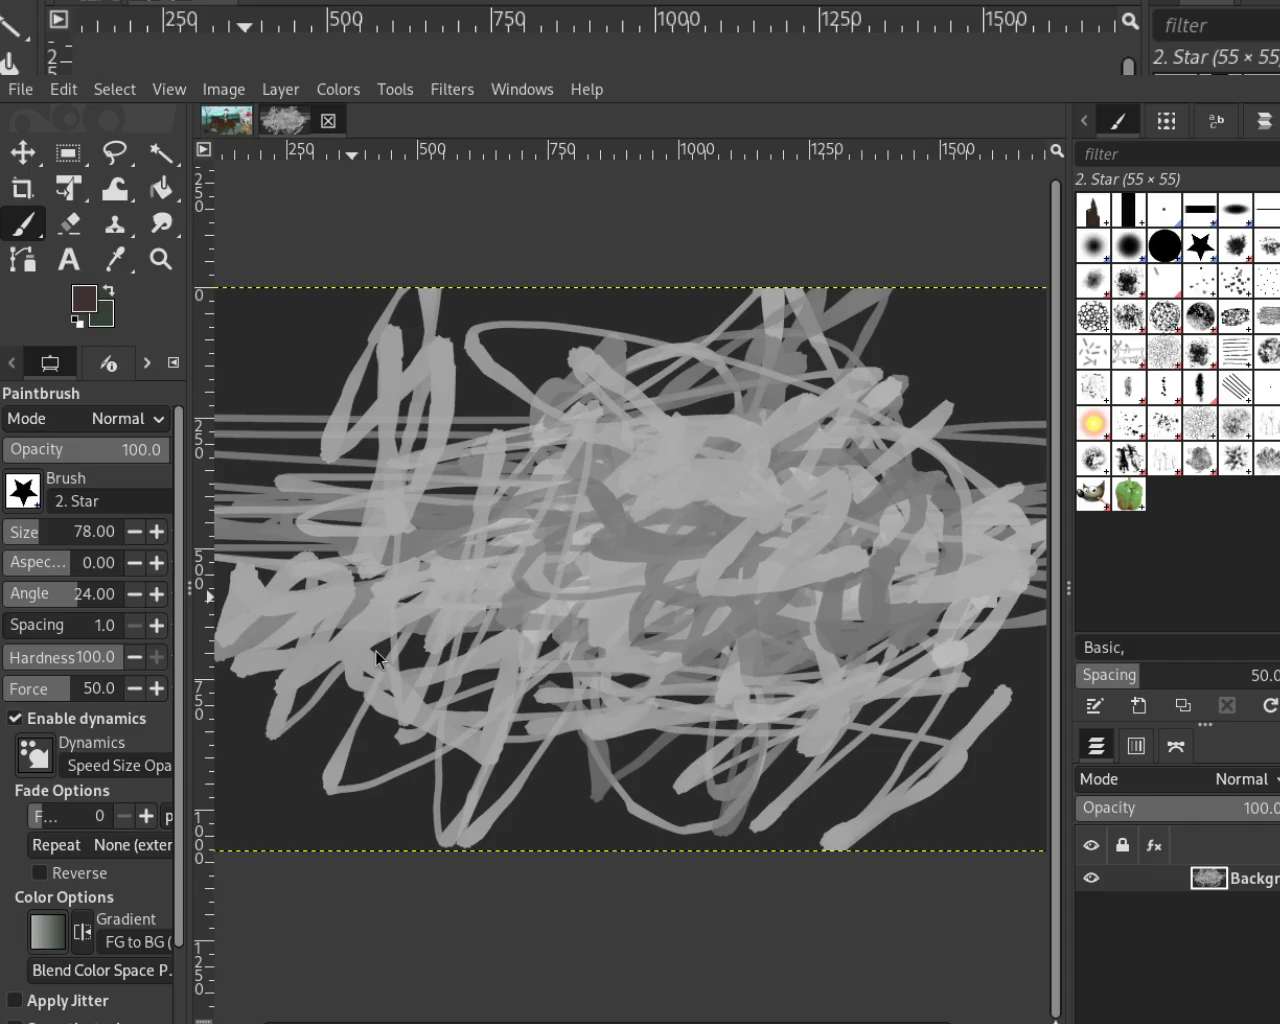
pyautogui.moveTo(735, 460)
pyautogui.mouseDown()
pyautogui.moveTo(765, 630)
pyautogui.moveTo(900, 425)
pyautogui.moveTo(400, 520)
pyautogui.moveTo(622, 403)
pyautogui.moveTo(520, 470)
pyautogui.moveTo(560, 420)
pyautogui.moveTo(400, 460)
pyautogui.moveTo(681, 518)
pyautogui.moveTo(600, 480)
pyautogui.moveTo(433, 538)
pyautogui.moveTo(560, 440)
pyautogui.moveTo(700, 370)
pyautogui.moveTo(610, 500)
pyautogui.moveTo(555, 515)
pyautogui.mouseUp()
# Cover the red with light grey, then paint more dark-red loops across the lower-left
pyautogui.keyDown('ctrl'); pyautogui.click(782, 487); pyautogui.keyUp('ctrl')
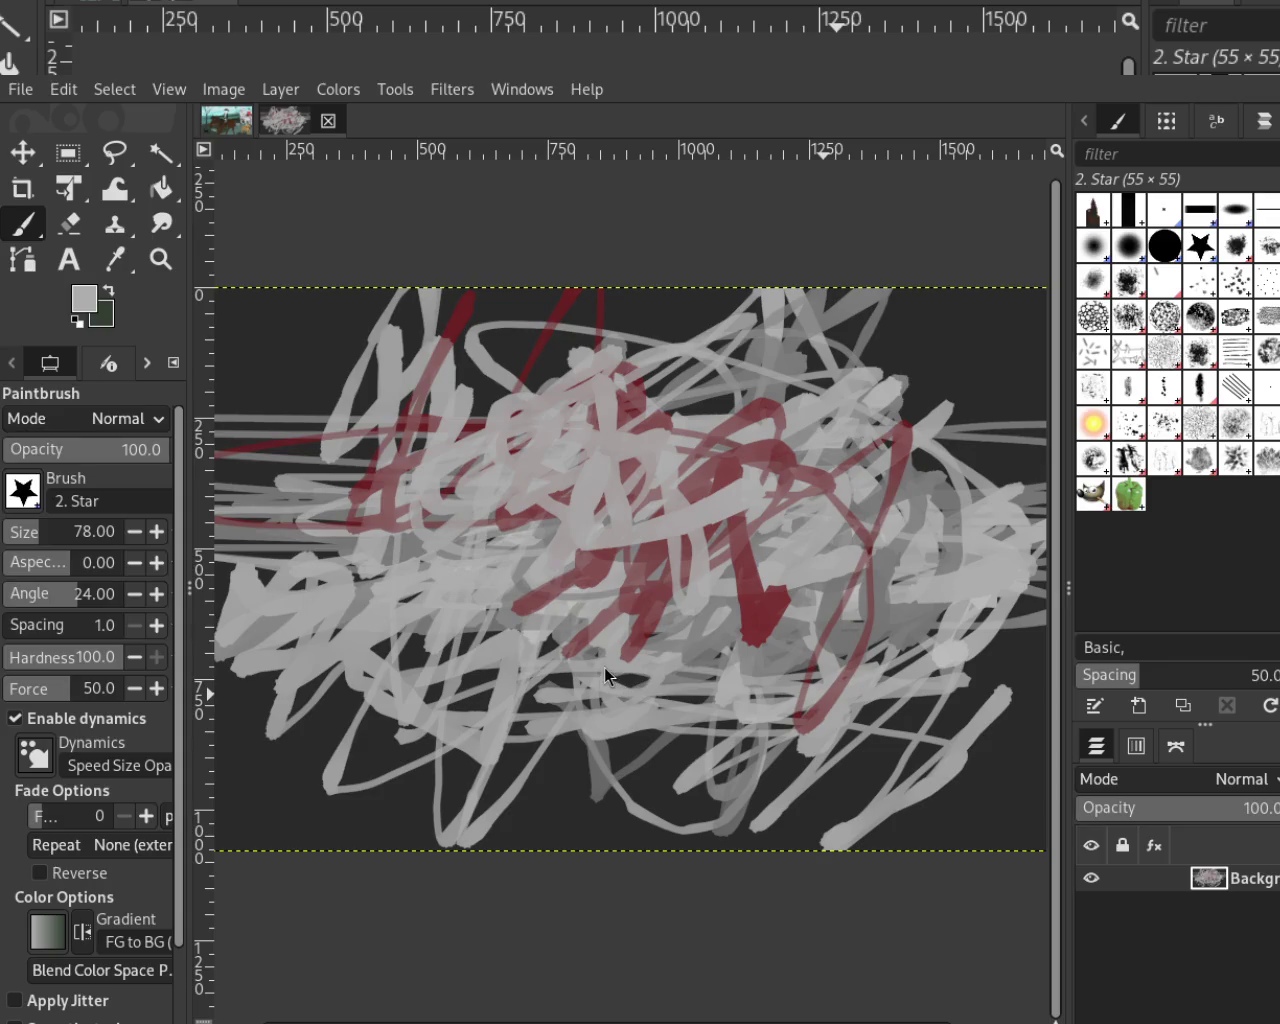
pyautogui.keyDown('ctrl'); pyautogui.click(757, 609); pyautogui.keyUp('ctrl')
pyautogui.moveTo(757, 609)
pyautogui.mouseDown()
pyautogui.moveTo(237, 480)
pyautogui.moveTo(618, 556)
pyautogui.moveTo(553, 664)
pyautogui.mouseUp()
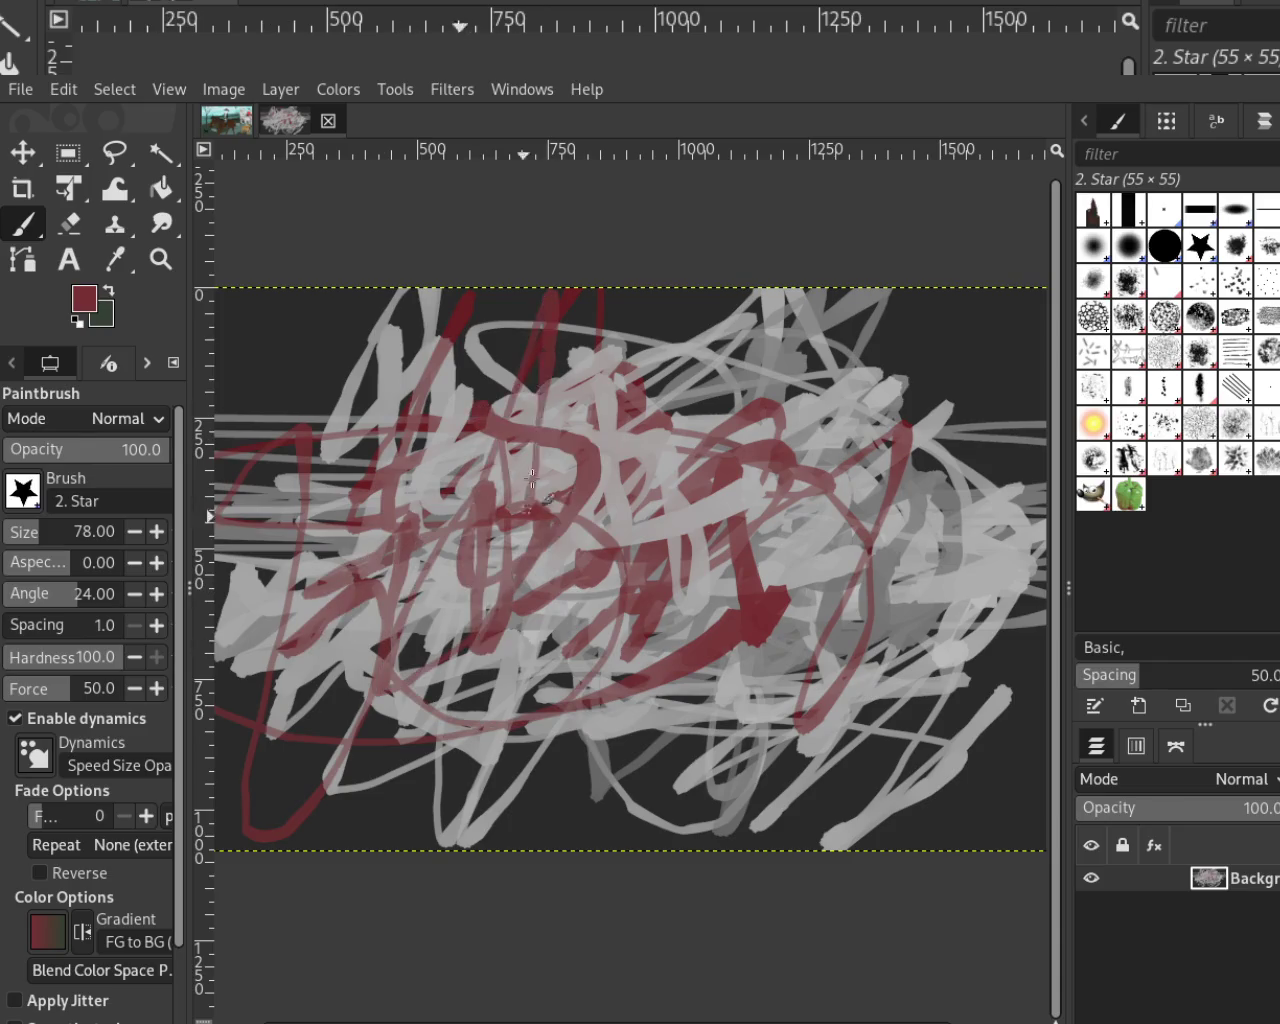
pyautogui.keyDown('ctrl'); pyautogui.click(704, 512); pyautogui.keyUp('ctrl')
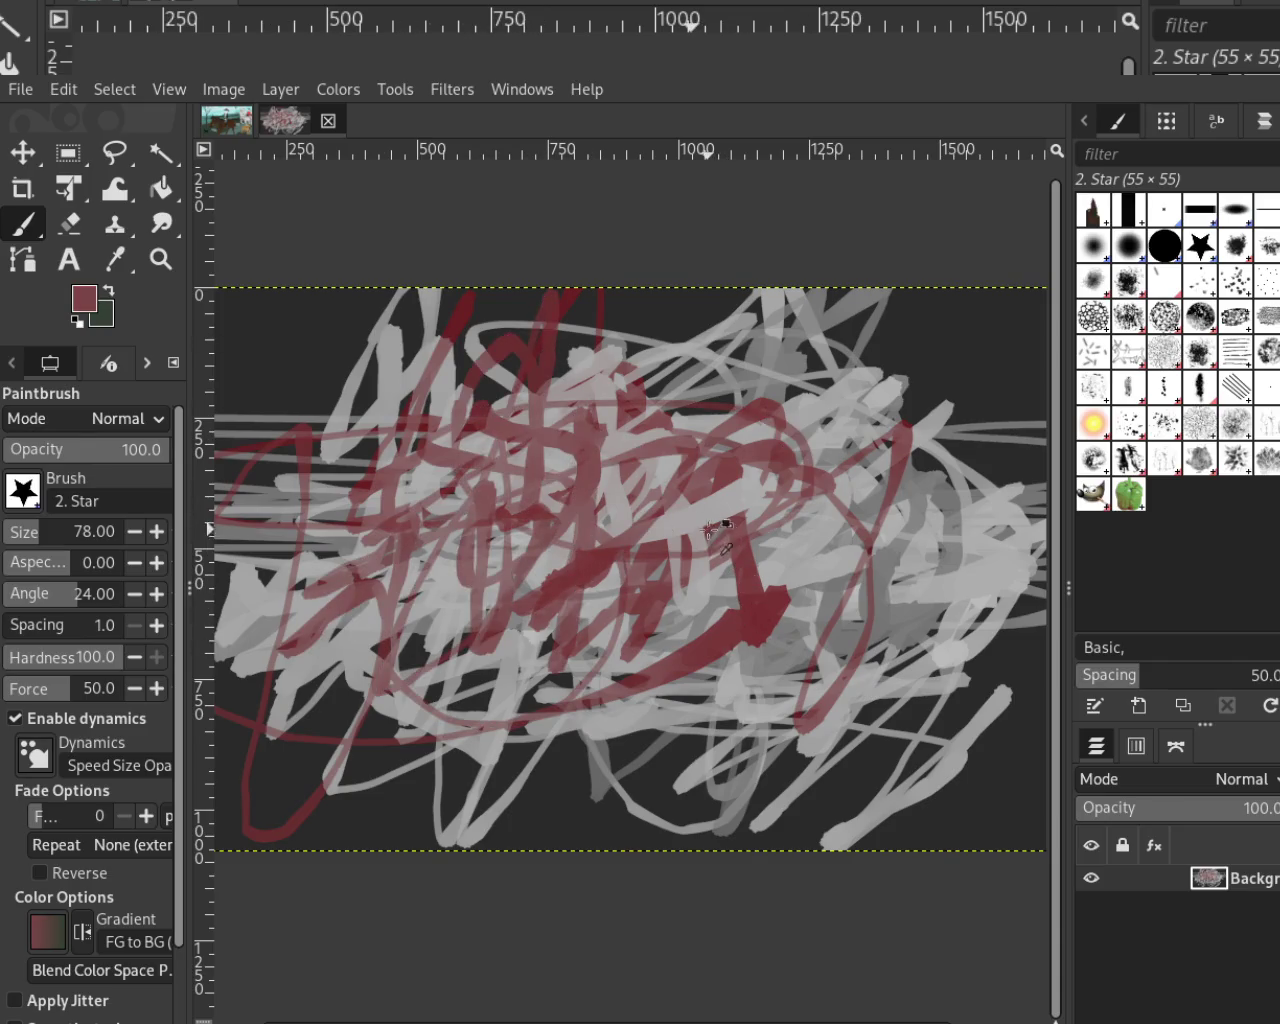
# Paint light-grey strokes over the red on the centre-left, lower middle and left
pyautogui.moveTo(704, 512); pyautogui.dragTo(469, 648)
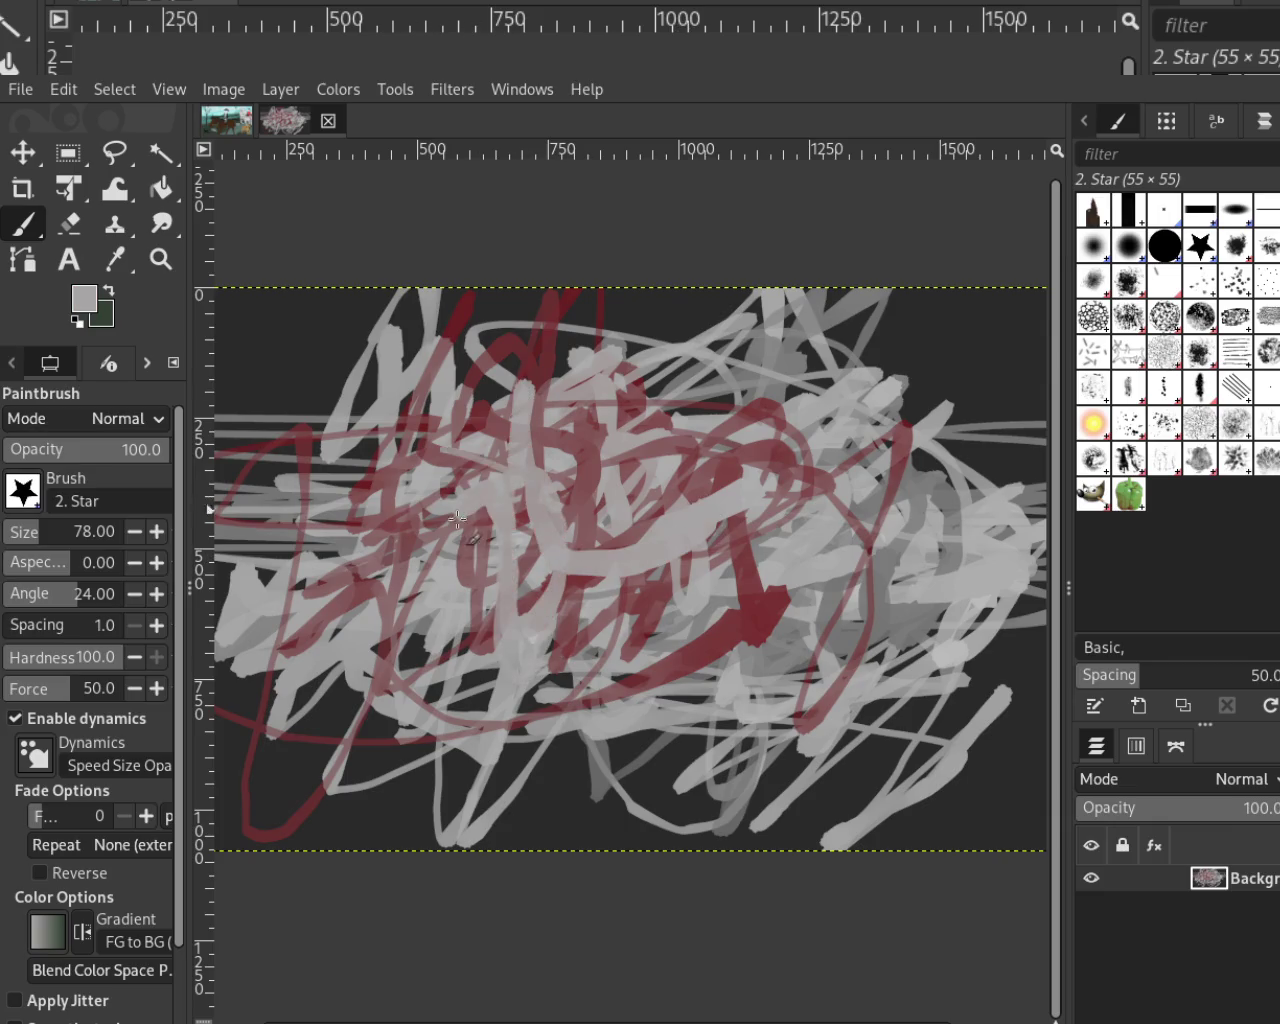
pyautogui.scroll(-5, 36, 550)
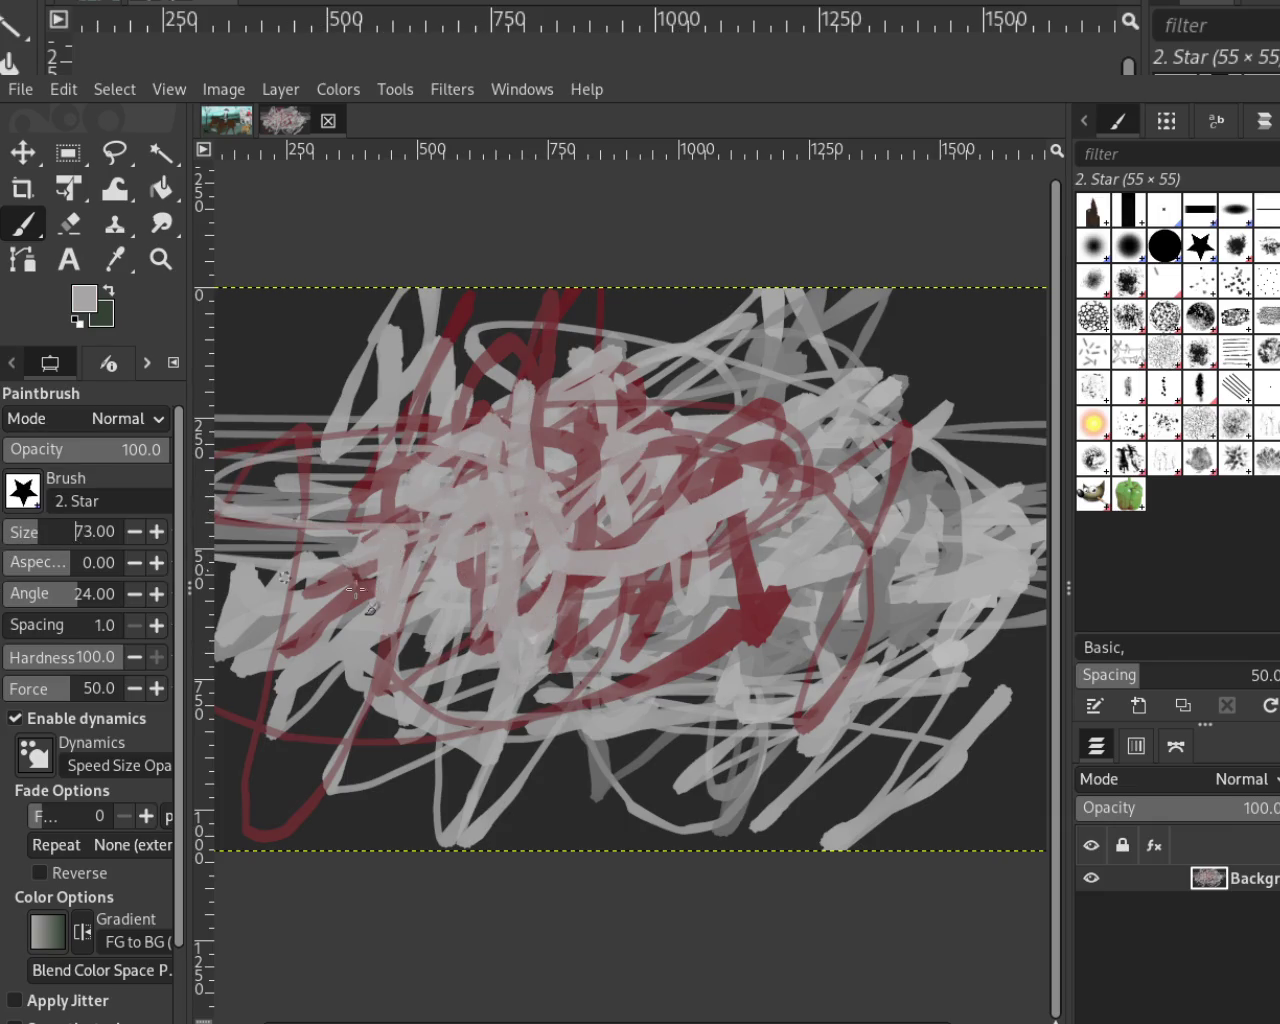
pyautogui.moveTo(510, 775); pyautogui.dragTo(707, 722)
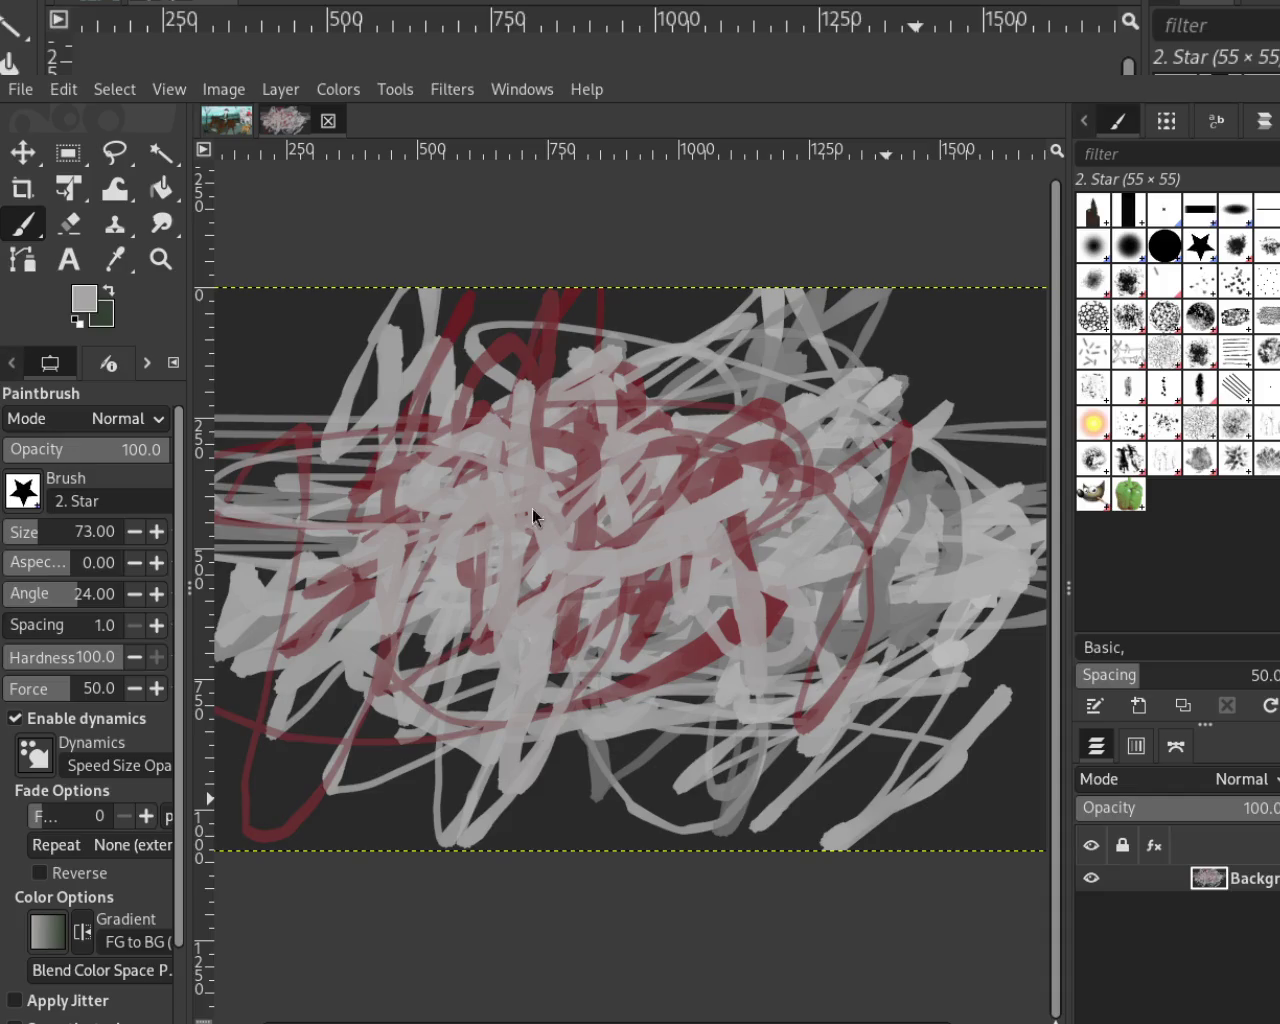
pyautogui.moveTo(316, 437); pyautogui.dragTo(389, 676)
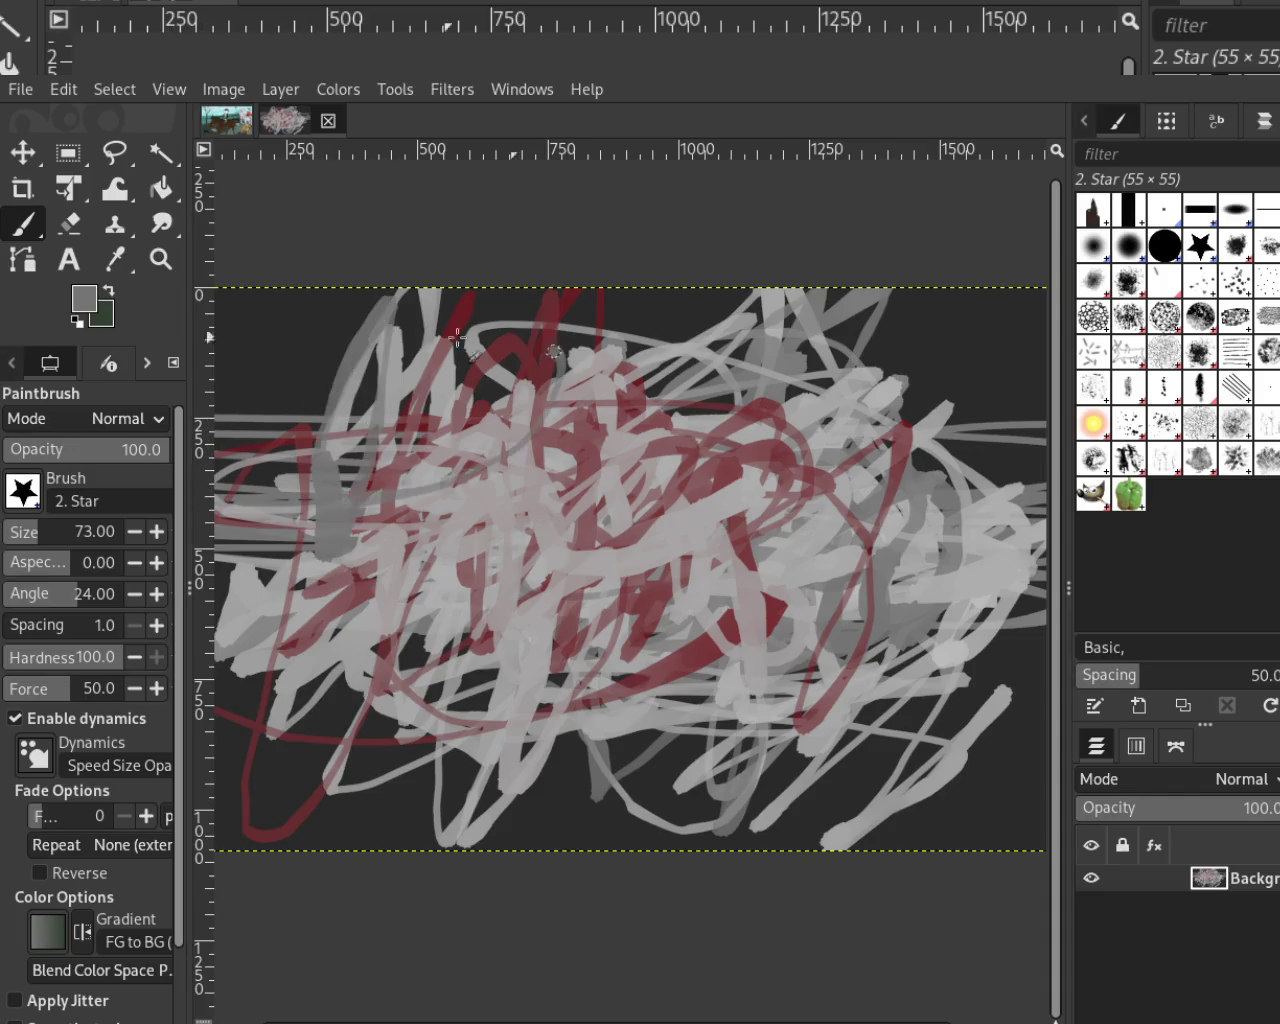
# At brush size 162, lay wide dark-grey and light-grey strokes across the centre and lower middle
pyautogui.click(45, 528)
pyautogui.moveTo(535, 800)
pyautogui.mouseDown()
pyautogui.moveTo(718, 564)
pyautogui.moveTo(615, 400)
pyautogui.mouseUp()
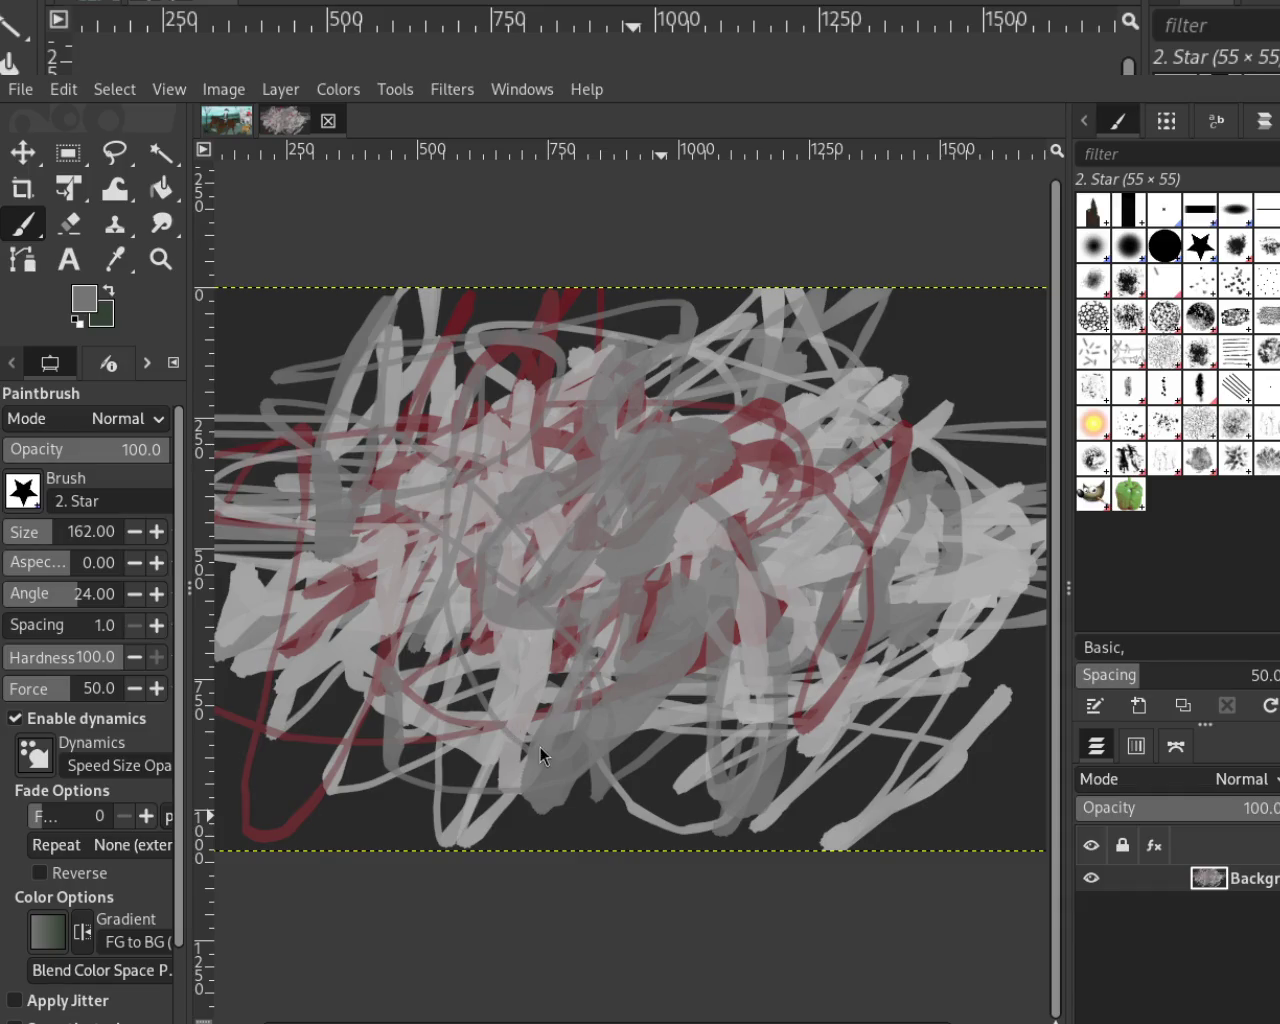
pyautogui.moveTo(760, 555); pyautogui.dragTo(655, 668)
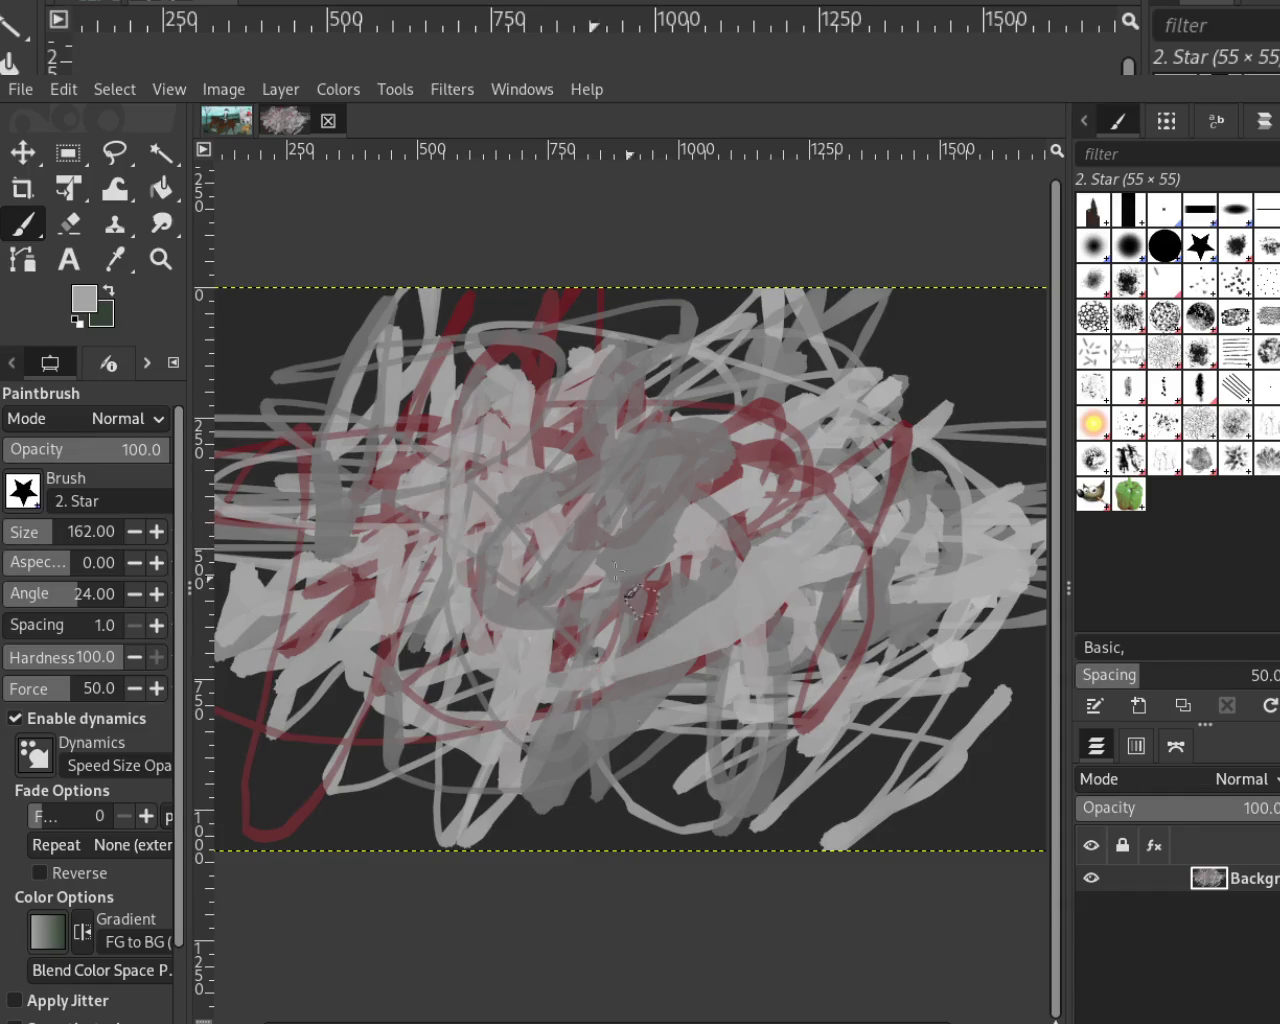
pyautogui.moveTo(628, 577); pyautogui.dragTo(487, 667)
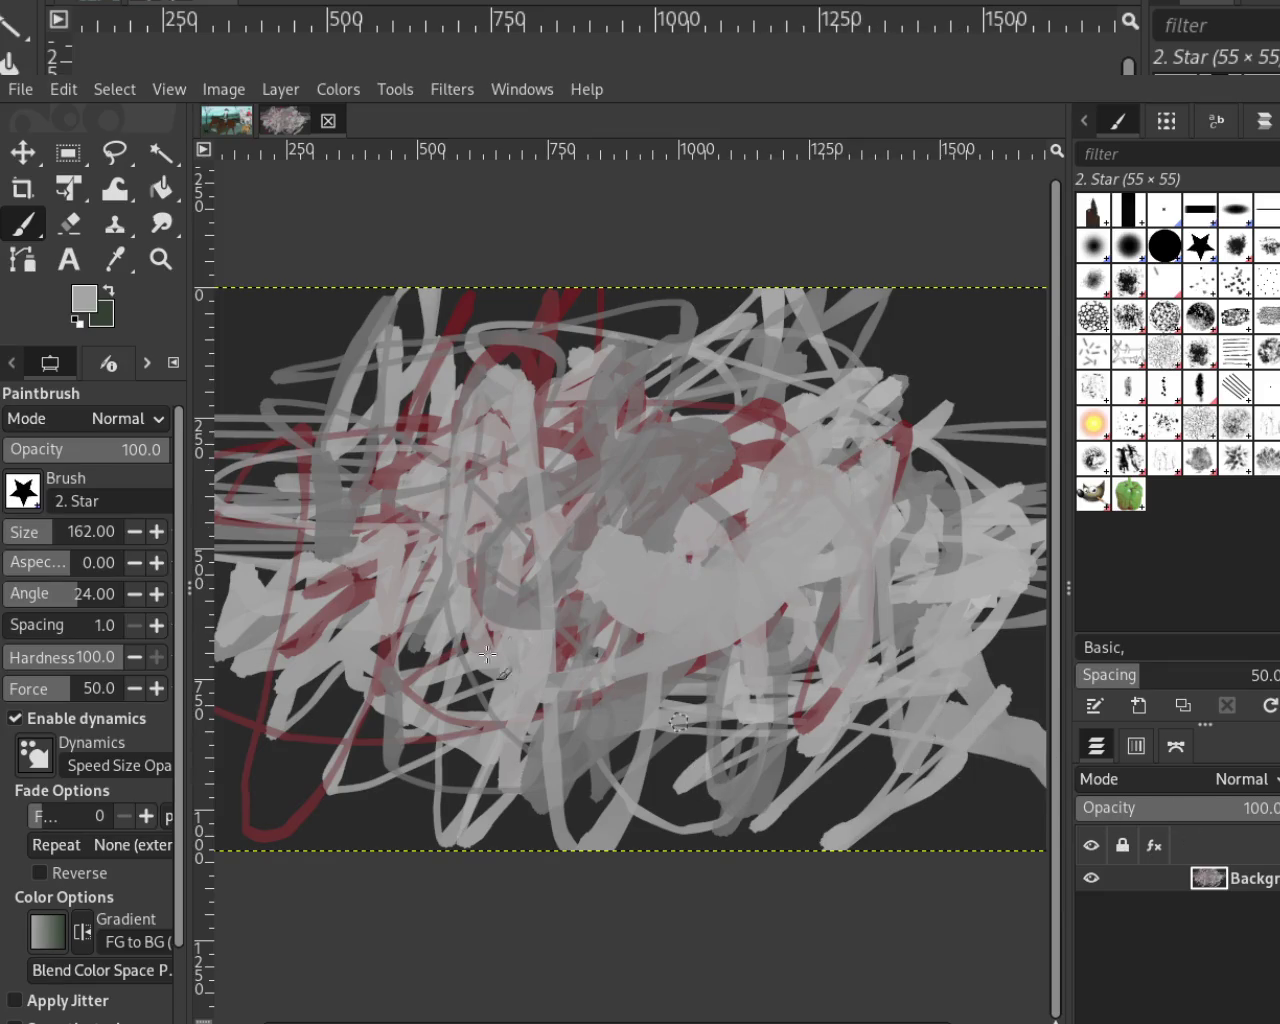
pyautogui.moveTo(487, 667); pyautogui.dragTo(750, 752)
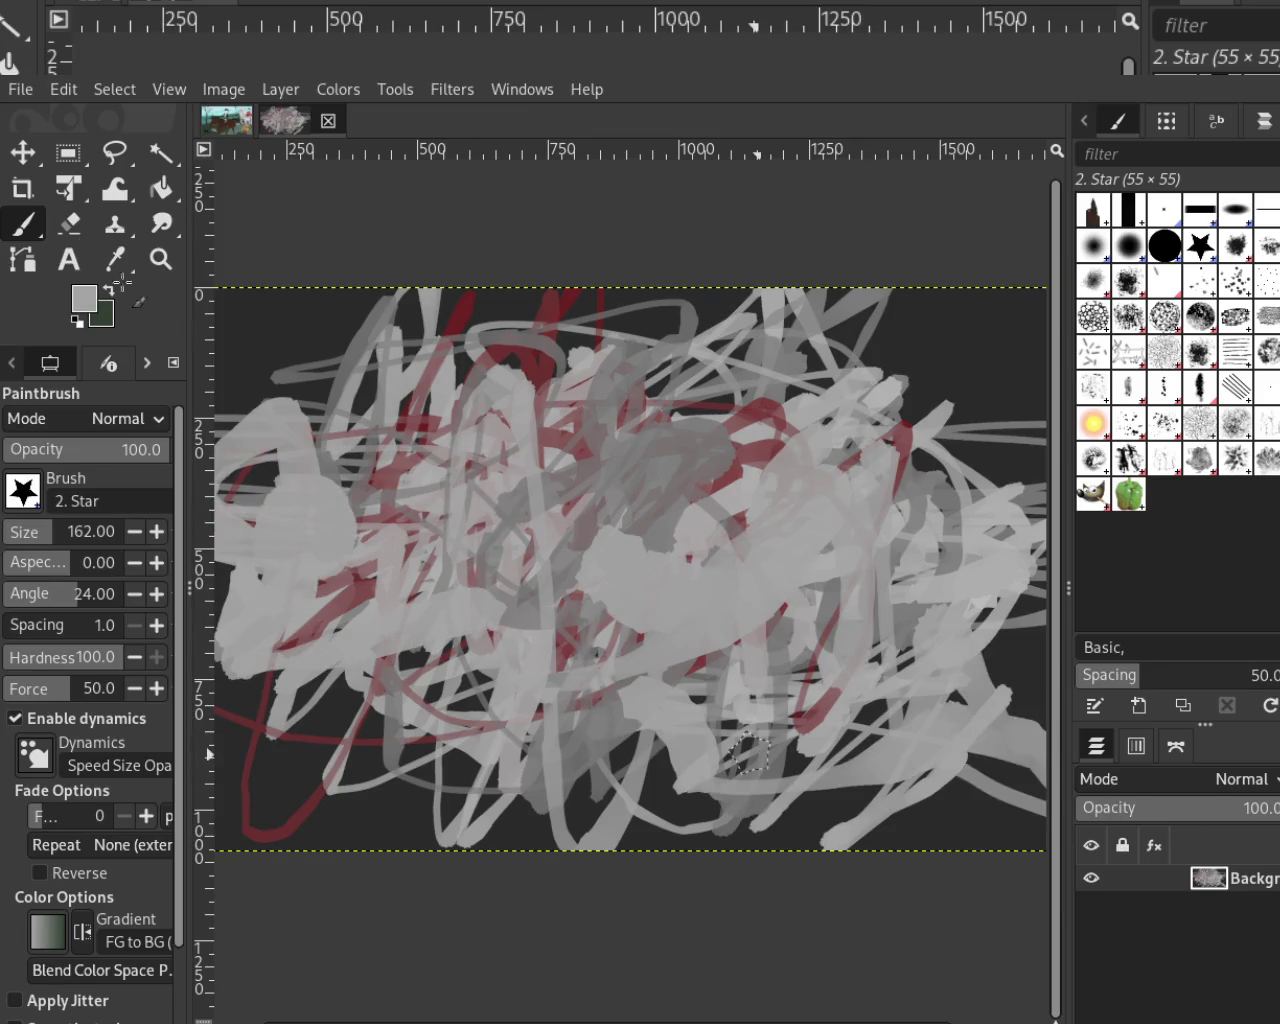
# Lighten the left-centre red, then paint near-white strokes and a thick white loop at size 40
pyautogui.moveTo(480, 425); pyautogui.dragTo(330, 540)
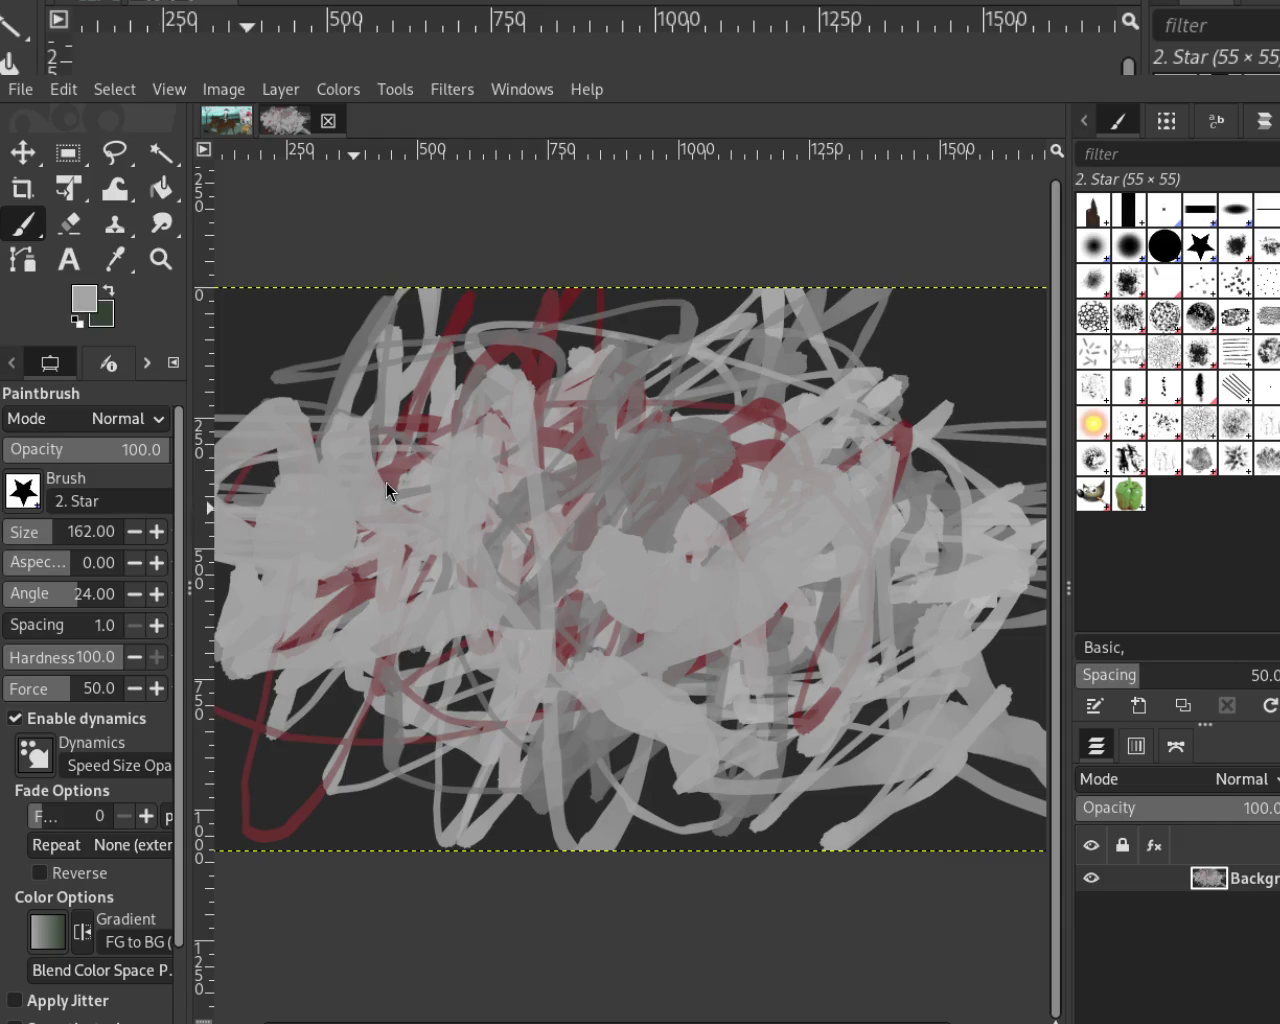
pyautogui.keyDown('ctrl'); pyautogui.click(386, 483); pyautogui.keyUp('ctrl')
pyautogui.moveTo(690, 575)
pyautogui.mouseDown()
pyautogui.moveTo(722, 492)
pyautogui.moveTo(743, 538)
pyautogui.moveTo(610, 630)
pyautogui.moveTo(899, 466)
pyautogui.mouseUp()
pyautogui.moveTo(45, 532); pyautogui.dragTo(30, 532)
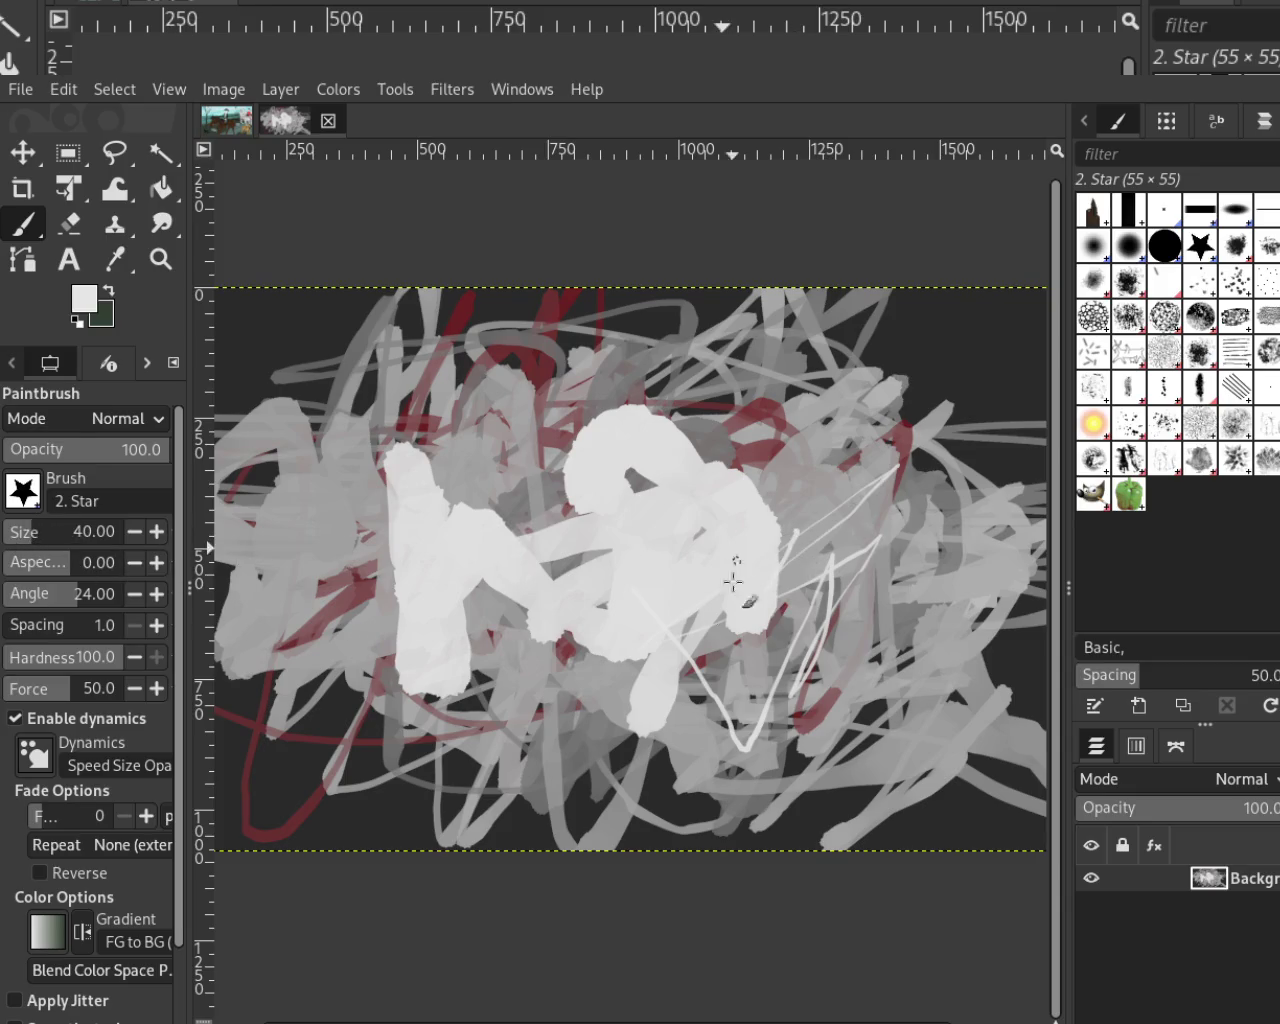
pyautogui.moveTo(735, 570); pyautogui.dragTo(732, 620)
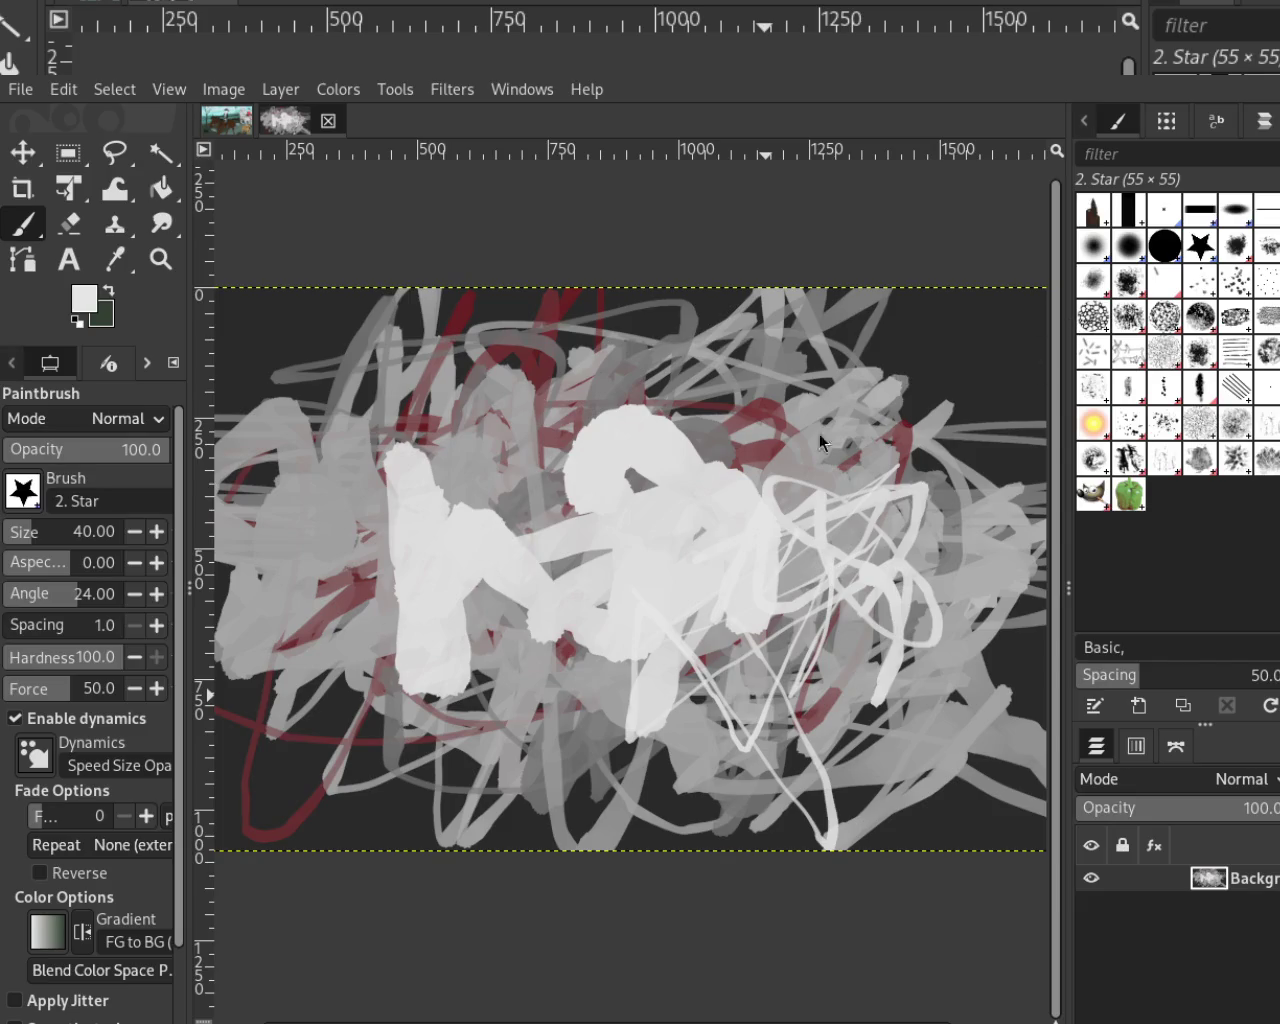
# Scribble grey over the white blob, then paint white strokes back over it
pyautogui.keyDown('ctrl'); pyautogui.click(557, 465); pyautogui.keyUp('ctrl')
pyautogui.moveTo(560, 500); pyautogui.dragTo(665, 590)
pyautogui.keyDown('ctrl'); pyautogui.click(749, 557); pyautogui.keyUp('ctrl')
pyautogui.moveTo(749, 557)
pyautogui.mouseDown()
pyautogui.moveTo(666, 494)
pyautogui.moveTo(650, 405)
pyautogui.moveTo(310, 385)
pyautogui.moveTo(275, 550)
pyautogui.moveTo(484, 640)
pyautogui.moveTo(450, 700)
pyautogui.moveTo(600, 640)
pyautogui.moveTo(420, 690)
pyautogui.mouseUp()
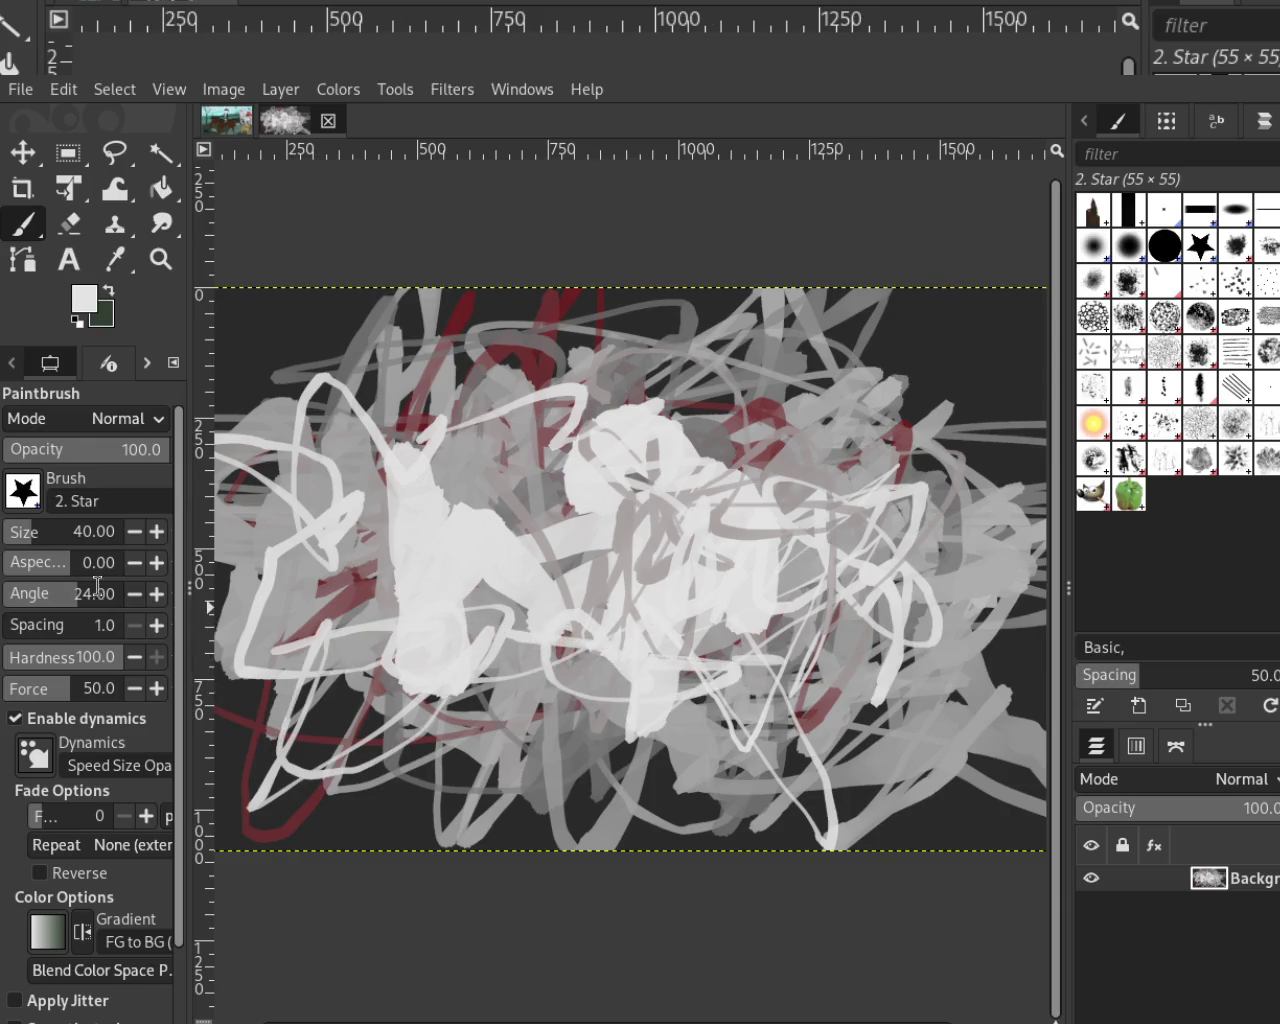
# At brush size 91, paint large white strokes lower right, then dark red-brown strokes across the centre
pyautogui.click(35, 531)
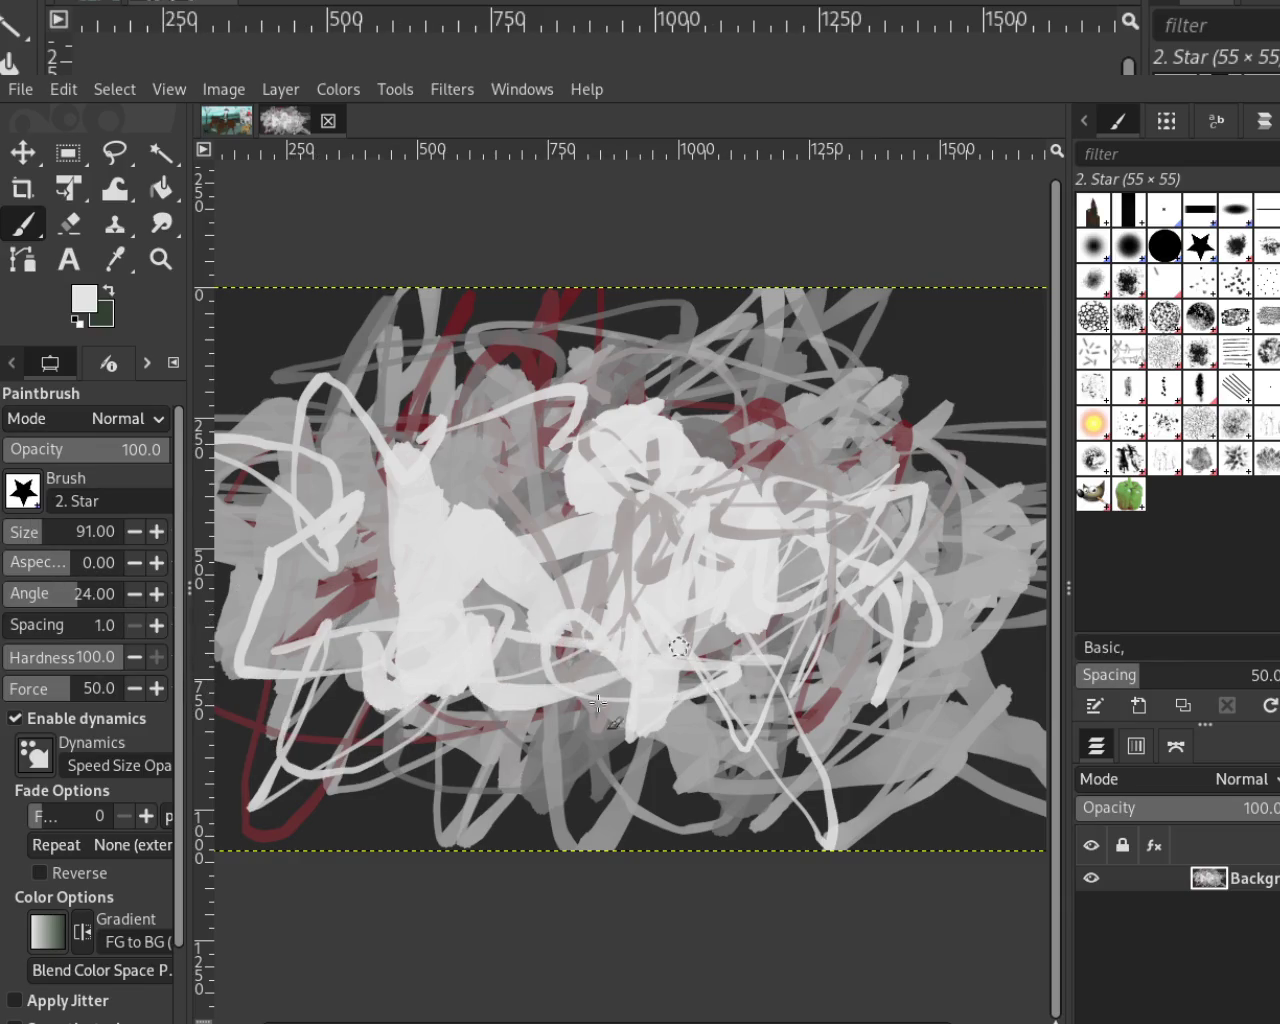
pyautogui.moveTo(765, 790); pyautogui.dragTo(1040, 645)
pyautogui.moveTo(918, 760)
pyautogui.mouseDown()
pyautogui.moveTo(680, 640)
pyautogui.moveTo(450, 800)
pyautogui.moveTo(570, 710)
pyautogui.moveTo(540, 770)
pyautogui.mouseUp()
pyautogui.keyDown('ctrl'); pyautogui.click(290, 776); pyautogui.keyUp('ctrl')
pyautogui.moveTo(340, 790)
pyautogui.mouseDown()
pyautogui.moveTo(459, 606)
pyautogui.moveTo(660, 510)
pyautogui.moveTo(990, 480)
pyautogui.moveTo(220, 540)
pyautogui.moveTo(990, 471)
pyautogui.moveTo(1040, 670)
pyautogui.moveTo(1020, 695)
pyautogui.mouseUp()
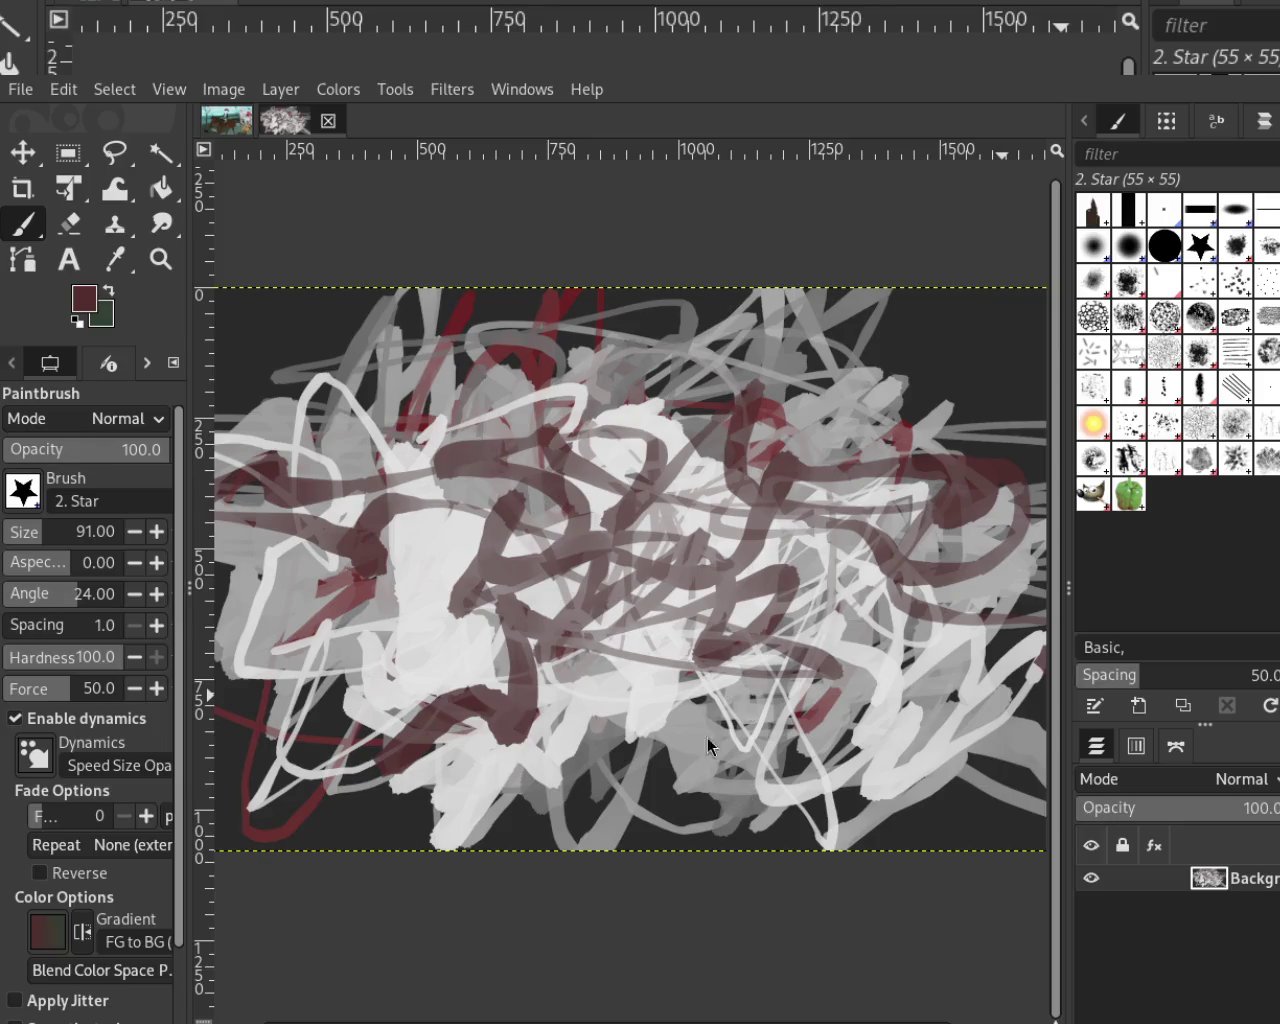
# Paint light- and mid-grey strokes across the centre, widening the brush to 175, then 96
pyautogui.keyDown('ctrl'); pyautogui.click(450, 543); pyautogui.keyUp('ctrl')
pyautogui.moveTo(450, 543)
pyautogui.mouseDown()
pyautogui.moveTo(705, 560)
pyautogui.moveTo(850, 685)
pyautogui.mouseUp()
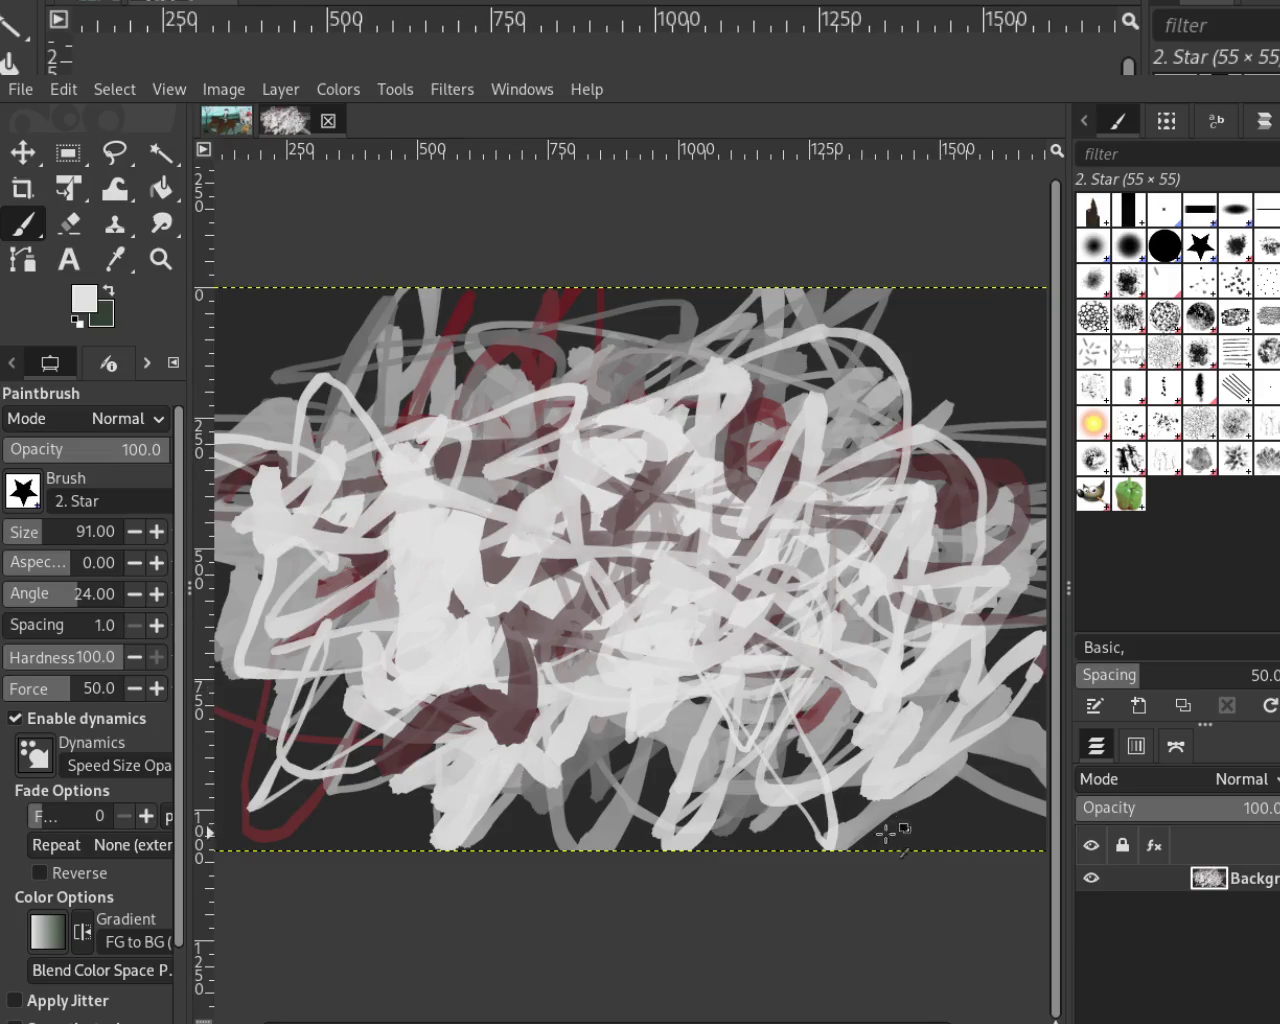
pyautogui.keyDown('ctrl'); pyautogui.click(897, 812); pyautogui.keyUp('ctrl')
pyautogui.moveTo(1010, 740)
pyautogui.mouseDown()
pyautogui.moveTo(692, 575)
pyautogui.moveTo(720, 555)
pyautogui.mouseUp()
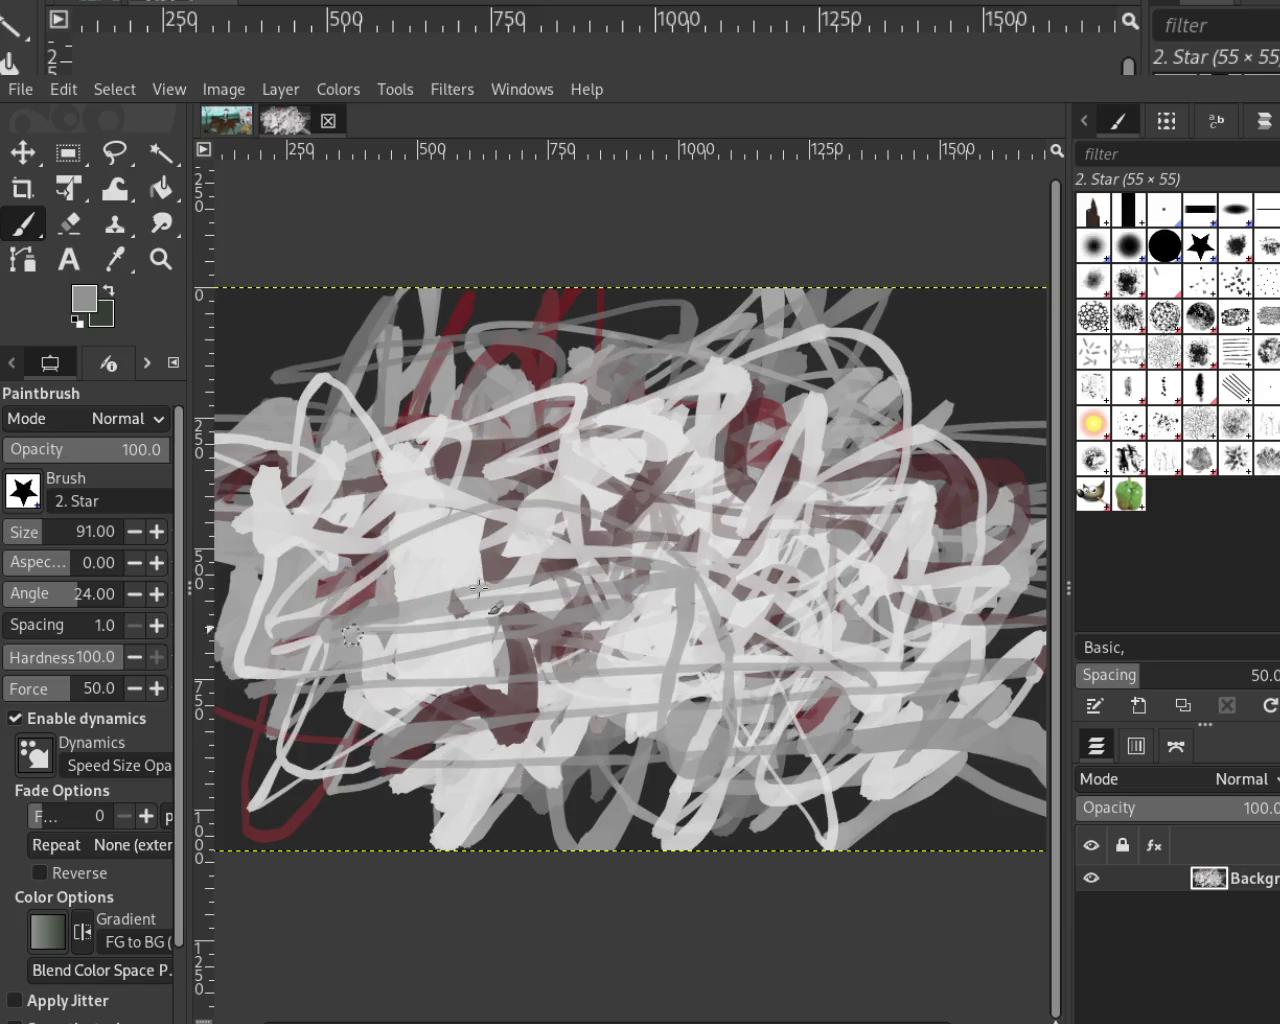
pyautogui.moveTo(20, 537); pyautogui.dragTo(45, 530)
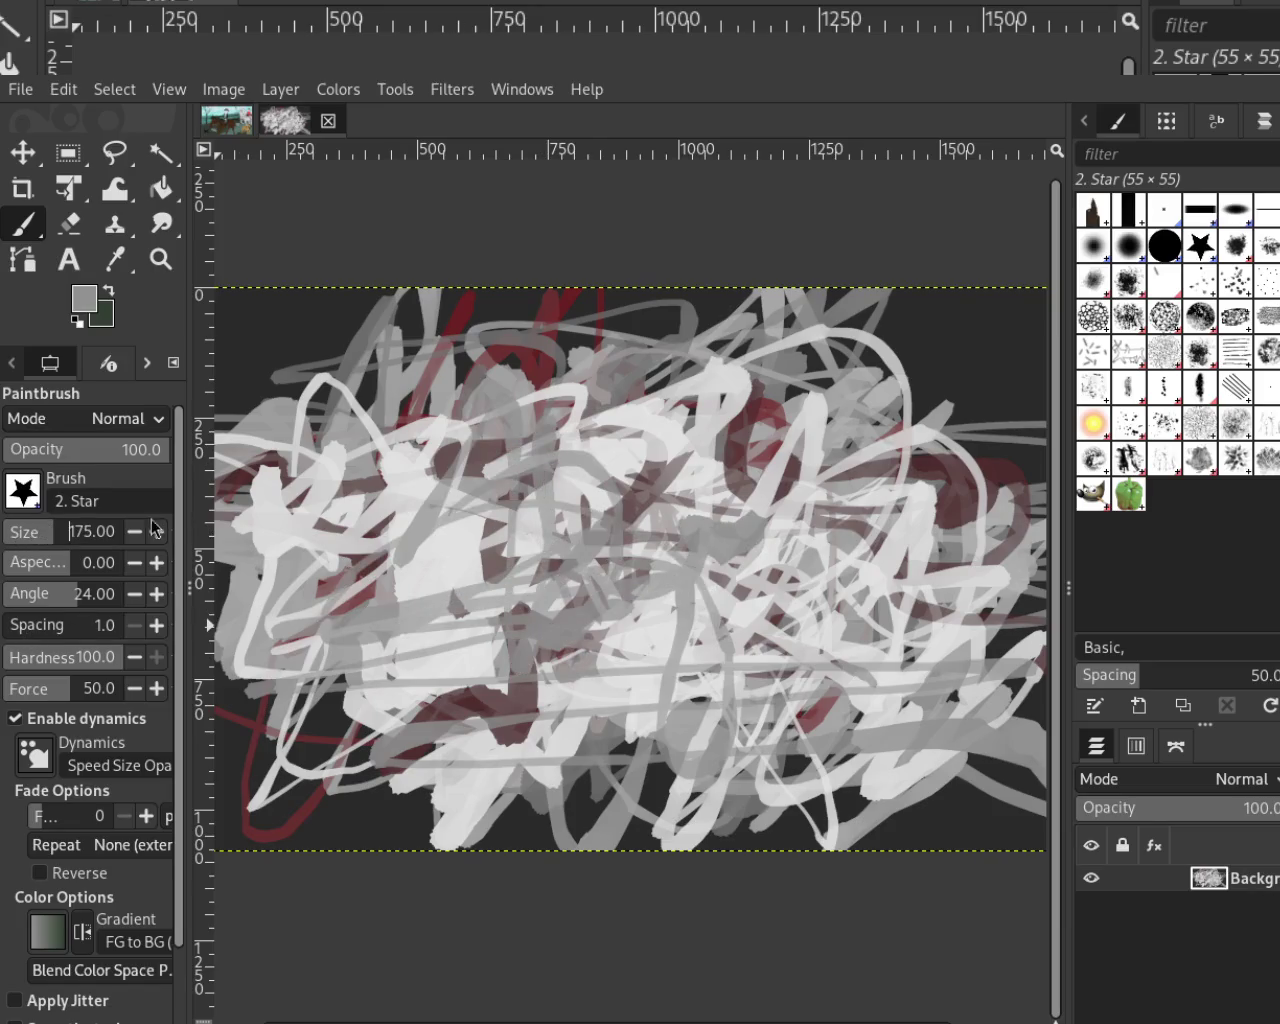
pyautogui.moveTo(450, 500); pyautogui.dragTo(690, 545)
pyautogui.moveTo(45, 531); pyautogui.dragTo(30, 531)
pyautogui.moveTo(545, 480)
pyautogui.mouseDown()
pyautogui.moveTo(594, 537)
pyautogui.moveTo(750, 460)
pyautogui.moveTo(784, 581)
pyautogui.moveTo(666, 617)
pyautogui.moveTo(1010, 620)
pyautogui.moveTo(440, 600)
pyautogui.moveTo(458, 546)
pyautogui.moveTo(650, 540)
pyautogui.moveTo(670, 460)
pyautogui.moveTo(614, 260)
pyautogui.moveTo(893, 453)
pyautogui.moveTo(560, 495)
pyautogui.moveTo(780, 600)
pyautogui.moveTo(400, 535)
pyautogui.moveTo(300, 450)
pyautogui.moveTo(420, 525)
pyautogui.moveTo(430, 600)
pyautogui.moveTo(540, 470)
pyautogui.moveTo(380, 520)
pyautogui.moveTo(491, 598)
pyautogui.moveTo(495, 630)
pyautogui.mouseUp()
# Paint light strokes over the centre, then near-black scribbles and broad dark-red diagonals
pyautogui.keyDown('ctrl'); pyautogui.click(700, 428); pyautogui.keyUp('ctrl')
pyautogui.keyDown('ctrl'); pyautogui.click(950, 492); pyautogui.keyUp('ctrl')
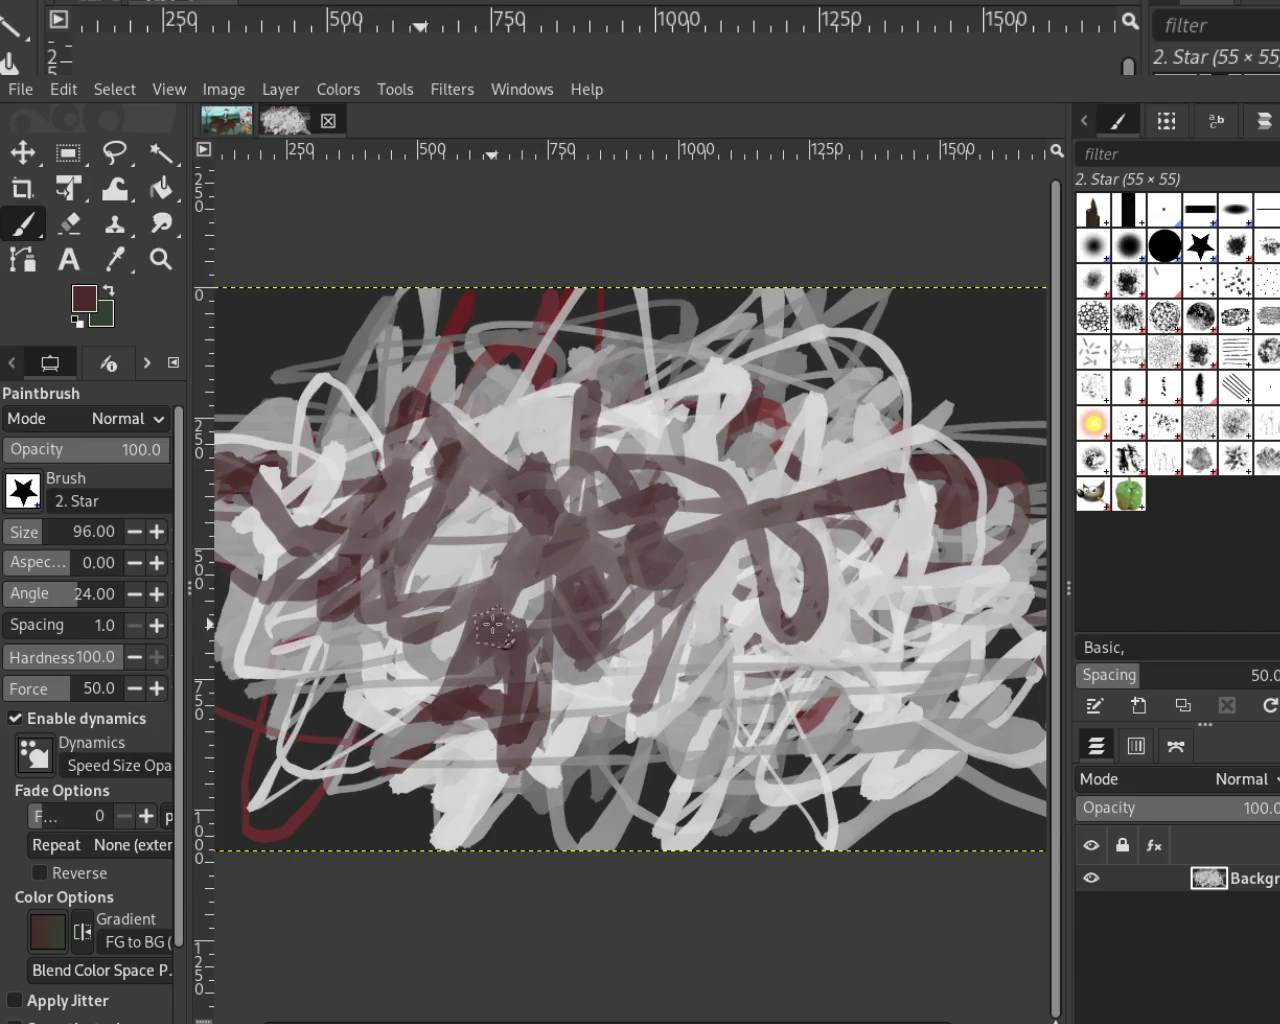
pyautogui.keyDown('ctrl'); pyautogui.click(466, 547); pyautogui.keyUp('ctrl')
pyautogui.moveTo(466, 547)
pyautogui.mouseDown()
pyautogui.moveTo(560, 600)
pyautogui.moveTo(525, 611)
pyautogui.moveTo(350, 520)
pyautogui.moveTo(900, 480)
pyautogui.moveTo(940, 700)
pyautogui.moveTo(628, 697)
pyautogui.moveTo(230, 790)
pyautogui.moveTo(380, 740)
pyautogui.mouseUp()
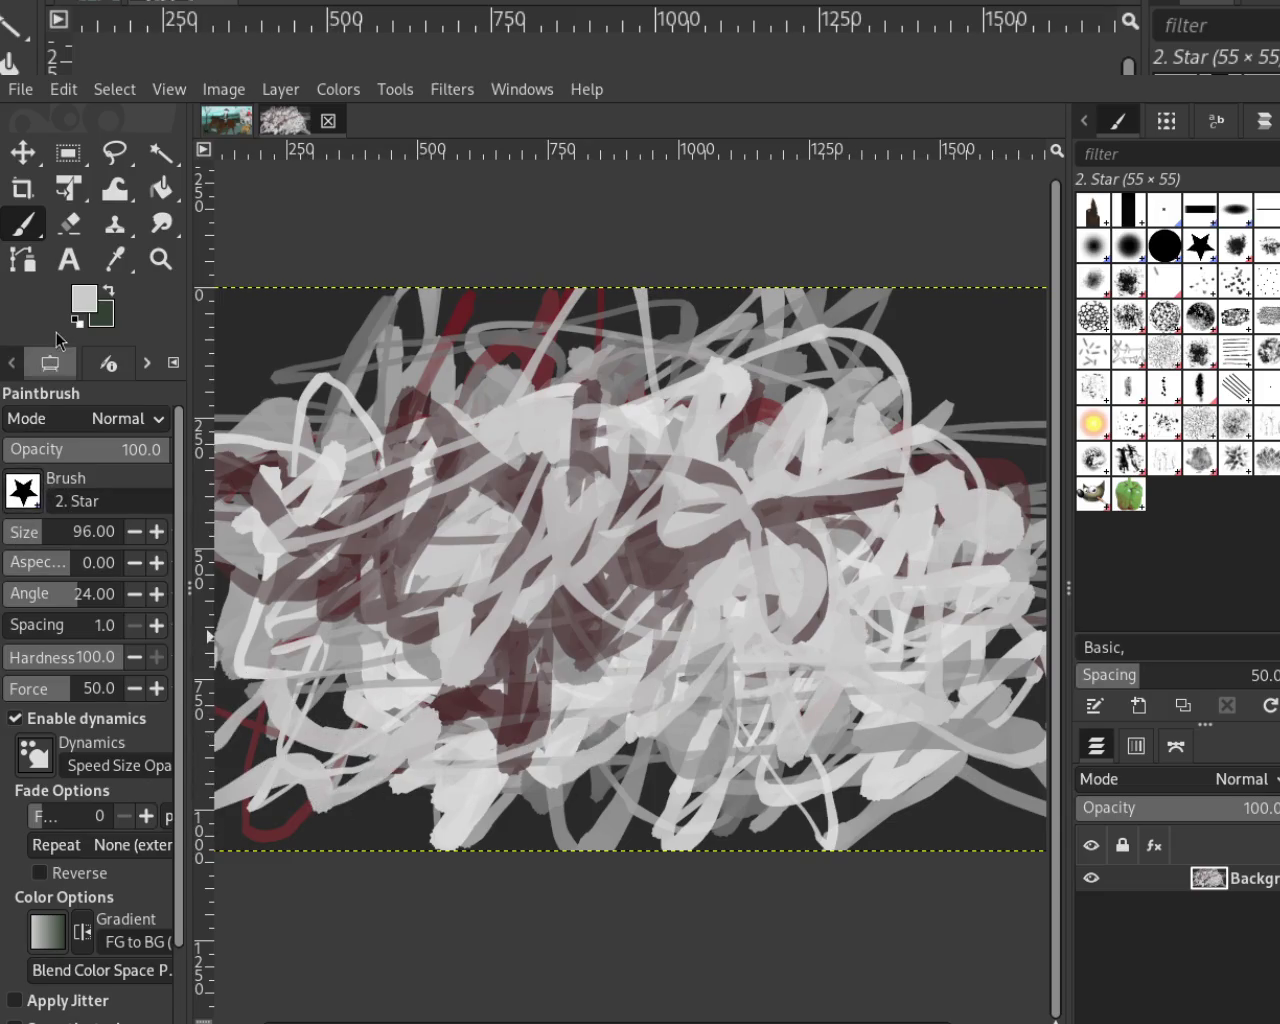
pyautogui.keyDown('ctrl'); pyautogui.click(430, 560); pyautogui.keyUp('ctrl')
pyautogui.moveTo(836, 528)
pyautogui.mouseDown()
pyautogui.moveTo(898, 558)
pyautogui.moveTo(533, 662)
pyautogui.moveTo(341, 533)
pyautogui.moveTo(470, 701)
pyautogui.mouseUp()
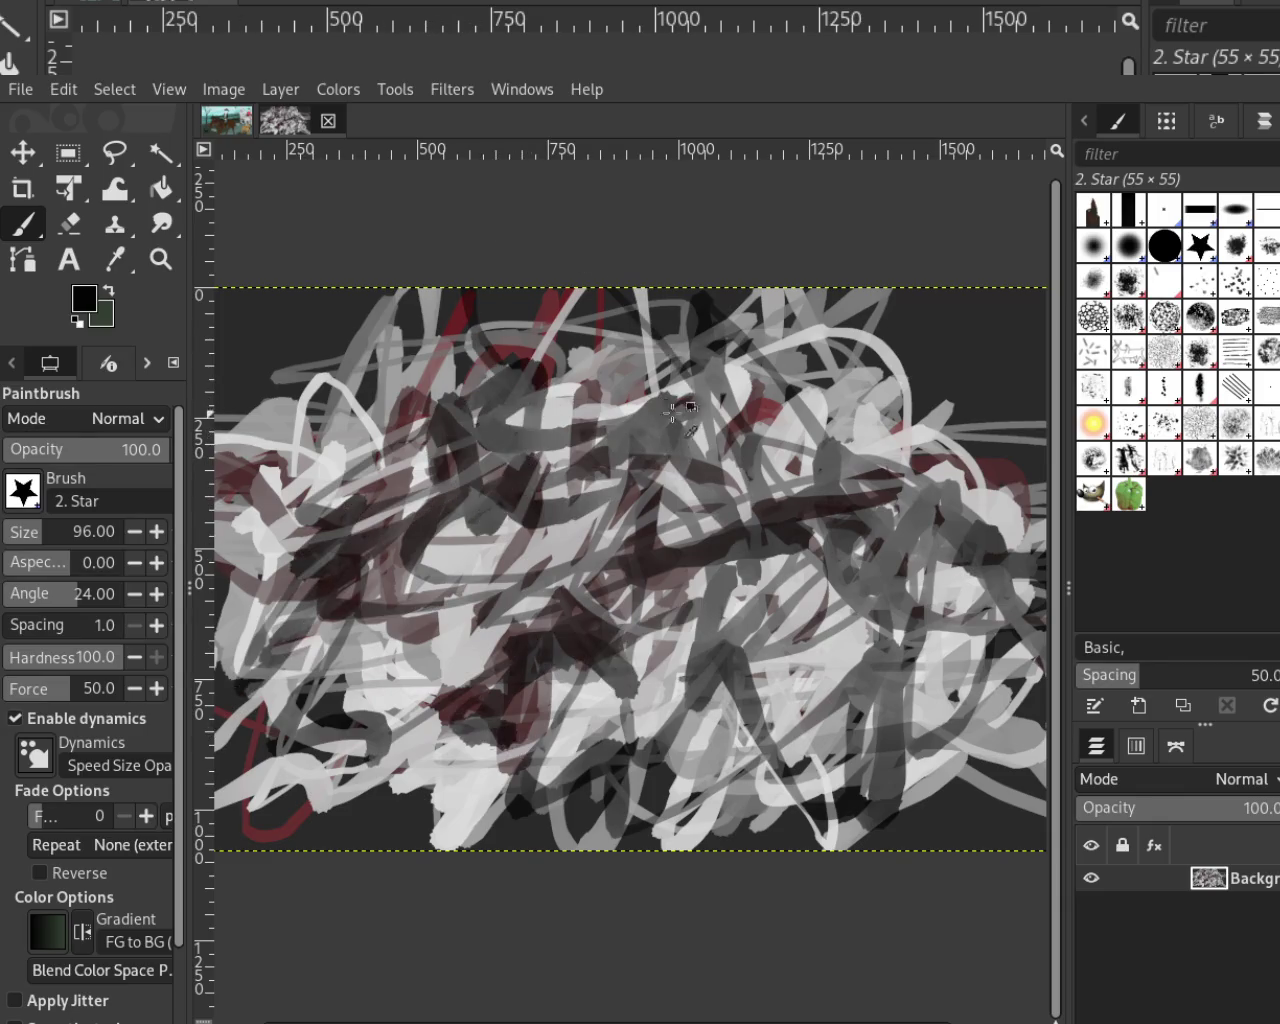
pyautogui.keyDown('ctrl'); pyautogui.click(647, 416); pyautogui.keyUp('ctrl')
pyautogui.moveTo(778, 392)
pyautogui.mouseDown()
pyautogui.moveTo(641, 570)
pyautogui.moveTo(672, 677)
pyautogui.mouseUp()
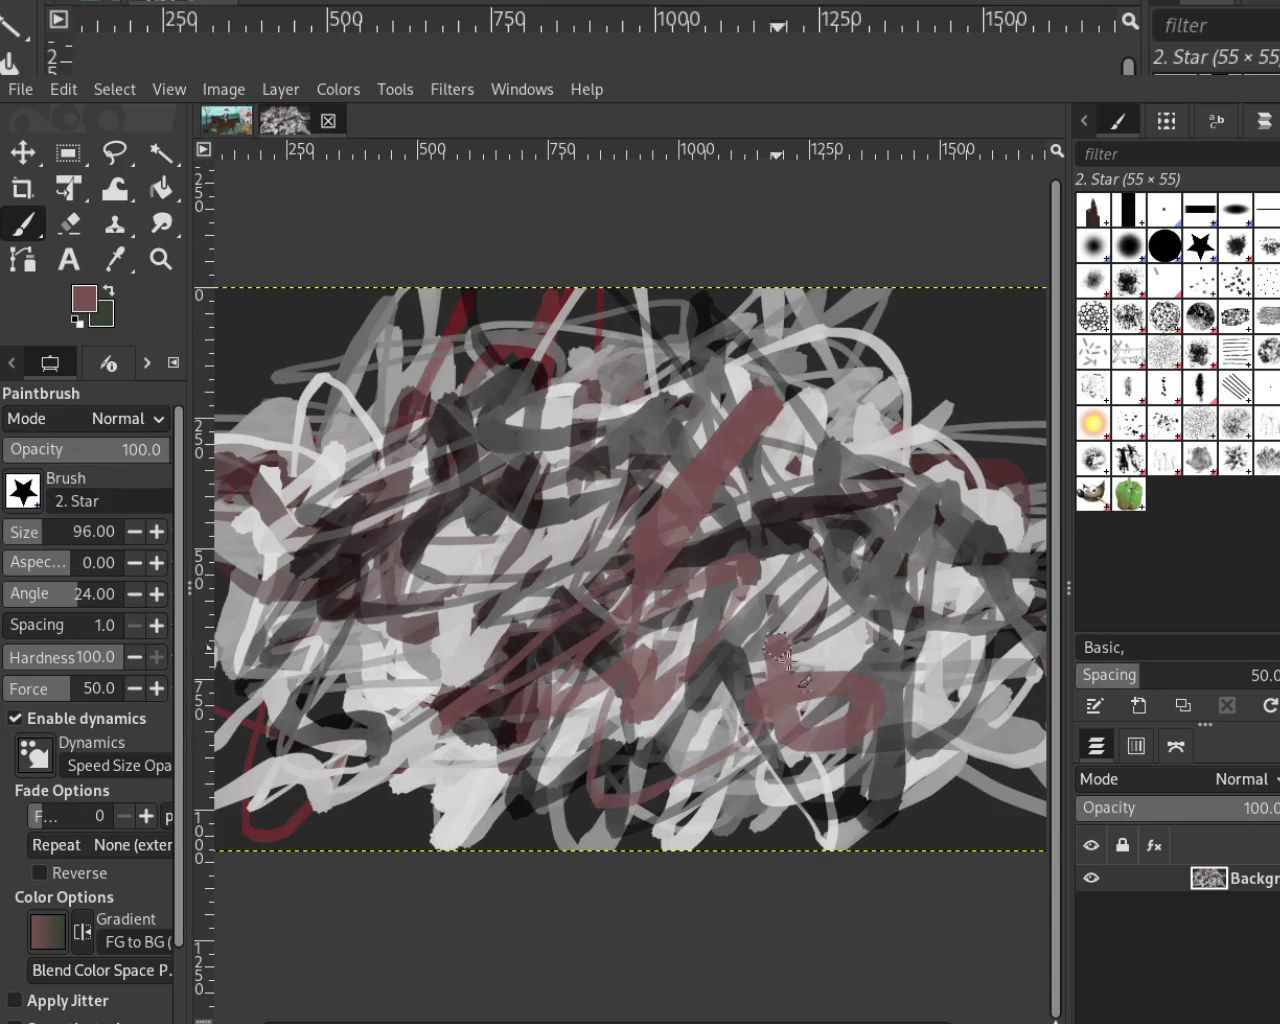
# Paint light-grey strokes centre-right, then sweep blue strokes across the centre
pyautogui.keyDown('ctrl'); pyautogui.click(857, 626); pyautogui.keyUp('ctrl')
pyautogui.moveTo(857, 626); pyautogui.dragTo(729, 719)
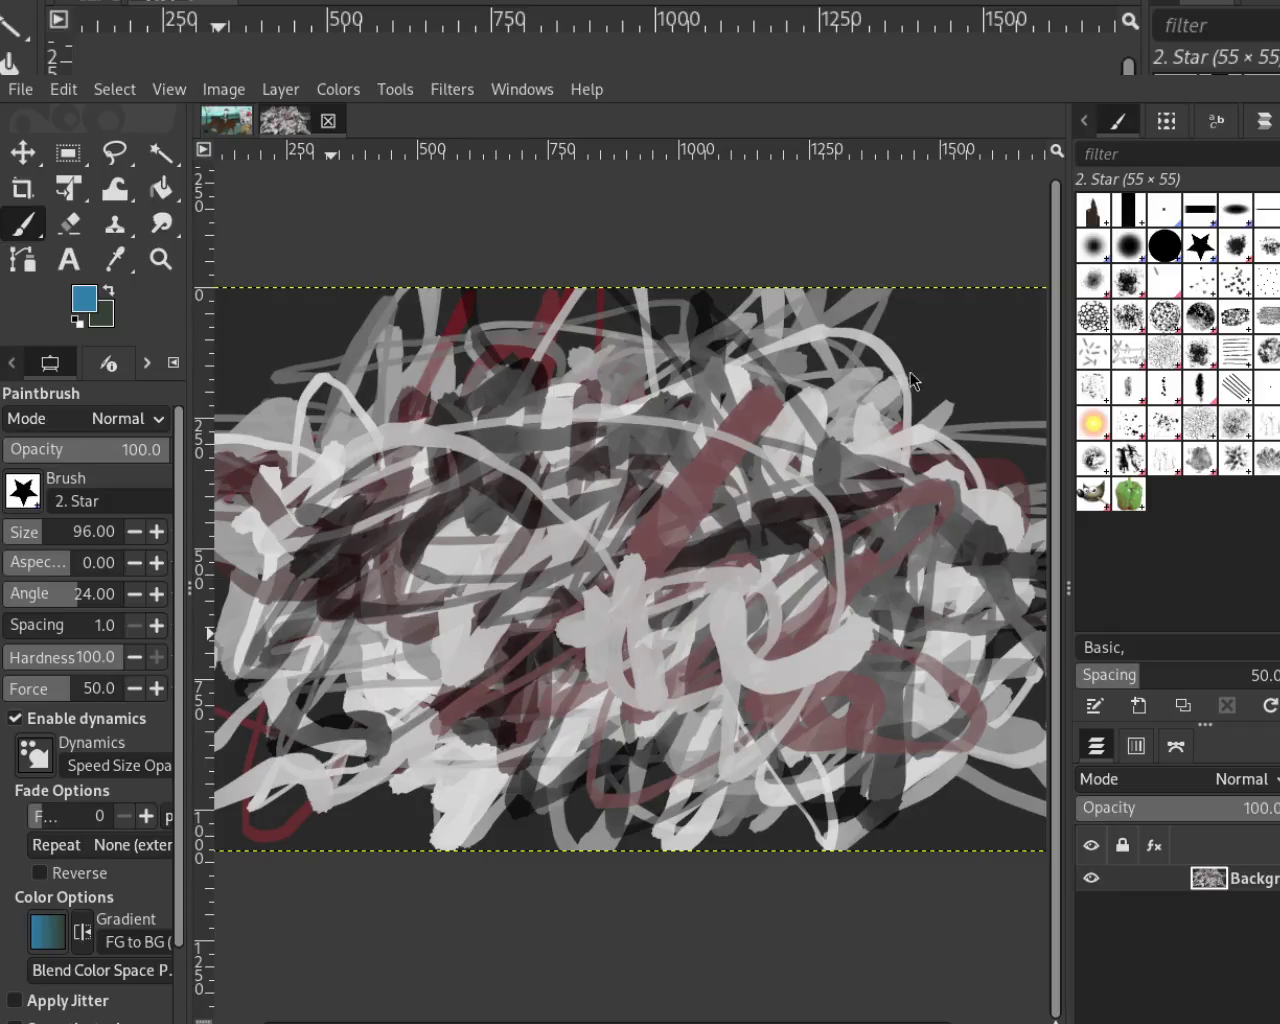
pyautogui.moveTo(745, 560)
pyautogui.mouseDown()
pyautogui.moveTo(690, 600)
pyautogui.moveTo(570, 560)
pyautogui.moveTo(434, 625)
pyautogui.moveTo(550, 500)
pyautogui.moveTo(860, 620)
pyautogui.moveTo(790, 450)
pyautogui.moveTo(980, 467)
pyautogui.moveTo(880, 590)
pyautogui.mouseUp()
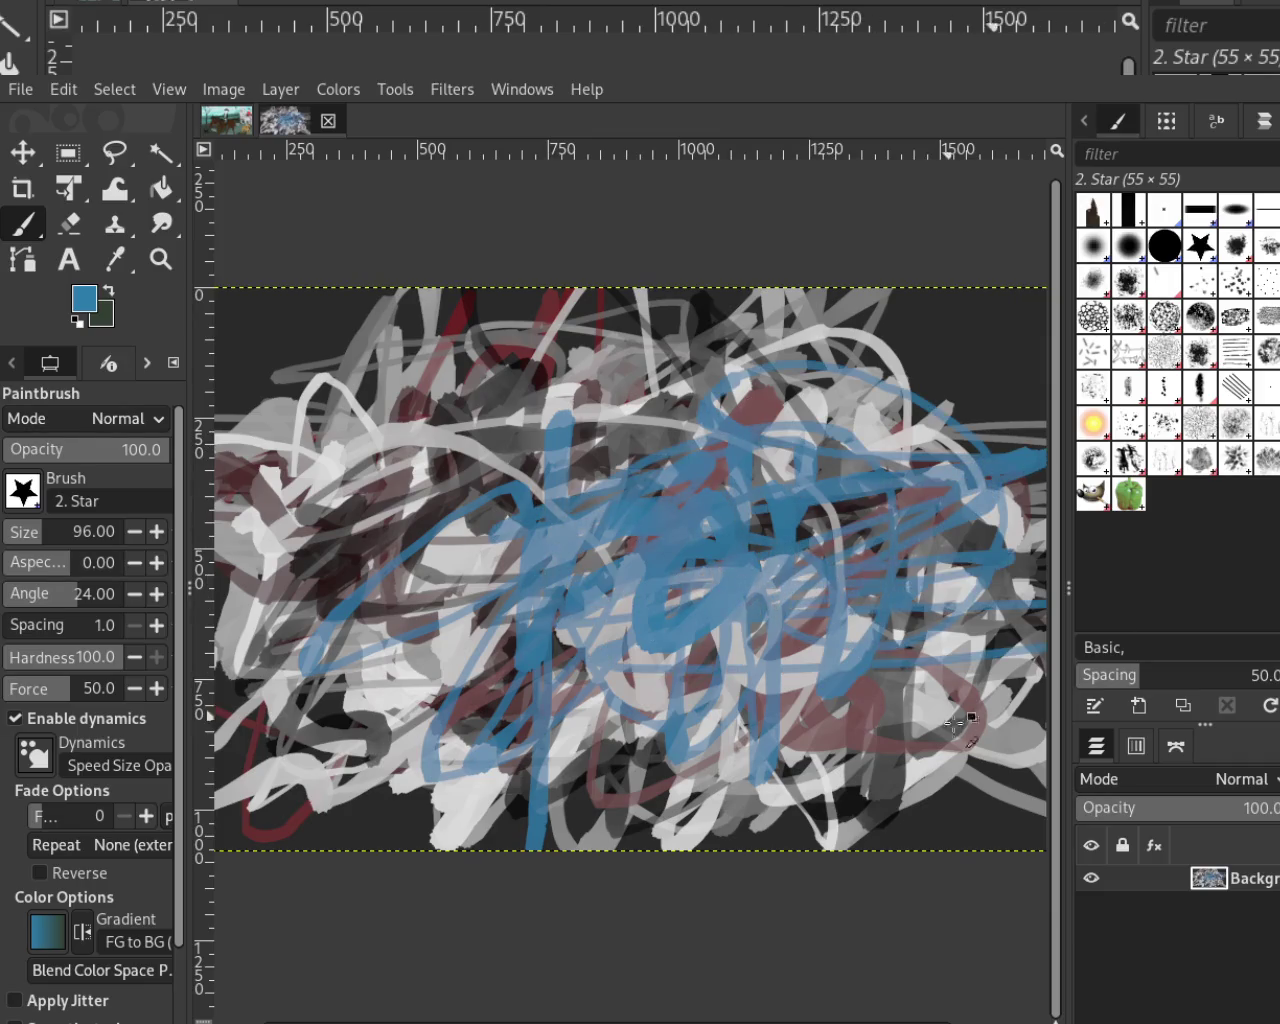
pyautogui.keyDown('ctrl'); pyautogui.click(957, 636); pyautogui.keyUp('ctrl')
# Paint looping light-grey strokes, then vertical and curved blue strokes through the centre
pyautogui.moveTo(957, 636)
pyautogui.mouseDown()
pyautogui.moveTo(770, 560)
pyautogui.moveTo(560, 440)
pyautogui.moveTo(470, 500)
pyautogui.moveTo(597, 623)
pyautogui.moveTo(570, 688)
pyautogui.mouseUp()
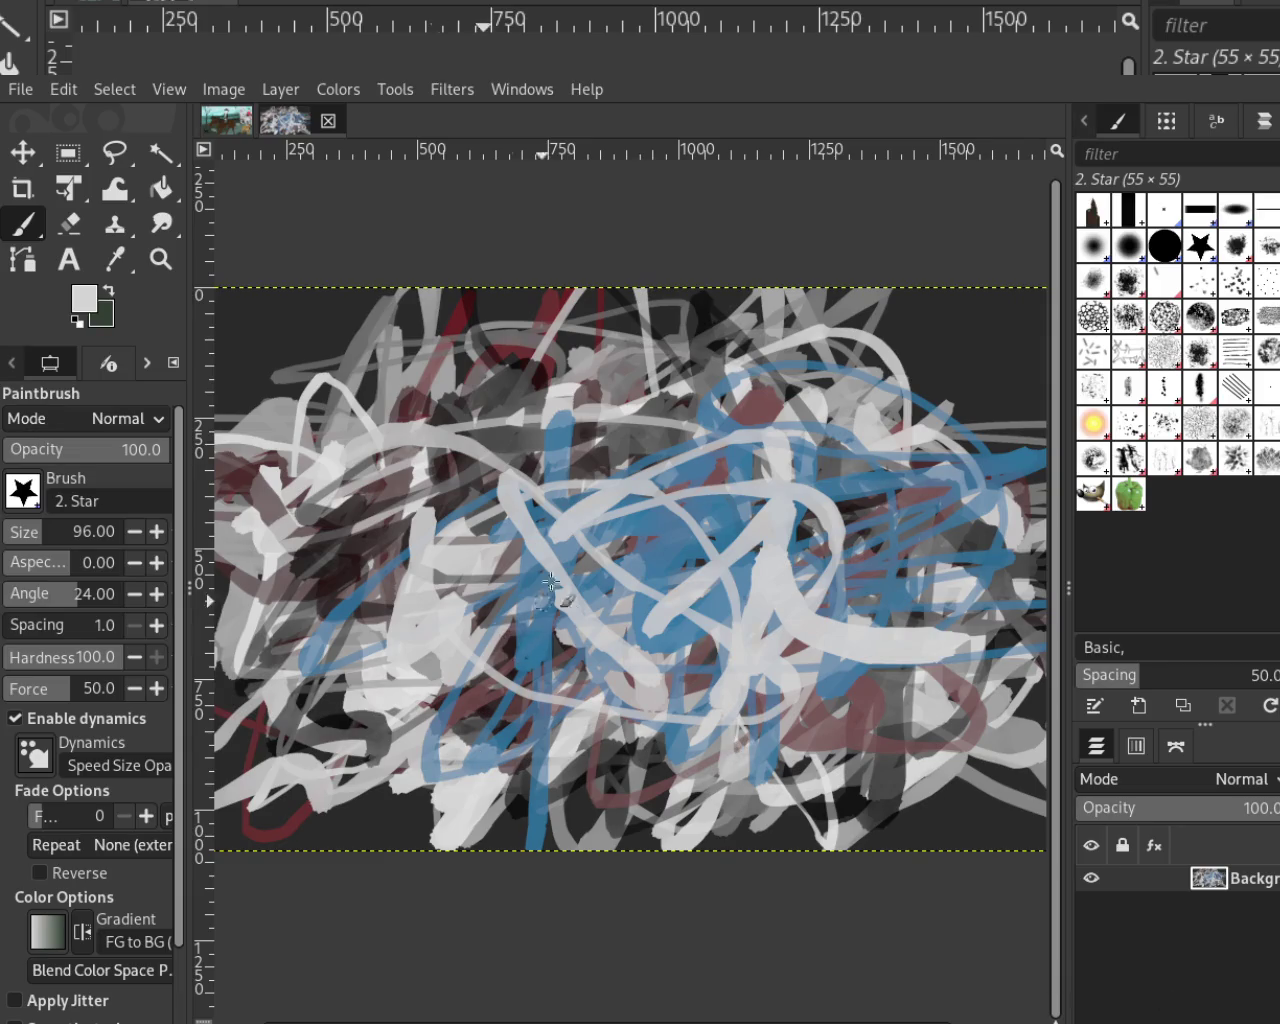
pyautogui.keyDown('ctrl'); pyautogui.click(530, 650); pyautogui.keyUp('ctrl')
pyautogui.moveTo(505, 590)
pyautogui.mouseDown()
pyautogui.moveTo(500, 286)
pyautogui.moveTo(505, 850)
pyautogui.mouseUp()
pyautogui.moveTo(884, 428)
pyautogui.mouseDown()
pyautogui.moveTo(600, 340)
pyautogui.moveTo(640, 470)
pyautogui.moveTo(580, 492)
pyautogui.moveTo(520, 340)
pyautogui.moveTo(480, 520)
pyautogui.moveTo(429, 614)
pyautogui.moveTo(715, 800)
pyautogui.mouseUp()
# Pick black from the canvas and paint dark diagonal strokes across the centre
pyautogui.keyDown('ctrl'); pyautogui.click(590, 500); pyautogui.keyUp('ctrl')
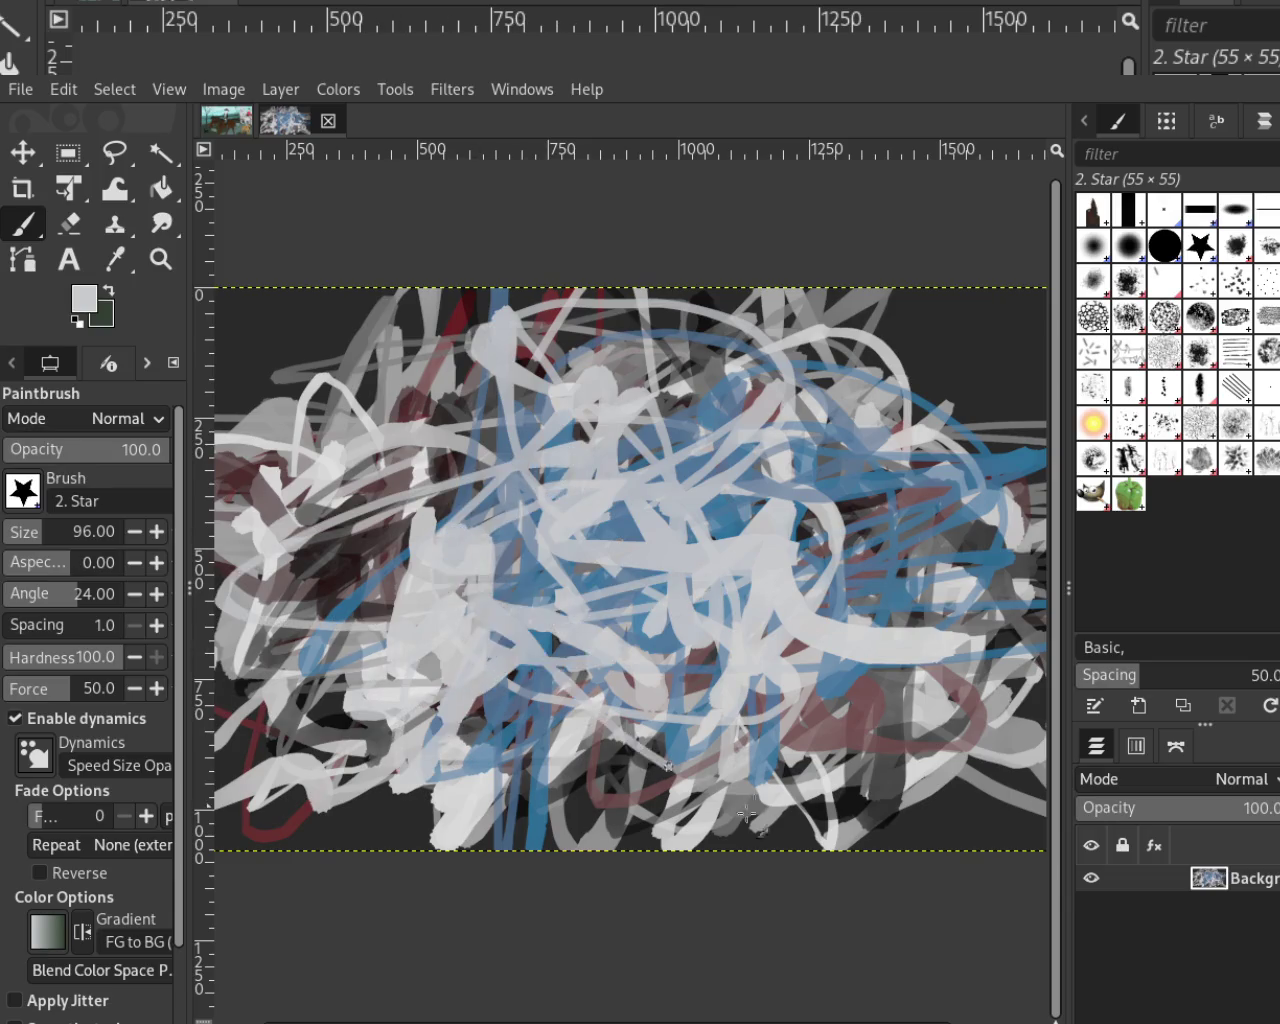
pyautogui.keyDown('ctrl'); pyautogui.click(872, 812); pyautogui.keyUp('ctrl')
pyautogui.moveTo(832, 738); pyautogui.dragTo(714, 600)
pyautogui.moveTo(537, 605)
pyautogui.mouseDown()
pyautogui.moveTo(930, 500)
pyautogui.moveTo(565, 565)
pyautogui.mouseUp()
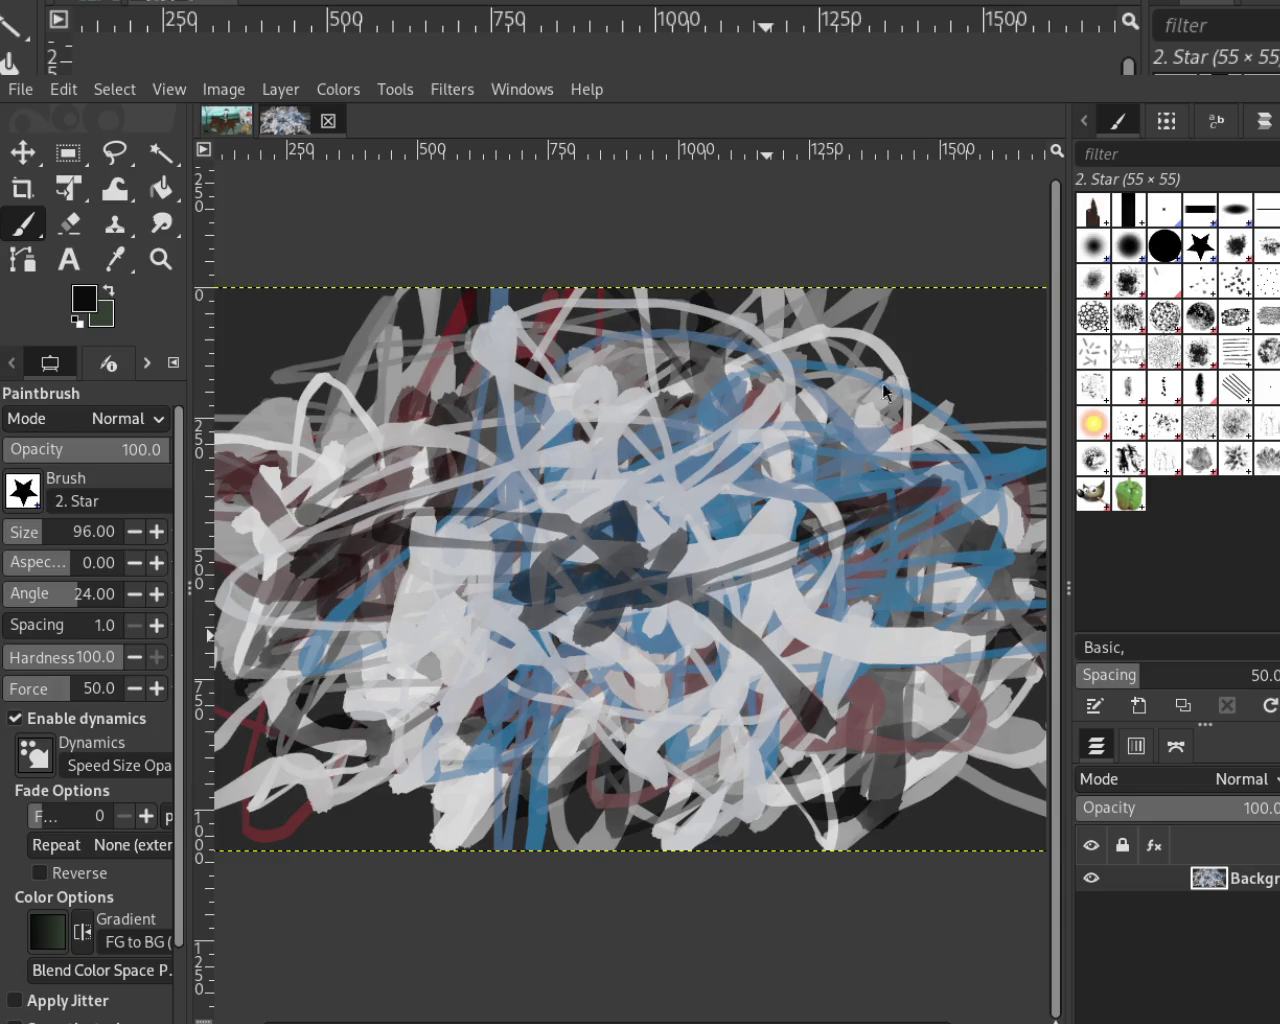
# Paint a light-grey loop across the centre and a dark stroke across the lower middle
pyautogui.keyDown('ctrl'); pyautogui.click(457, 616); pyautogui.keyUp('ctrl')
pyautogui.moveTo(452, 628); pyautogui.dragTo(470, 562)
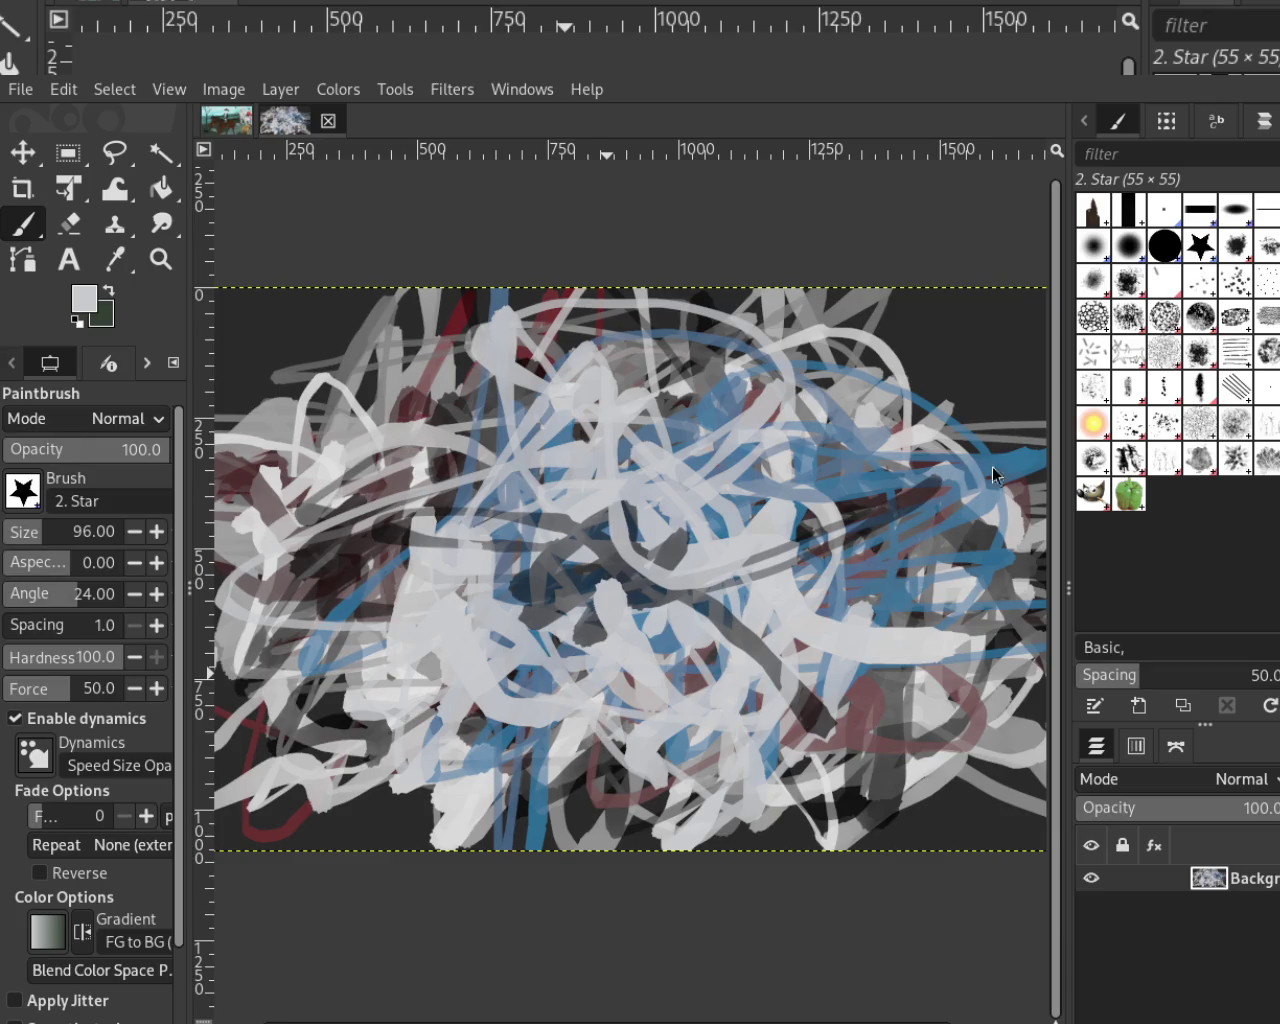
pyautogui.keyDown('ctrl'); pyautogui.click(310, 825); pyautogui.keyUp('ctrl')
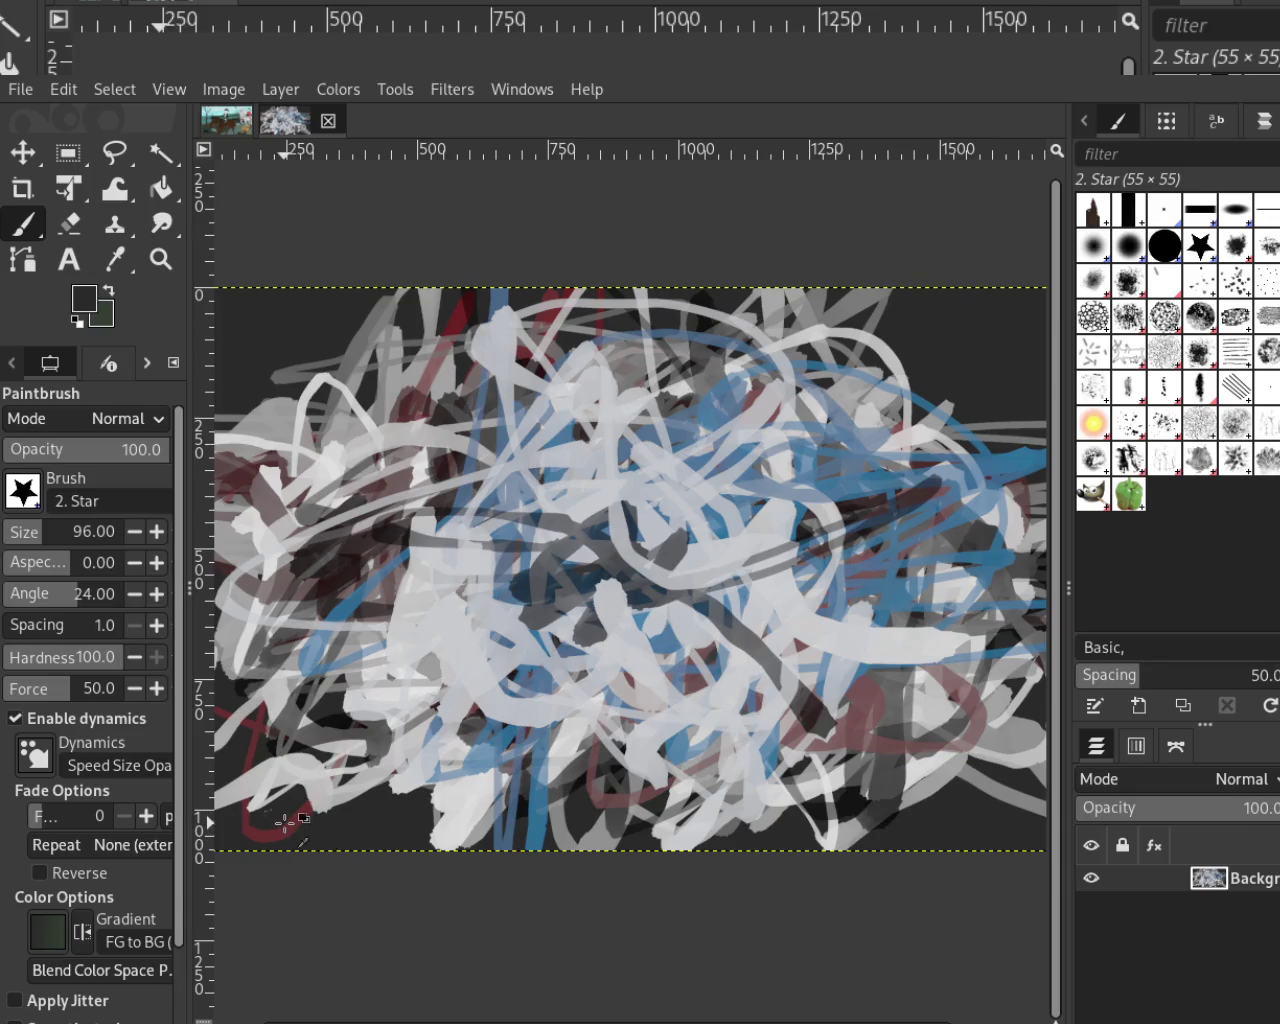
pyautogui.moveTo(310, 820); pyautogui.dragTo(562, 535)
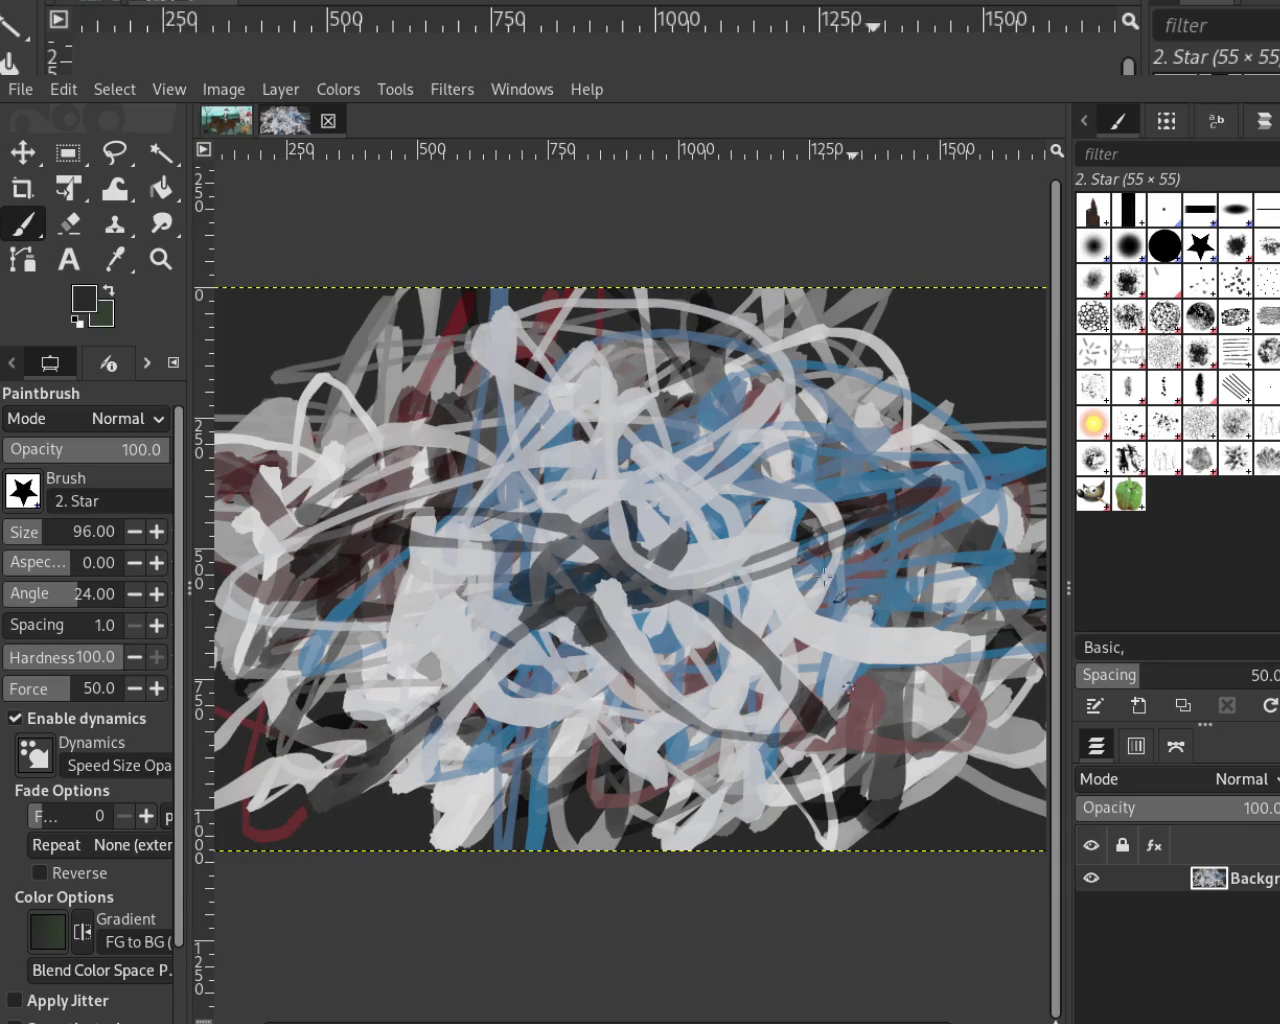
# Undo an oversized size-305 dark stroke, set brush size 95, and paint dark grey strokes
pyautogui.click(64, 531)
pyautogui.moveTo(365, 520); pyautogui.dragTo(732, 510)
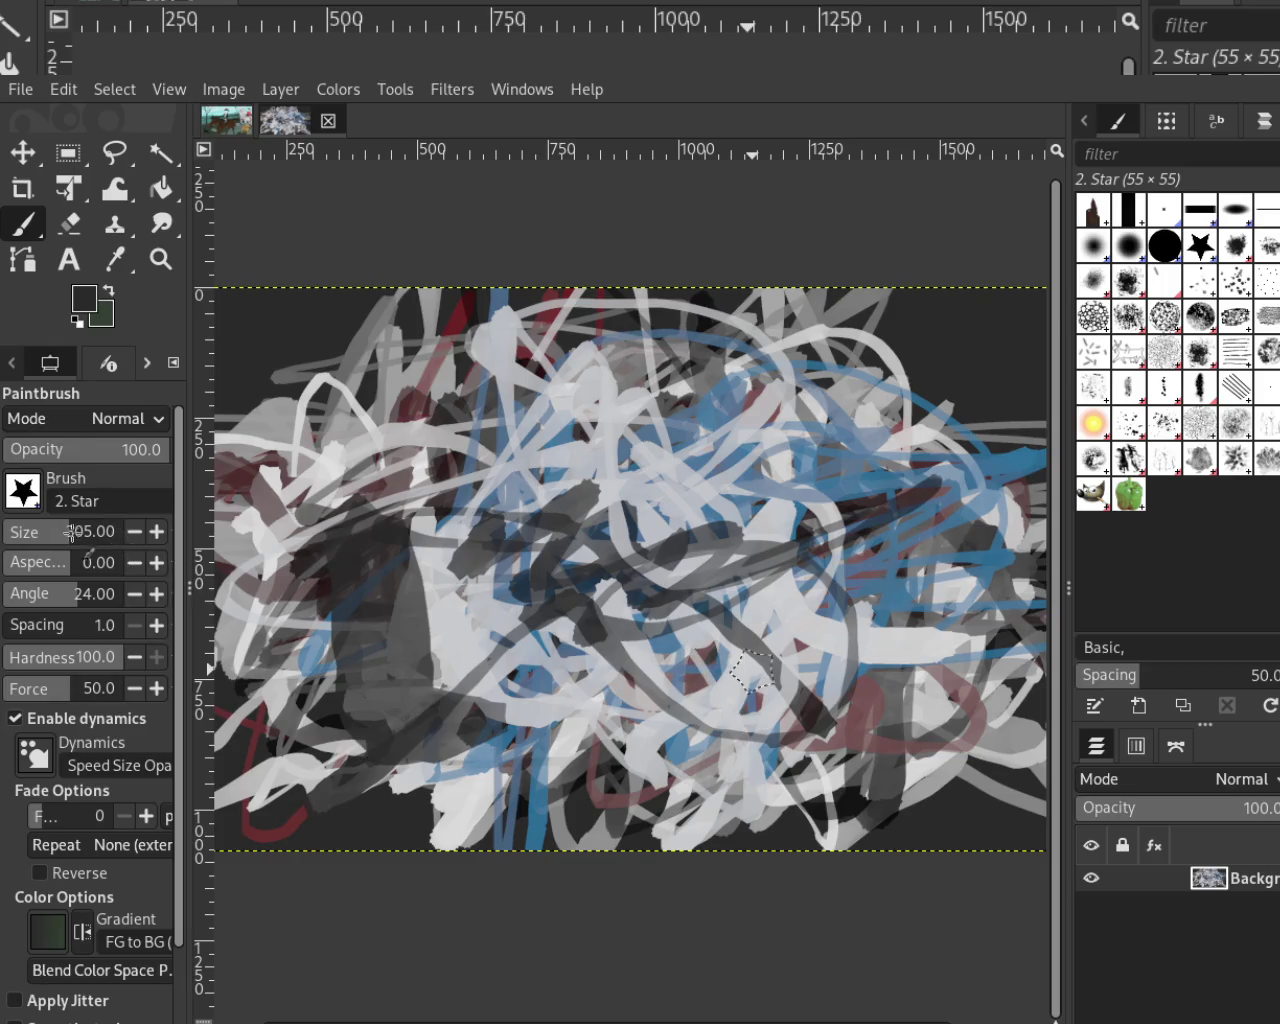
pyautogui.hotkey('ctrl', 'z')
pyautogui.doubleClick(30, 537)
pyautogui.write('95')
pyautogui.press('Return')
pyautogui.moveTo(695, 620)
pyautogui.mouseDown()
pyautogui.moveTo(738, 707)
pyautogui.moveTo(788, 705)
pyautogui.mouseUp()
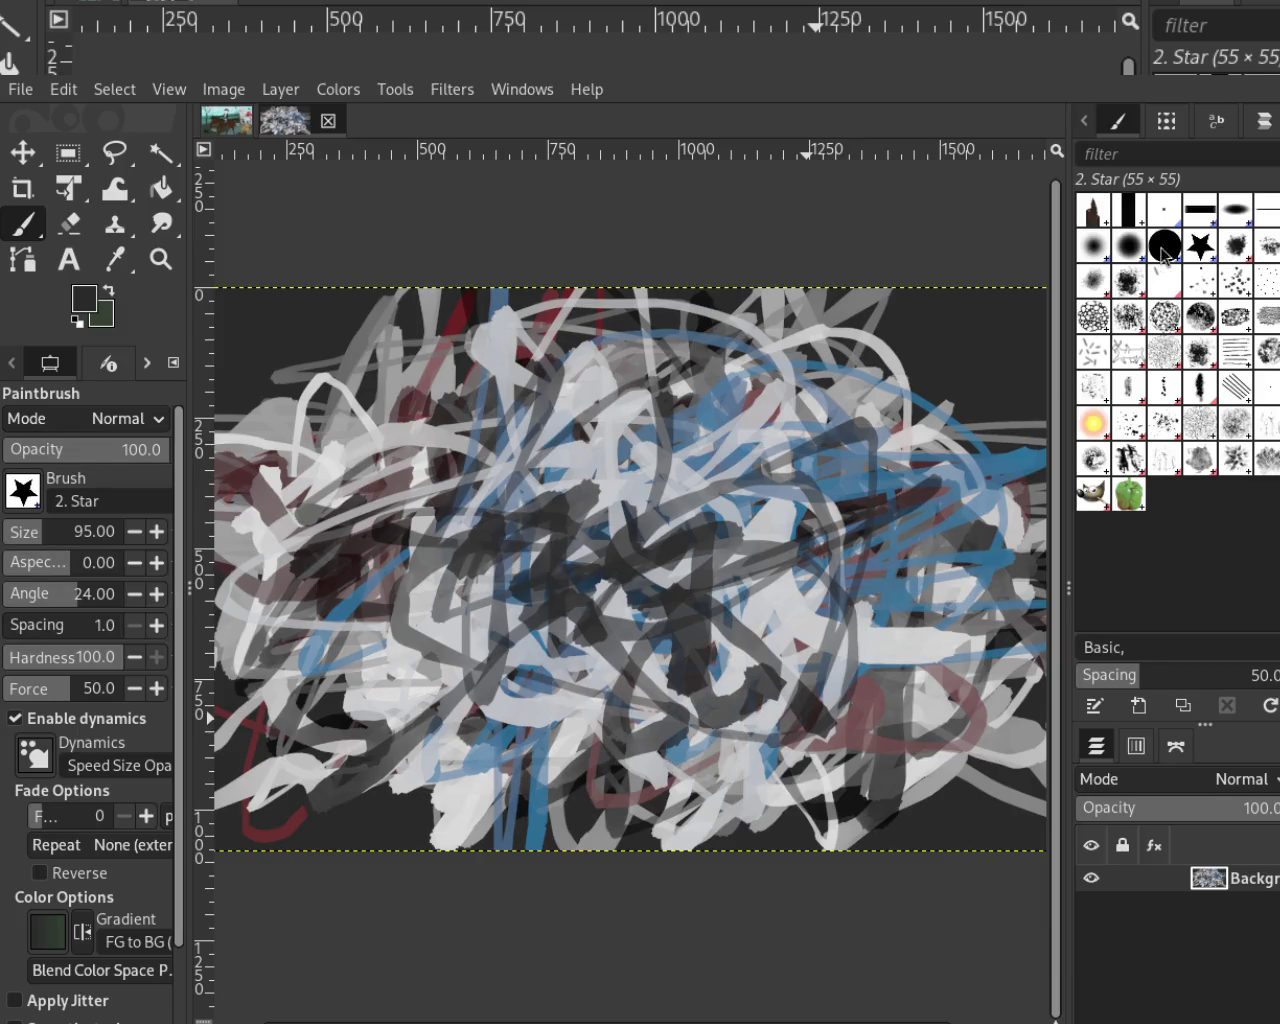
# Paint light-grey strokes up from the lower middle, then blue strokes across the middle
pyautogui.keyDown('ctrl'); pyautogui.click(590, 675); pyautogui.keyUp('ctrl')
pyautogui.moveTo(610, 690)
pyautogui.mouseDown()
pyautogui.moveTo(766, 436)
pyautogui.moveTo(880, 556)
pyautogui.mouseUp()
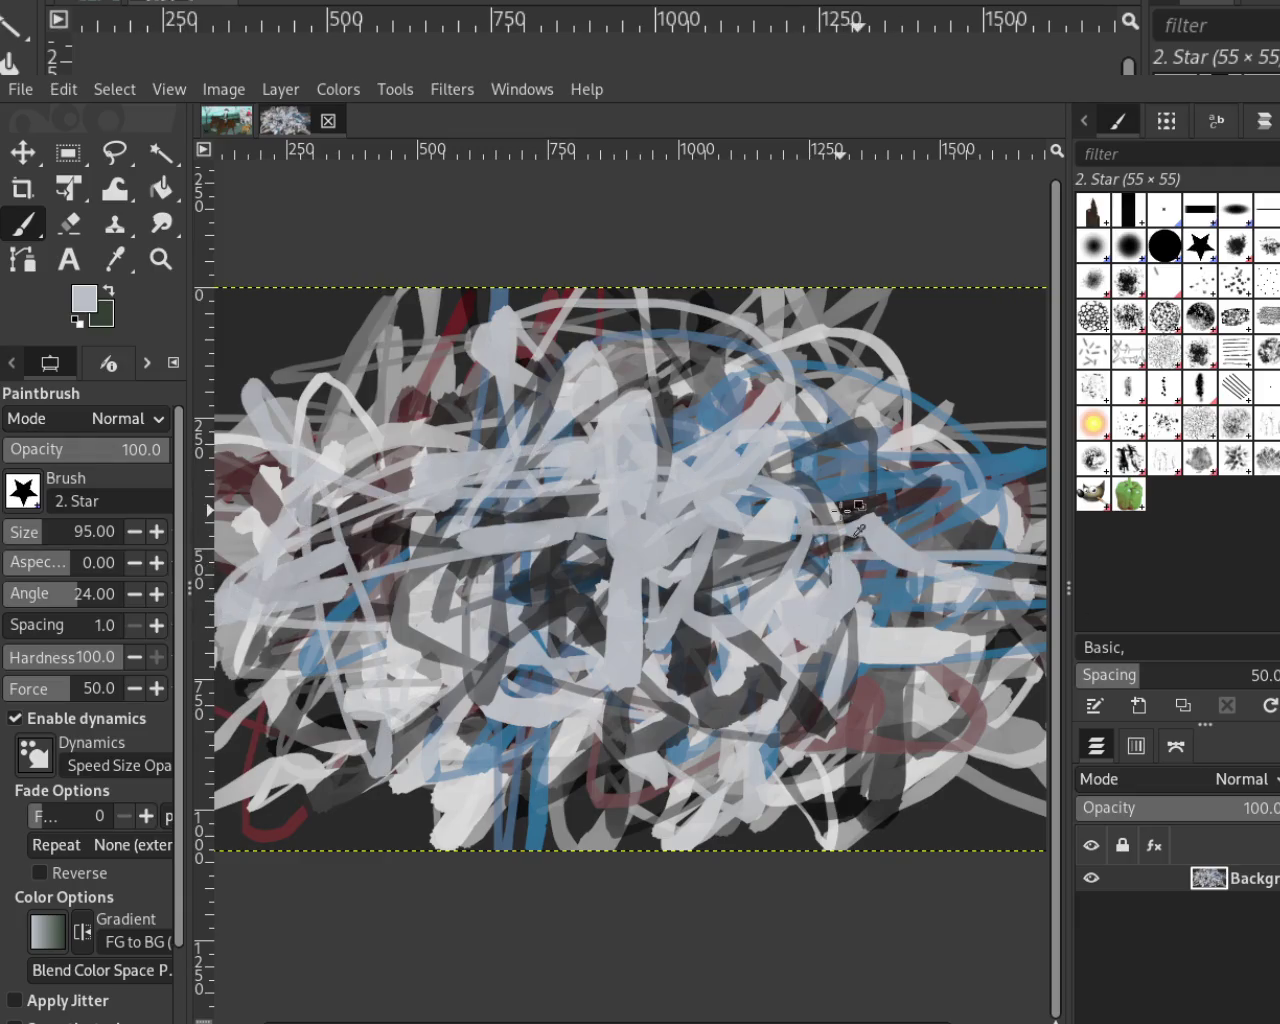
pyautogui.keyDown('ctrl'); pyautogui.click(860, 520); pyautogui.keyUp('ctrl')
pyautogui.moveTo(857, 471)
pyautogui.mouseDown()
pyautogui.moveTo(485, 493)
pyautogui.moveTo(470, 450)
pyautogui.mouseUp()
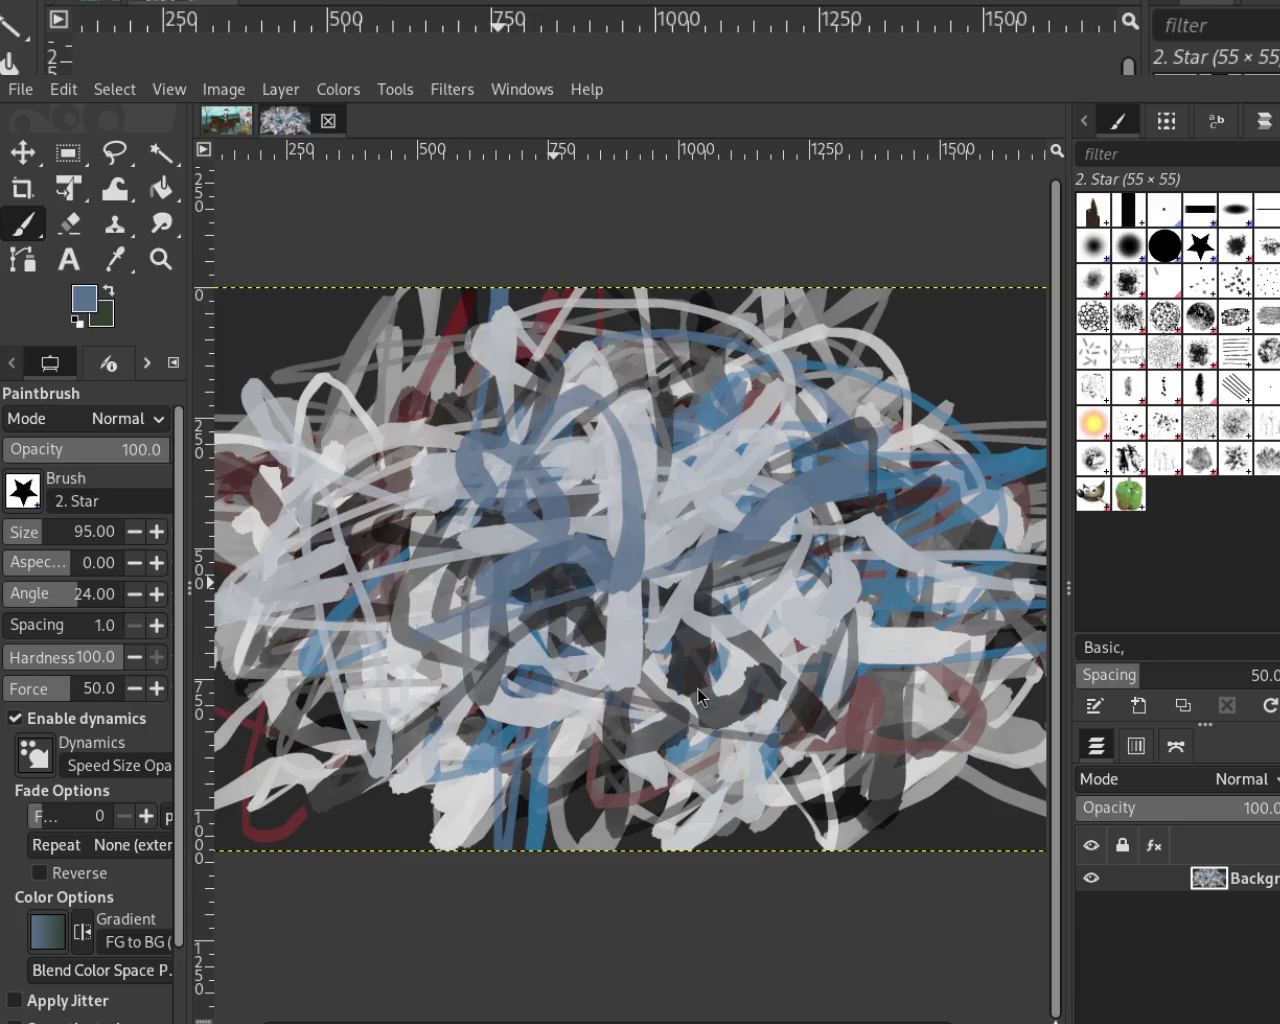
# After glancing at the horse image, sample light grey and paint a loop around the centre
pyautogui.click(226, 120)
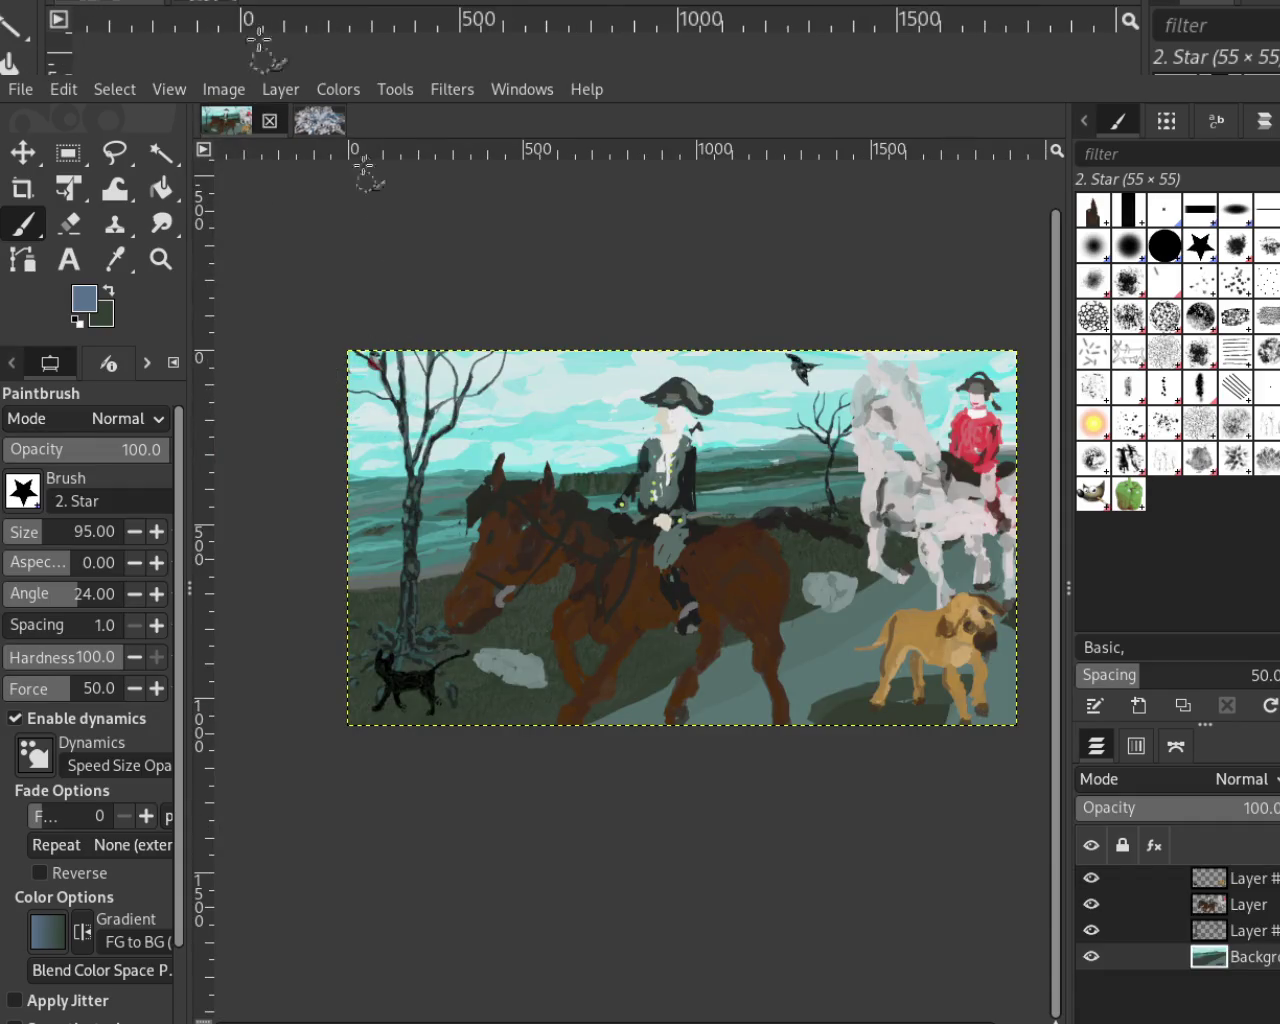
pyautogui.click(320, 122)
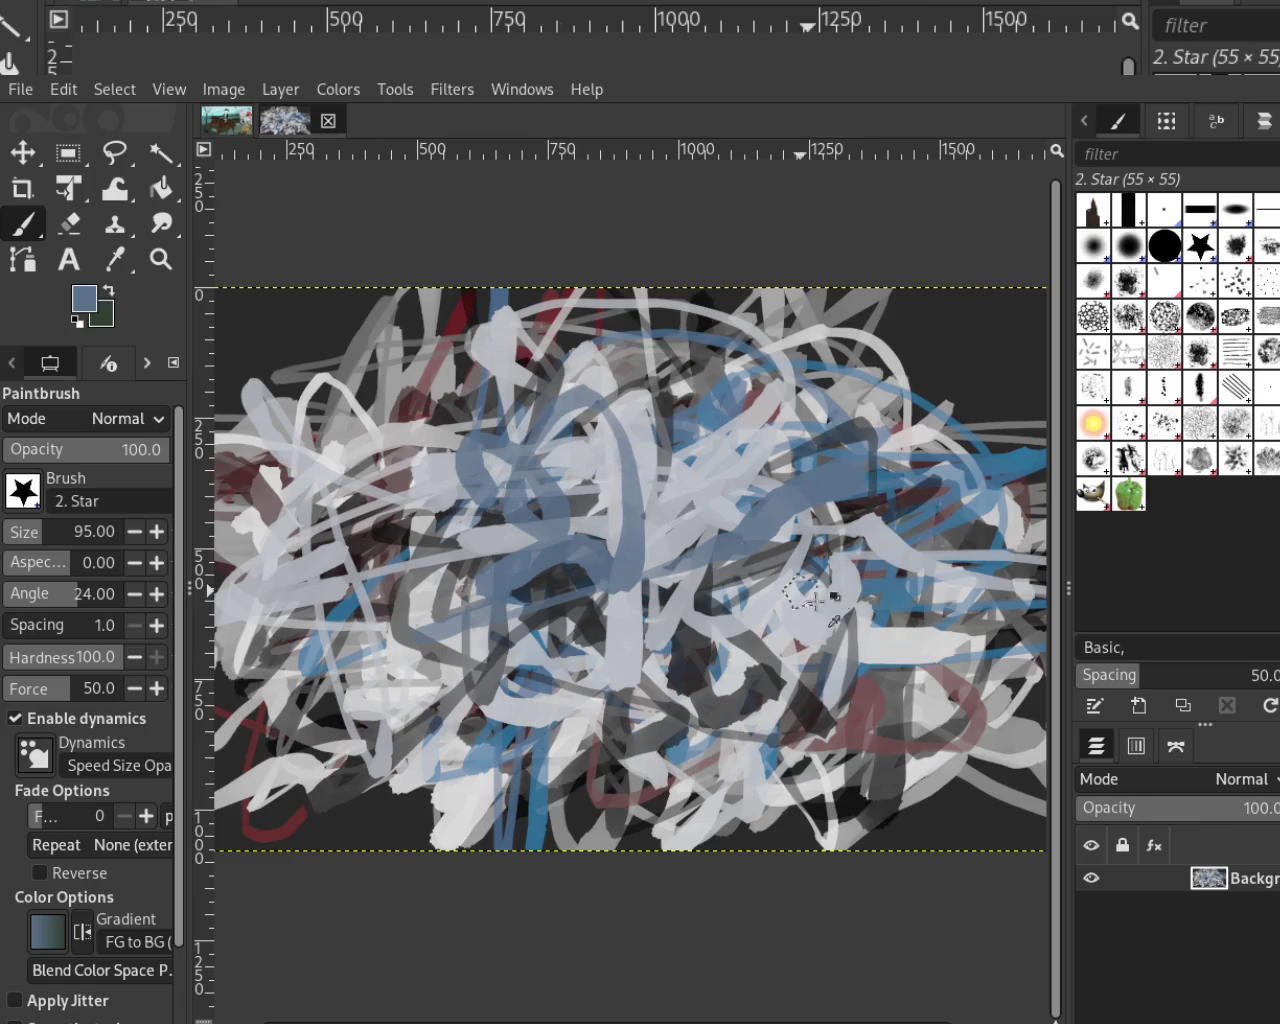
pyautogui.keyDown('ctrl'); pyautogui.click(945, 715); pyautogui.keyUp('ctrl')
pyautogui.moveTo(675, 607); pyautogui.dragTo(640, 712)
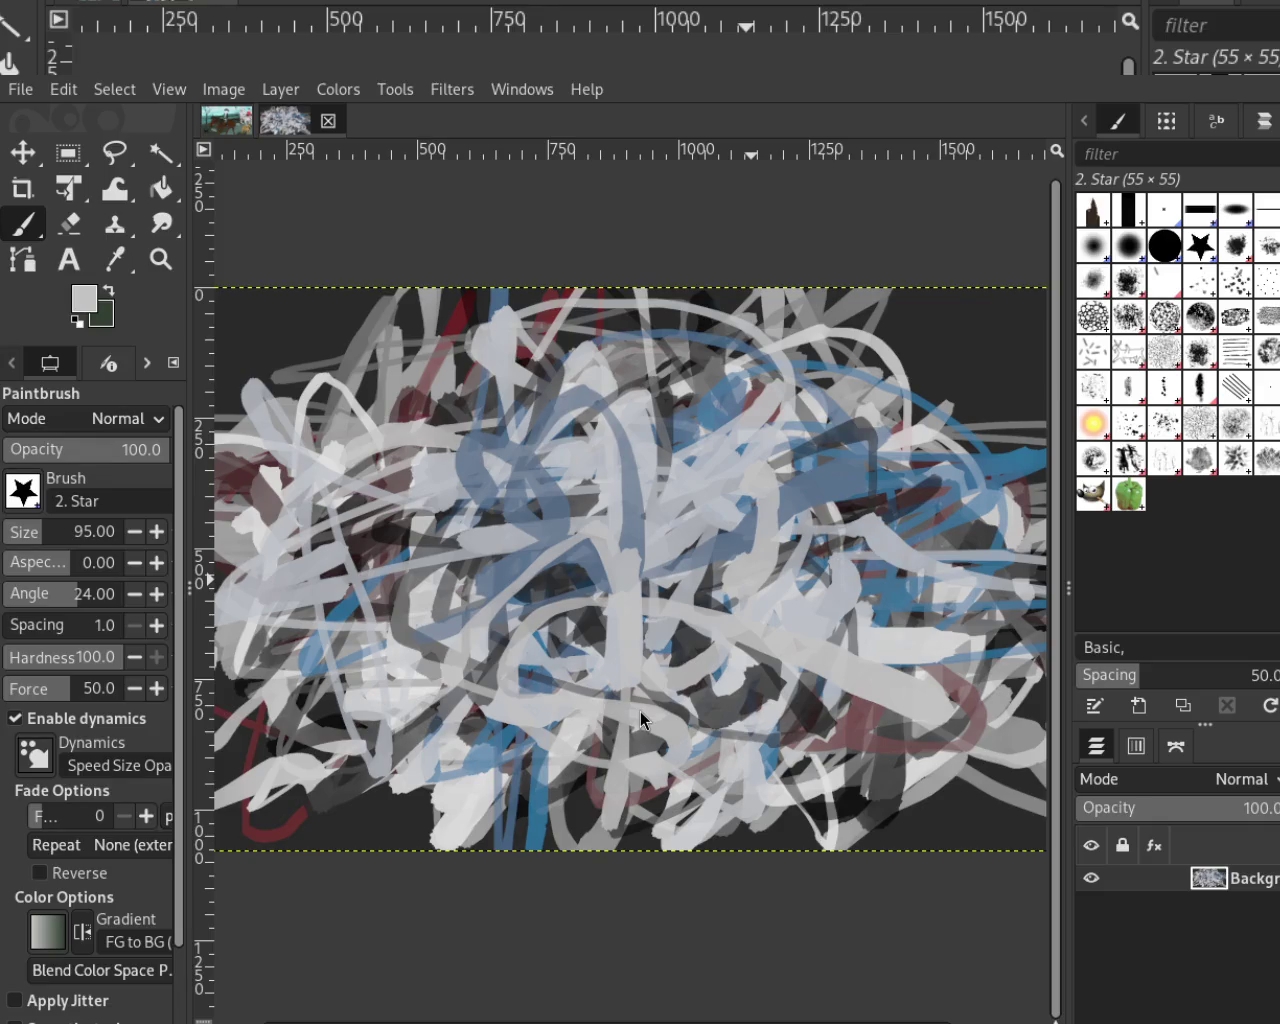
# Paint blue, then light-grey strokes over the centre, ending with a horizontal steel-blue stroke
pyautogui.keyDown('ctrl'); pyautogui.click(535, 806); pyautogui.keyUp('ctrl')
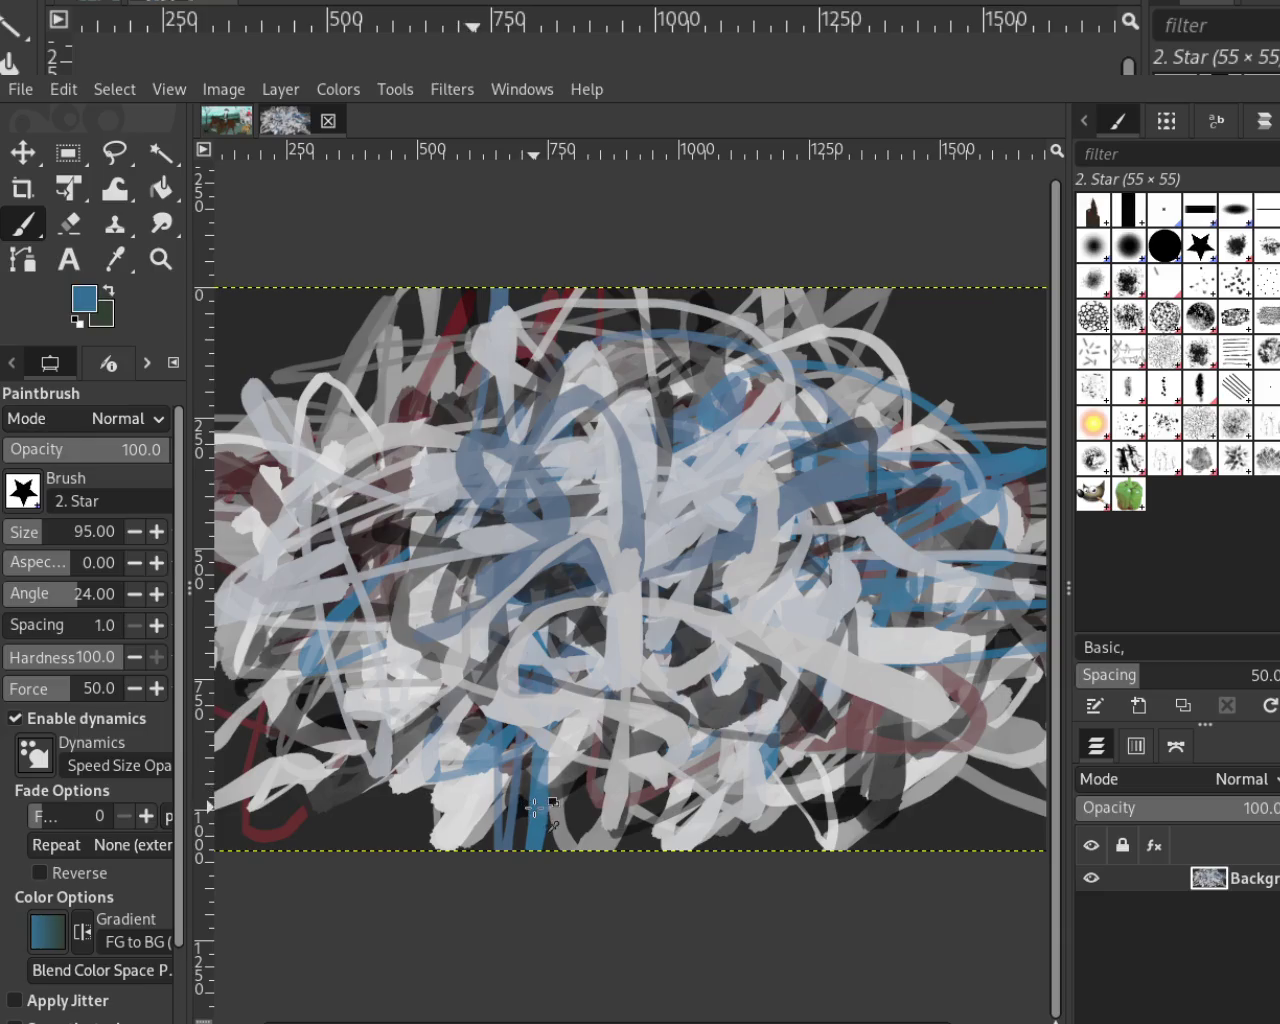
pyautogui.moveTo(535, 806); pyautogui.dragTo(700, 622)
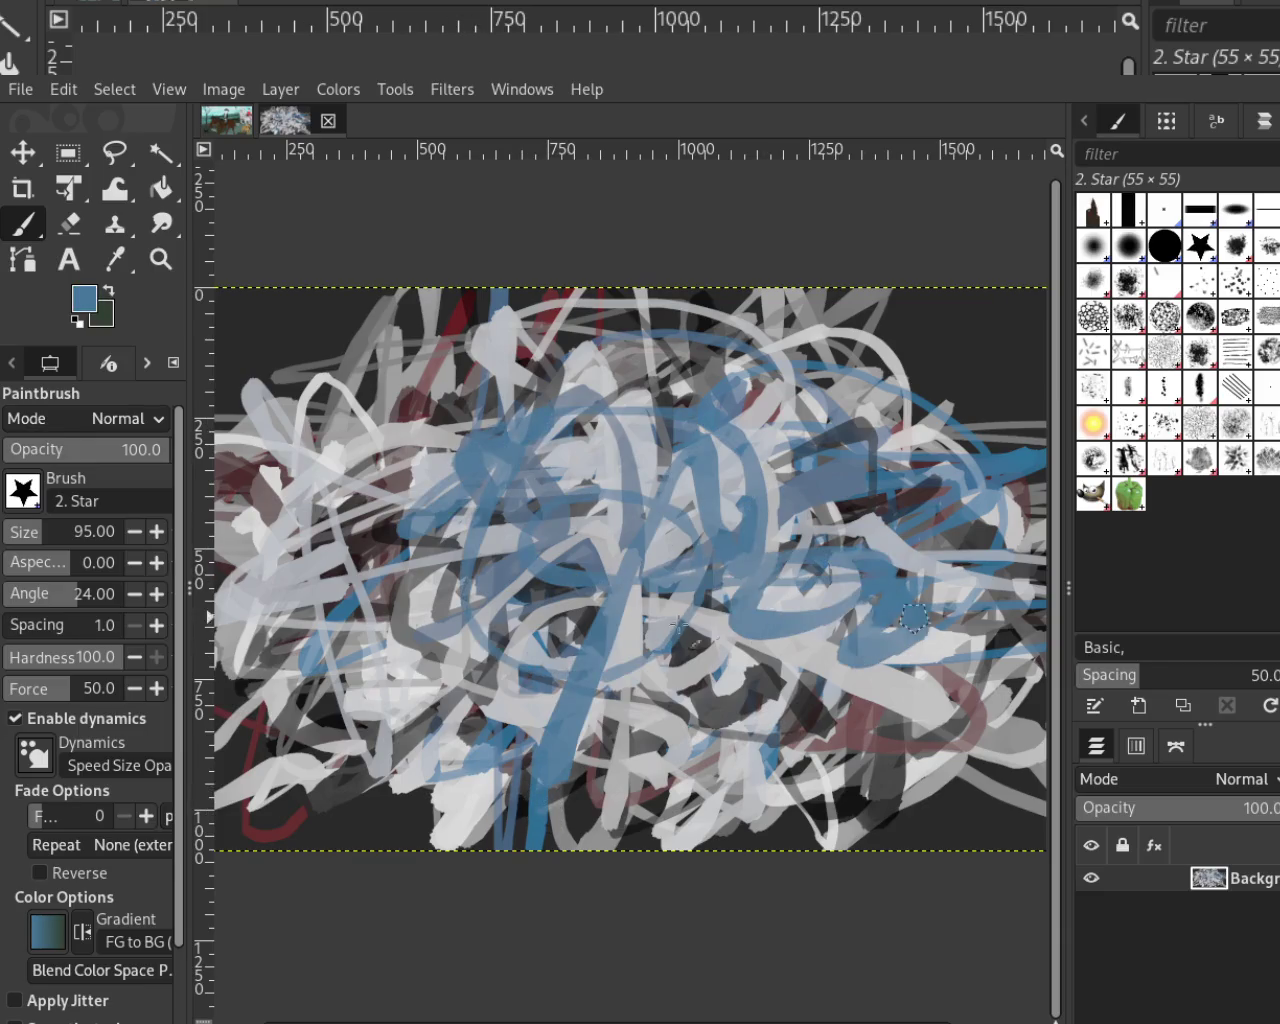
pyautogui.keyDown('ctrl'); pyautogui.click(824, 730); pyautogui.keyUp('ctrl')
pyautogui.moveTo(815, 655)
pyautogui.mouseDown()
pyautogui.moveTo(416, 536)
pyautogui.moveTo(700, 610)
pyautogui.mouseUp()
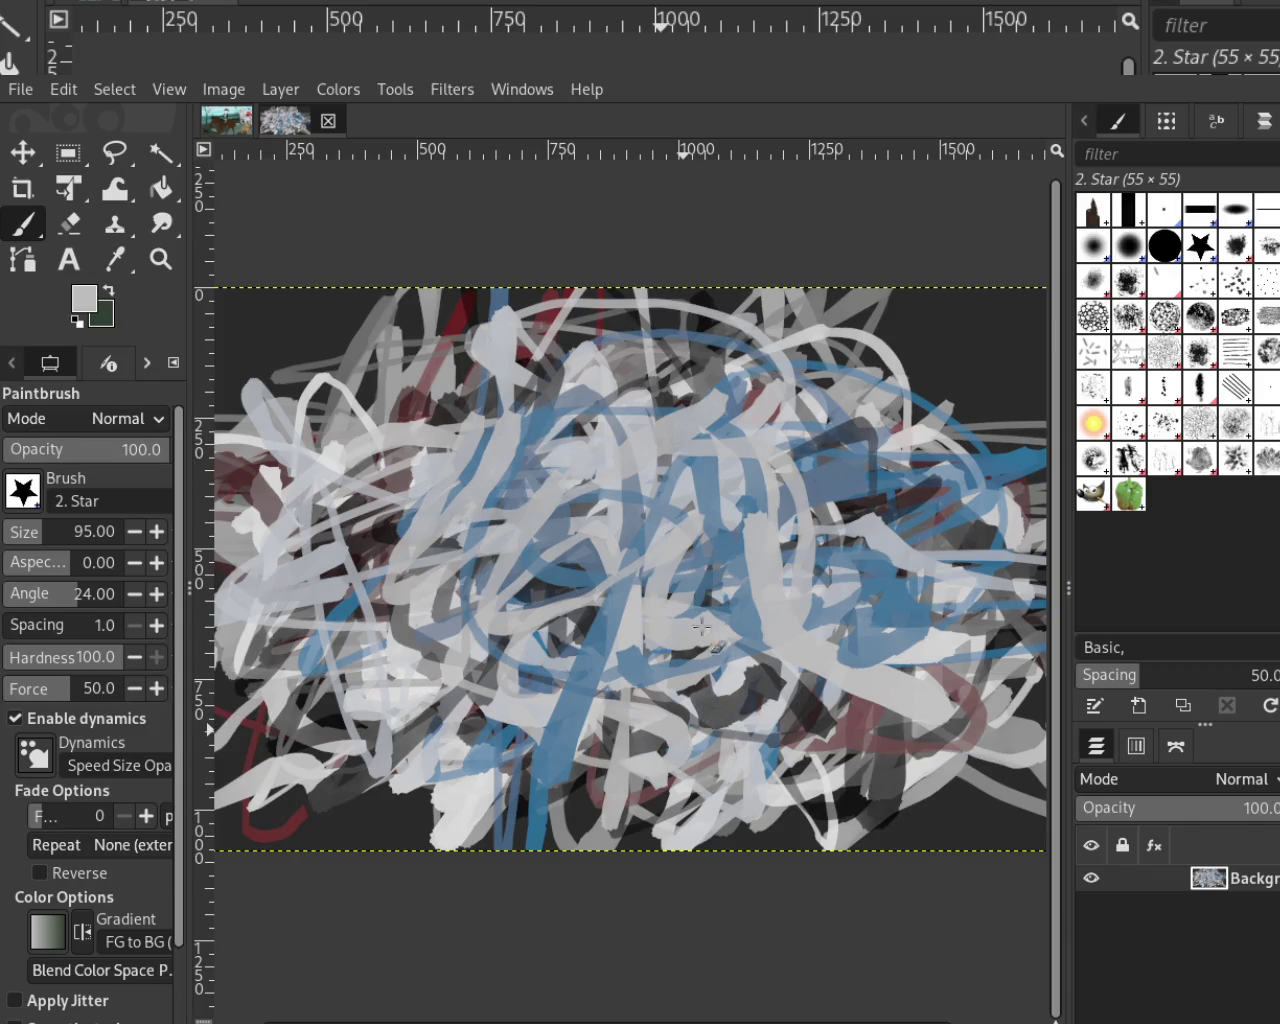
pyautogui.keyDown('ctrl'); pyautogui.click(789, 488); pyautogui.keyUp('ctrl')
pyautogui.moveTo(430, 512)
pyautogui.mouseDown()
pyautogui.moveTo(906, 516)
pyautogui.moveTo(706, 518)
pyautogui.mouseUp()
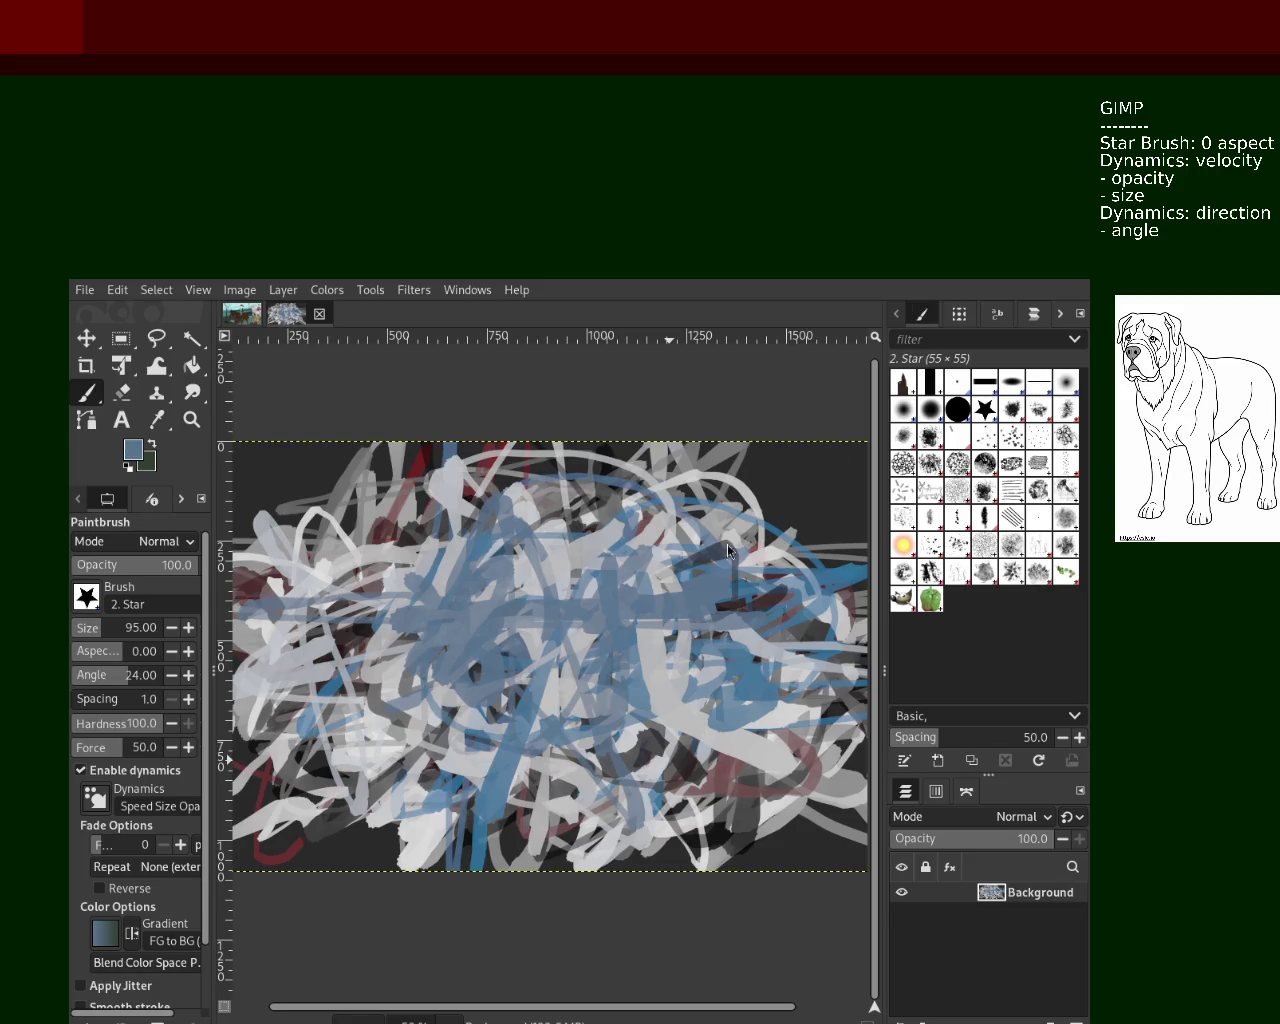
# Alternate light-grey and blue strokes over the lower middle and down from the upper centre
pyautogui.keyDown('ctrl'); pyautogui.click(450, 825); pyautogui.keyUp('ctrl')
pyautogui.moveTo(420, 830)
pyautogui.mouseDown()
pyautogui.moveTo(470, 695)
pyautogui.moveTo(560, 600)
pyautogui.moveTo(800, 740)
pyautogui.moveTo(560, 695)
pyautogui.moveTo(572, 618)
pyautogui.moveTo(500, 640)
pyautogui.moveTo(515, 670)
pyautogui.moveTo(790, 680)
pyautogui.mouseUp()
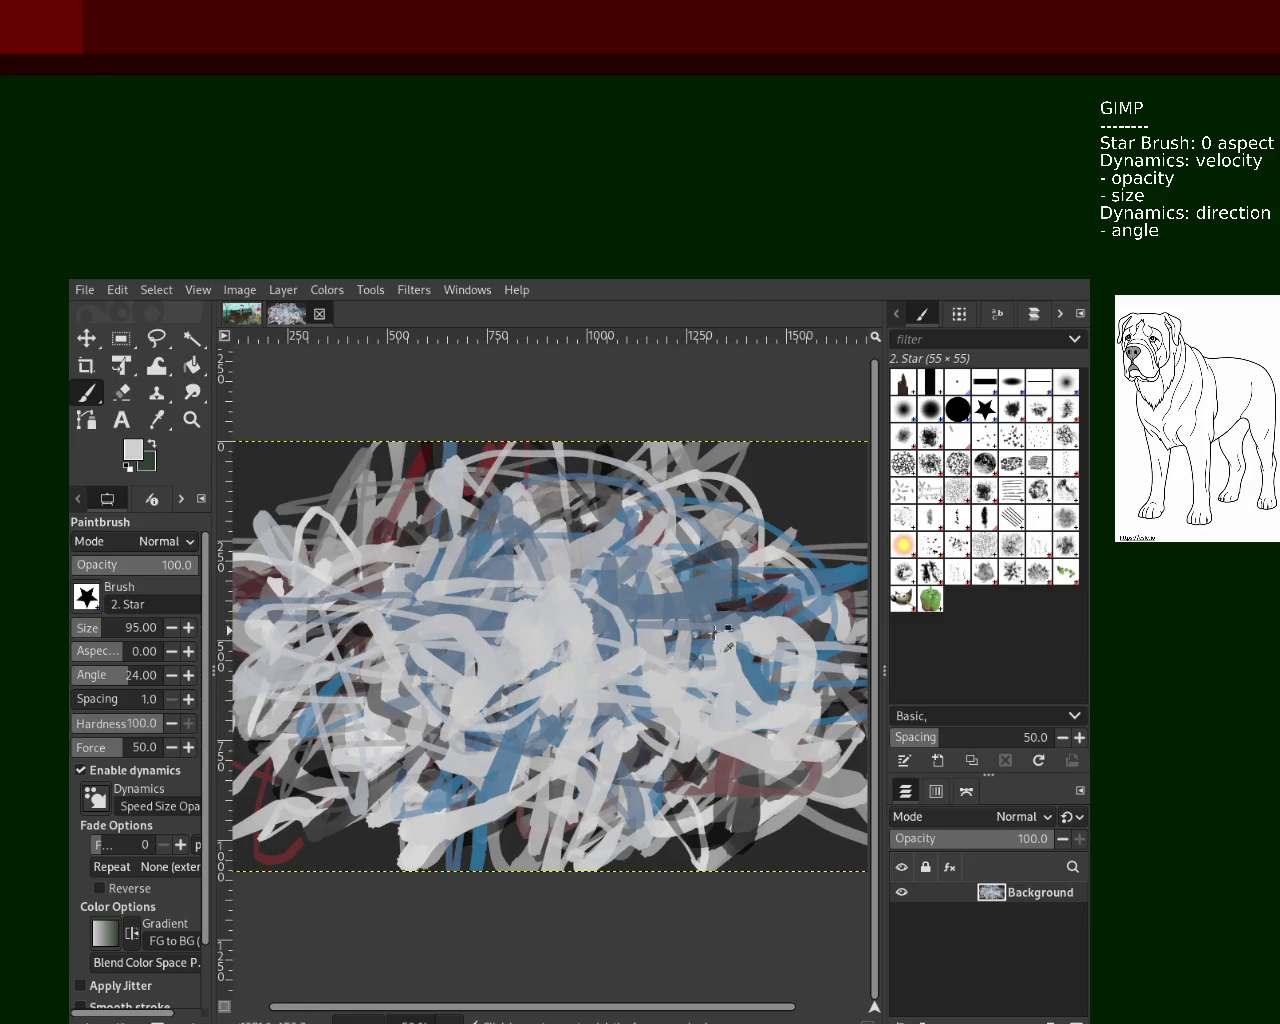
pyautogui.keyDown('ctrl'); pyautogui.click(705, 603); pyautogui.keyUp('ctrl')
pyautogui.moveTo(705, 603)
pyautogui.mouseDown()
pyautogui.moveTo(560, 660)
pyautogui.moveTo(570, 710)
pyautogui.moveTo(700, 690)
pyautogui.moveTo(685, 750)
pyautogui.moveTo(500, 670)
pyautogui.moveTo(240, 745)
pyautogui.moveTo(420, 700)
pyautogui.moveTo(490, 850)
pyautogui.moveTo(470, 600)
pyautogui.moveTo(260, 630)
pyautogui.moveTo(560, 700)
pyautogui.moveTo(707, 577)
pyautogui.moveTo(530, 650)
pyautogui.moveTo(705, 601)
pyautogui.mouseUp()
pyautogui.keyDown('ctrl'); pyautogui.click(685, 750); pyautogui.keyUp('ctrl')
pyautogui.keyDown('ctrl'); pyautogui.click(480, 835); pyautogui.keyUp('ctrl')
pyautogui.keyDown('ctrl'); pyautogui.click(668, 487); pyautogui.keyUp('ctrl')
pyautogui.moveTo(668, 487)
pyautogui.mouseDown()
pyautogui.moveTo(542, 639)
pyautogui.moveTo(297, 545)
pyautogui.moveTo(290, 650)
pyautogui.moveTo(470, 630)
pyautogui.moveTo(460, 610)
pyautogui.moveTo(672, 650)
pyautogui.moveTo(620, 590)
pyautogui.moveTo(580, 630)
pyautogui.mouseUp()
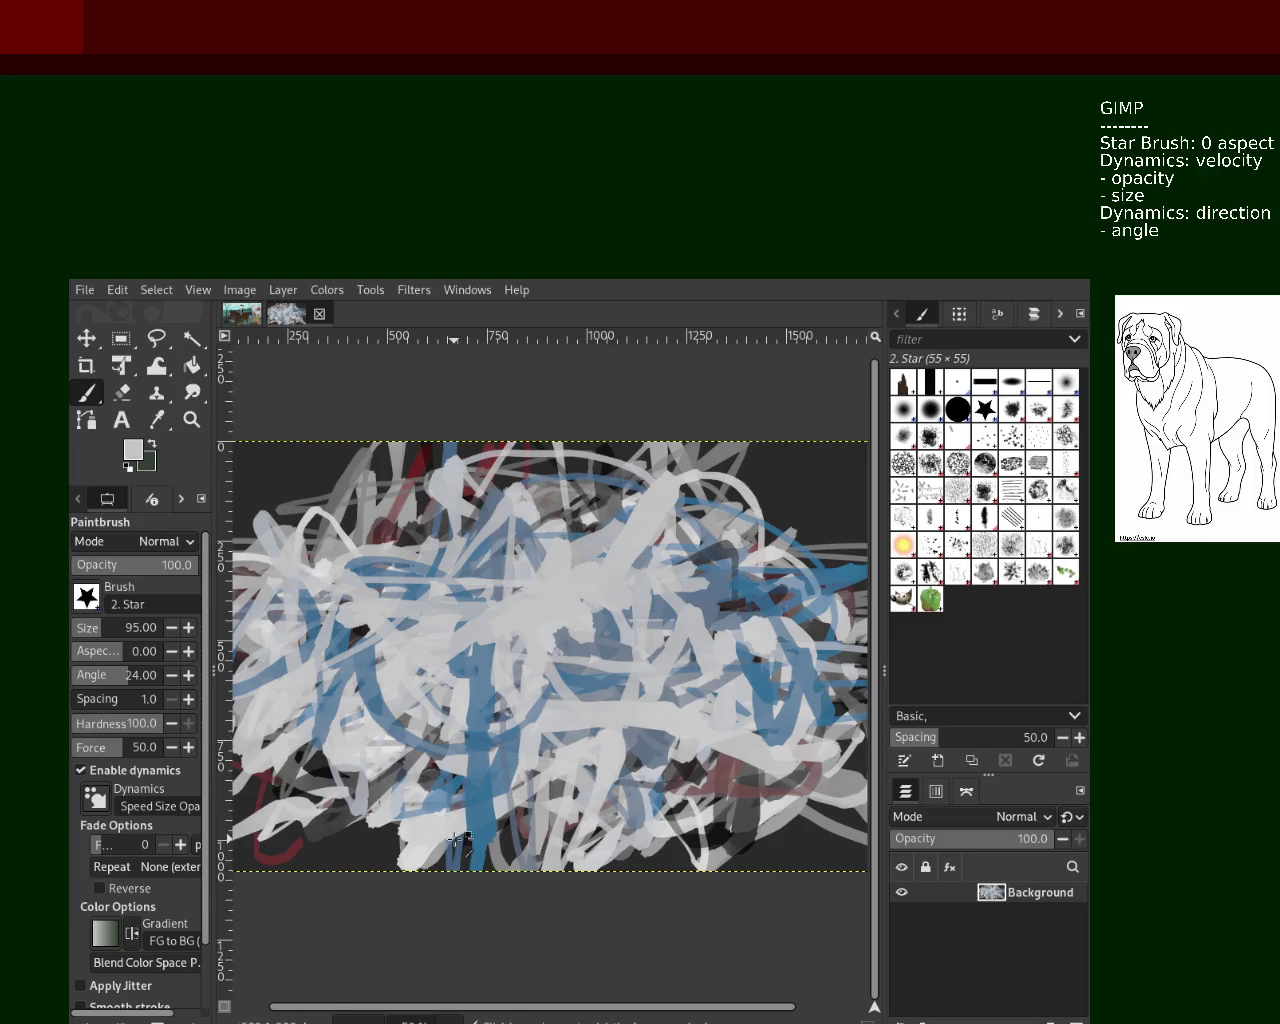
# Add light-grey strokes over the centre and lower left, then a blue-grey sweep across the centre
pyautogui.moveTo(450, 820)
pyautogui.mouseDown()
pyautogui.moveTo(530, 760)
pyautogui.moveTo(490, 600)
pyautogui.moveTo(300, 741)
pyautogui.moveTo(650, 740)
pyautogui.mouseUp()
pyautogui.keyDown('ctrl'); pyautogui.click(475, 775); pyautogui.keyUp('ctrl')
pyautogui.moveTo(475, 775)
pyautogui.mouseDown()
pyautogui.moveTo(524, 688)
pyautogui.moveTo(470, 775)
pyautogui.moveTo(700, 760)
pyautogui.moveTo(470, 680)
pyautogui.moveTo(355, 690)
pyautogui.moveTo(340, 596)
pyautogui.moveTo(700, 700)
pyautogui.moveTo(680, 590)
pyautogui.moveTo(490, 640)
pyautogui.moveTo(600, 650)
pyautogui.moveTo(305, 590)
pyautogui.moveTo(700, 700)
pyautogui.moveTo(800, 690)
pyautogui.mouseUp()
pyautogui.keyDown('ctrl'); pyautogui.click(480, 800); pyautogui.keyUp('ctrl')
pyautogui.keyDown('ctrl'); pyautogui.click(540, 638); pyautogui.keyUp('ctrl')
pyautogui.keyDown('ctrl'); pyautogui.click(760, 740); pyautogui.keyUp('ctrl')
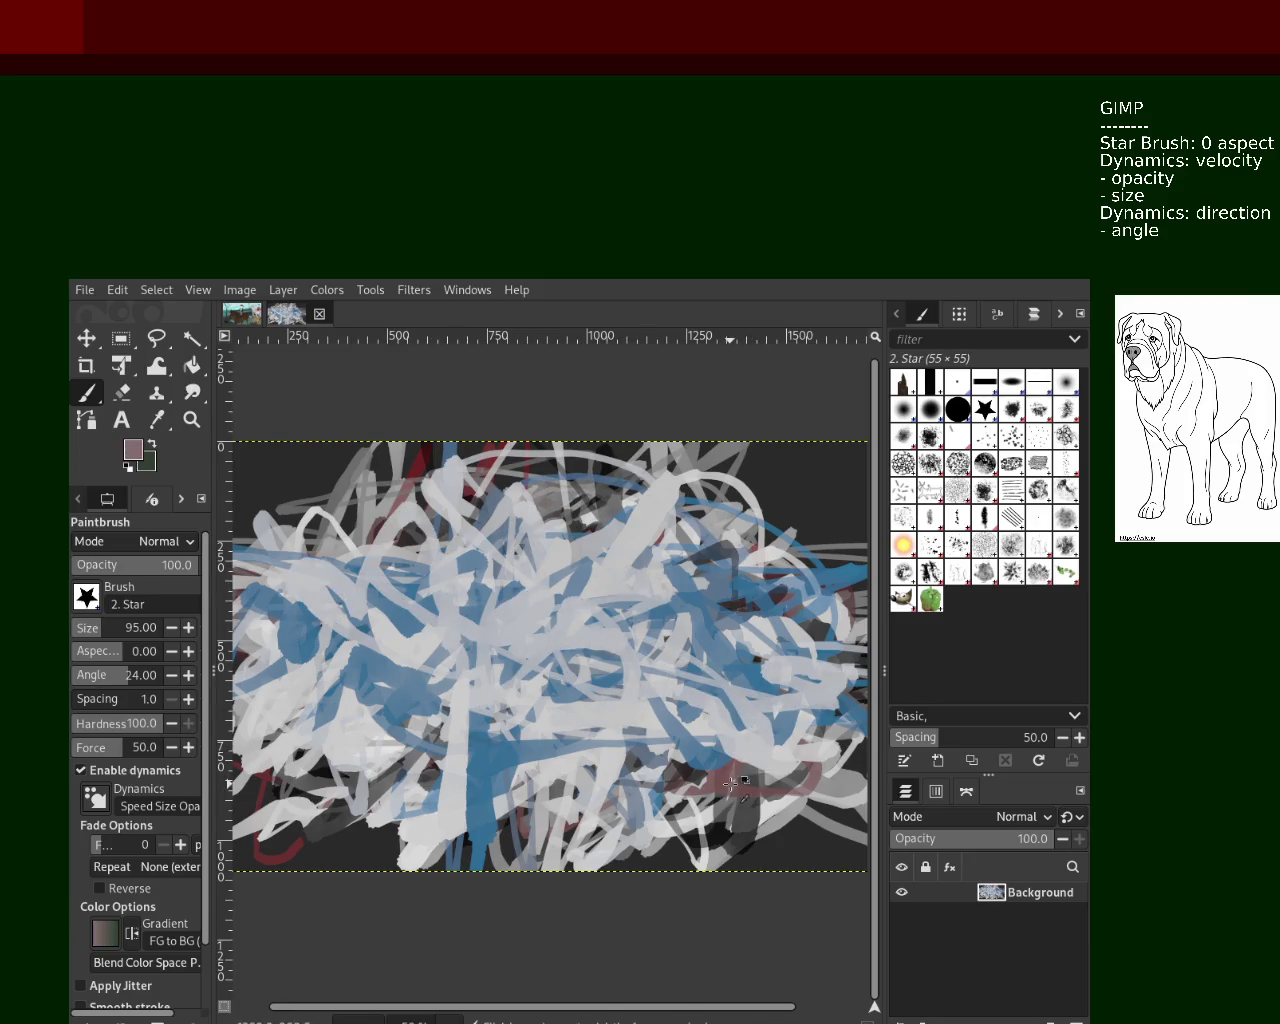
# Paint reddish-brown strokes centre-left, overlay them with light grey, and enlarge the brush to 194
pyautogui.moveTo(625, 555); pyautogui.dragTo(660, 750)
pyautogui.moveTo(570, 648); pyautogui.dragTo(375, 645)
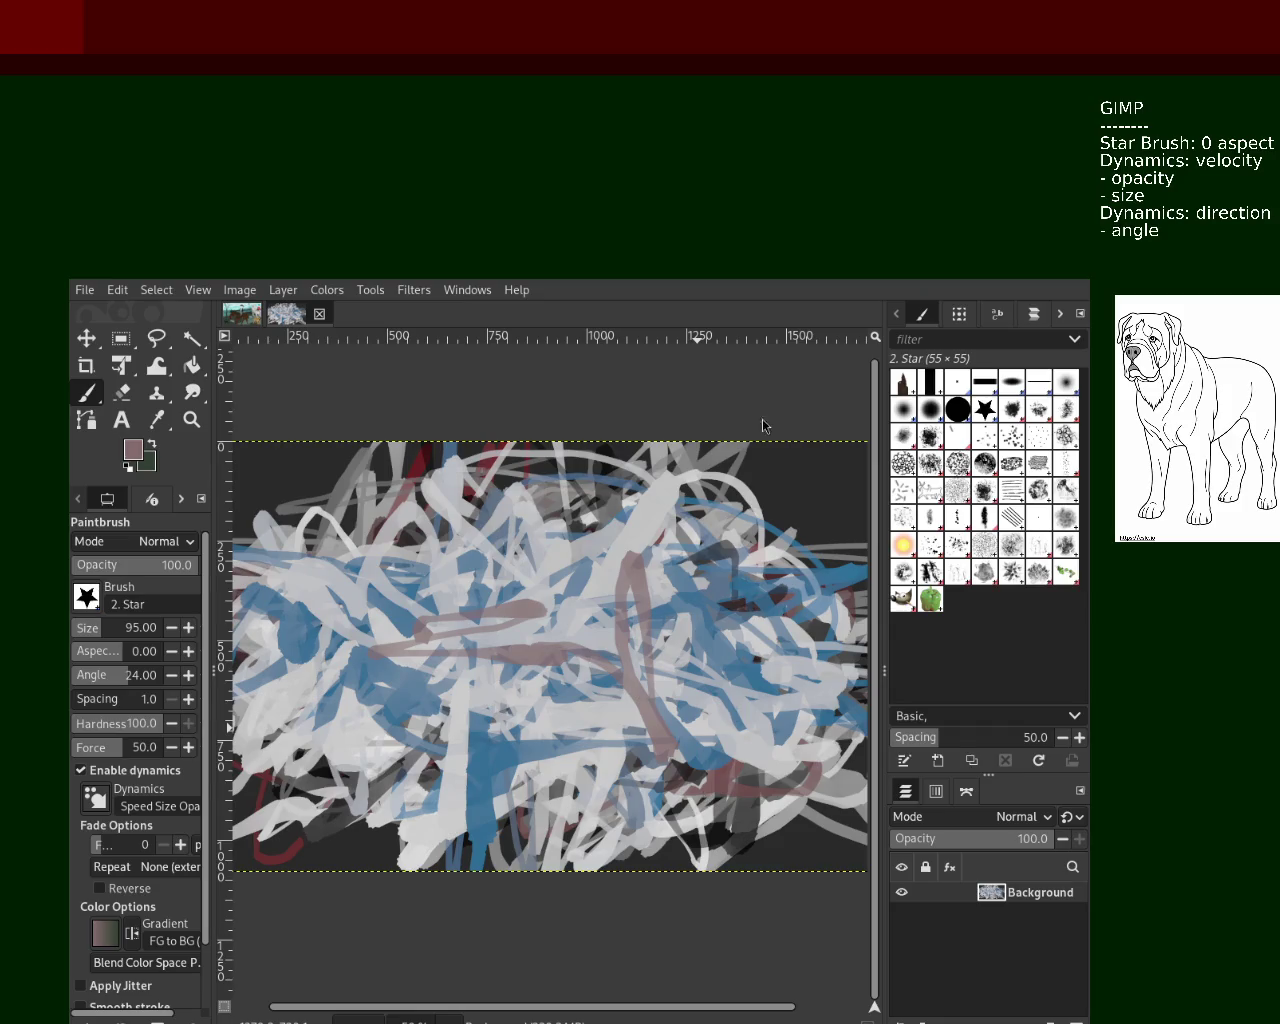
pyautogui.keyDown('ctrl'); pyautogui.click(633, 570); pyautogui.keyUp('ctrl')
pyautogui.moveTo(633, 570)
pyautogui.mouseDown()
pyautogui.moveTo(560, 490)
pyautogui.moveTo(405, 575)
pyautogui.mouseUp()
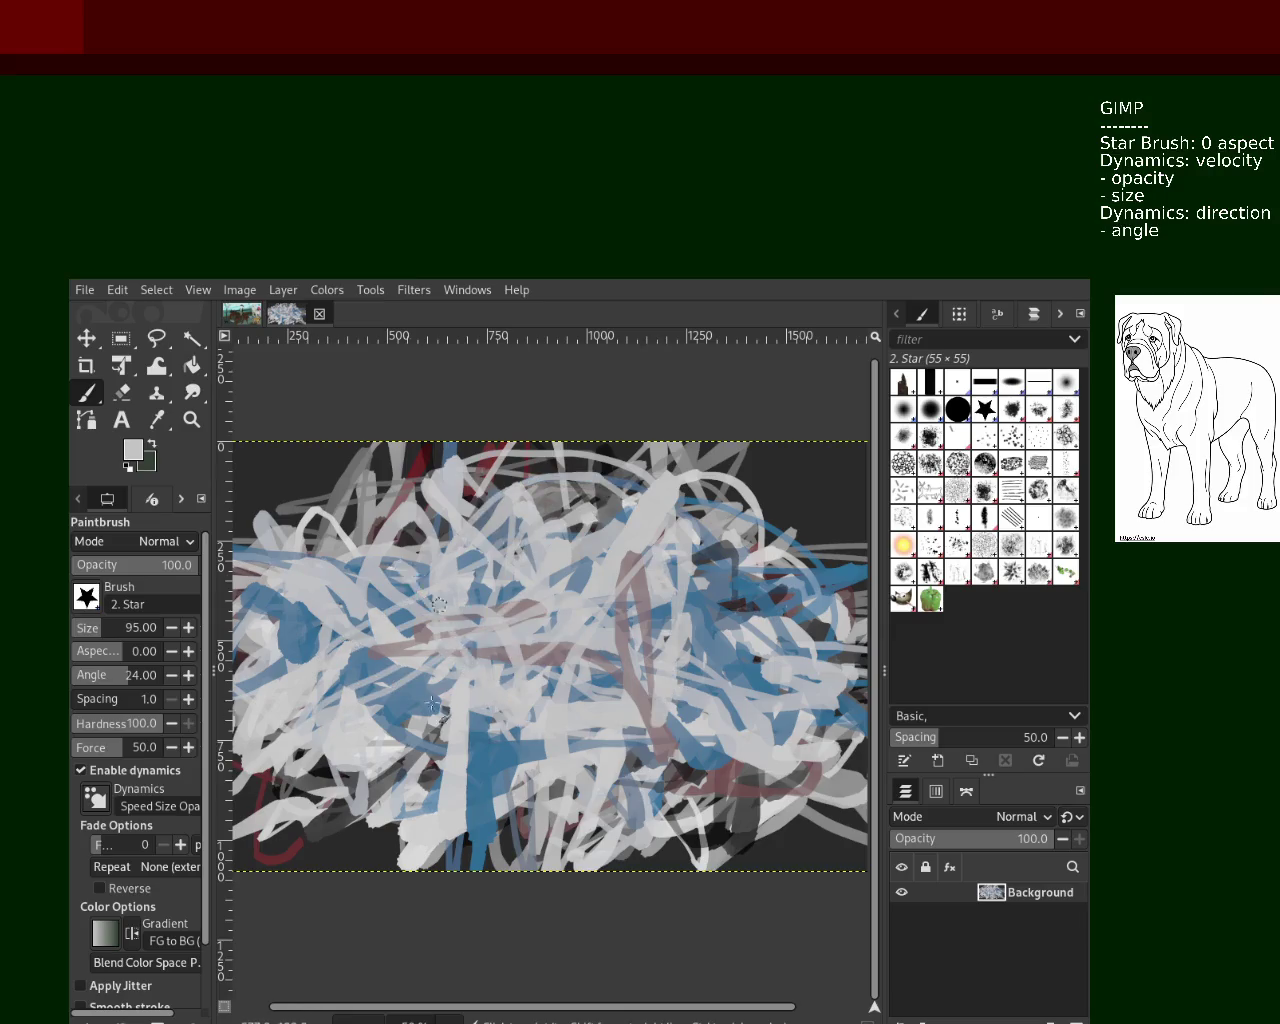
pyautogui.click(120, 625)
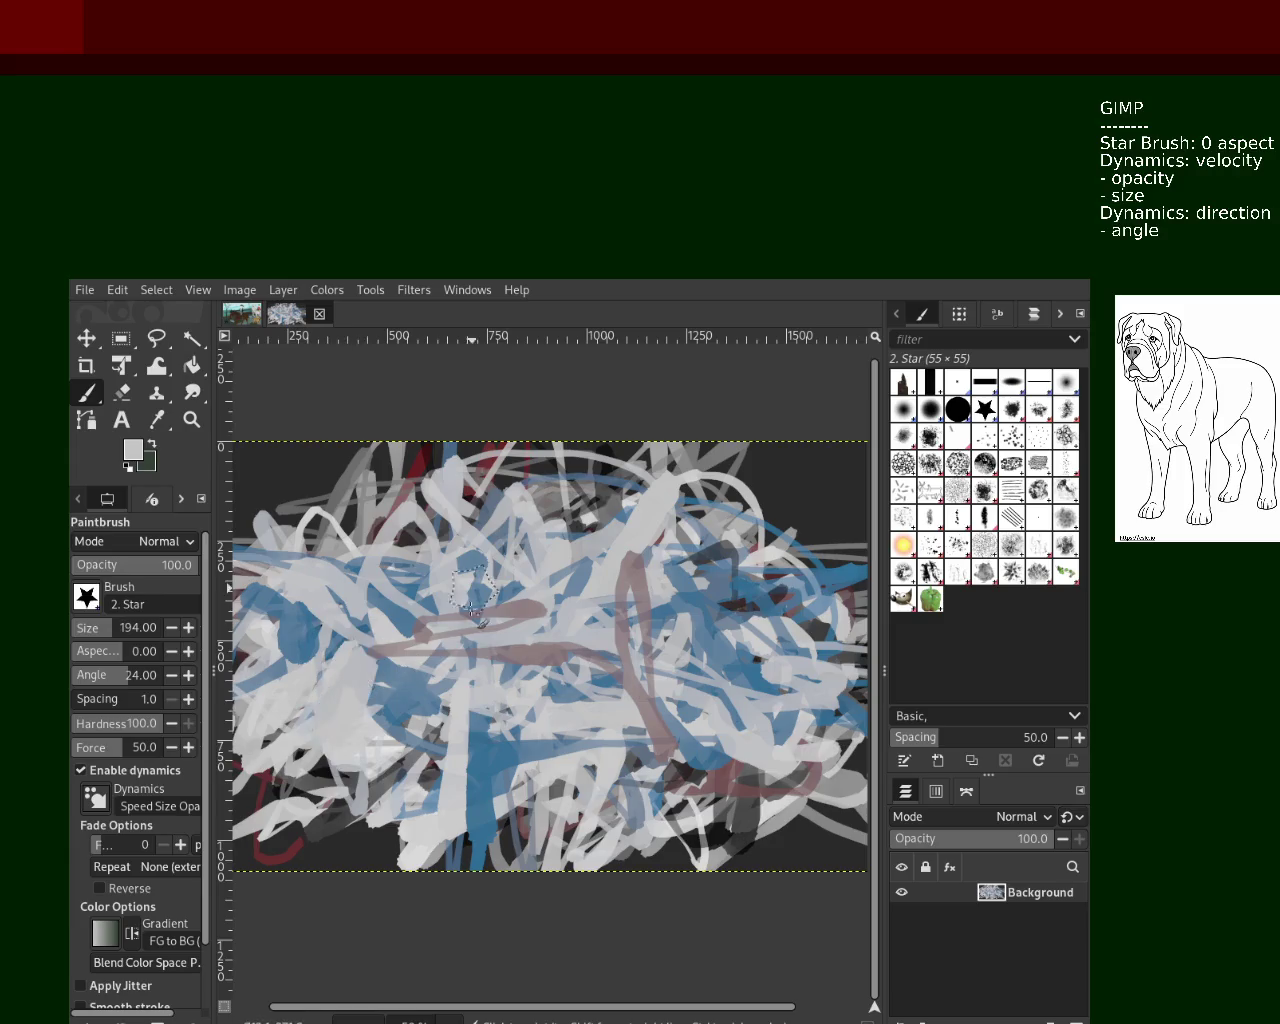
# Set brush size 108, paint light grey at centre-right, then a blue stroke across the lower middle
pyautogui.click(100, 628)
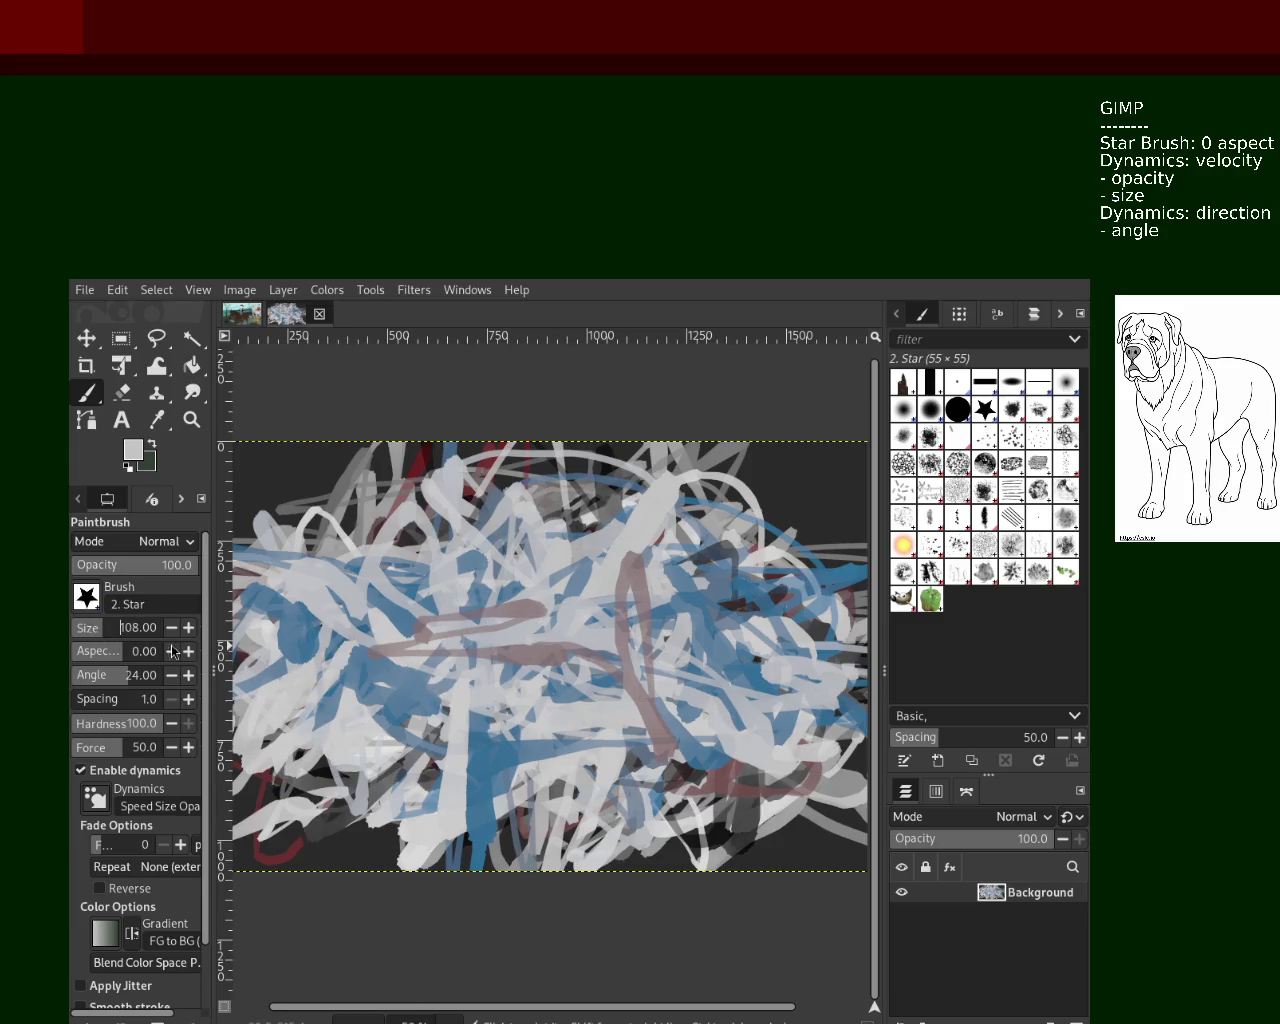
pyautogui.moveTo(480, 660); pyautogui.dragTo(760, 650)
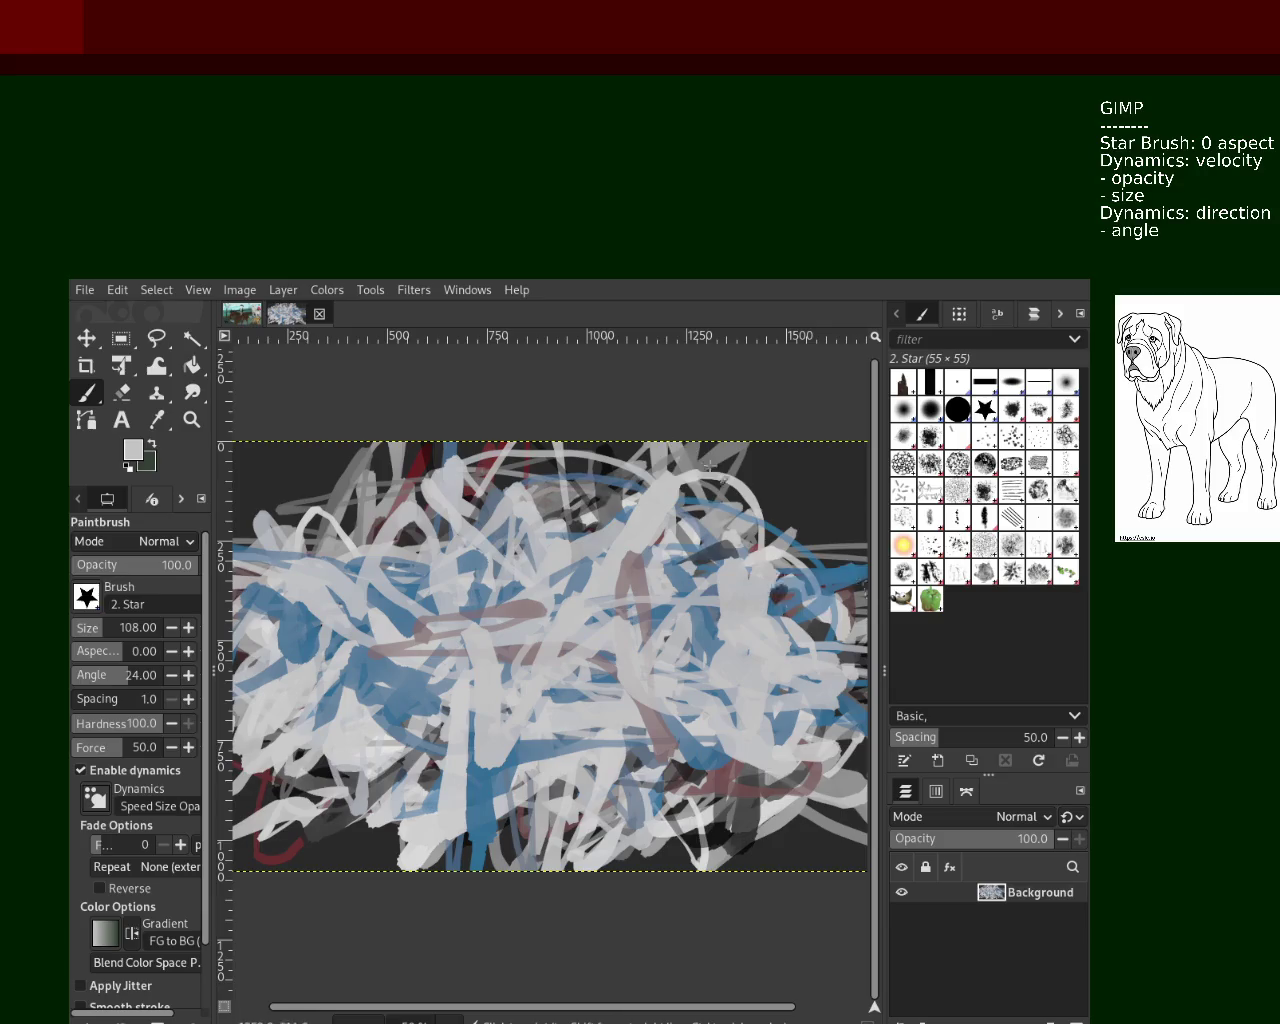
pyautogui.keyDown('ctrl'); pyautogui.click(830, 588); pyautogui.keyUp('ctrl')
pyautogui.moveTo(830, 588)
pyautogui.mouseDown()
pyautogui.moveTo(778, 655)
pyautogui.moveTo(477, 681)
pyautogui.moveTo(629, 807)
pyautogui.mouseUp()
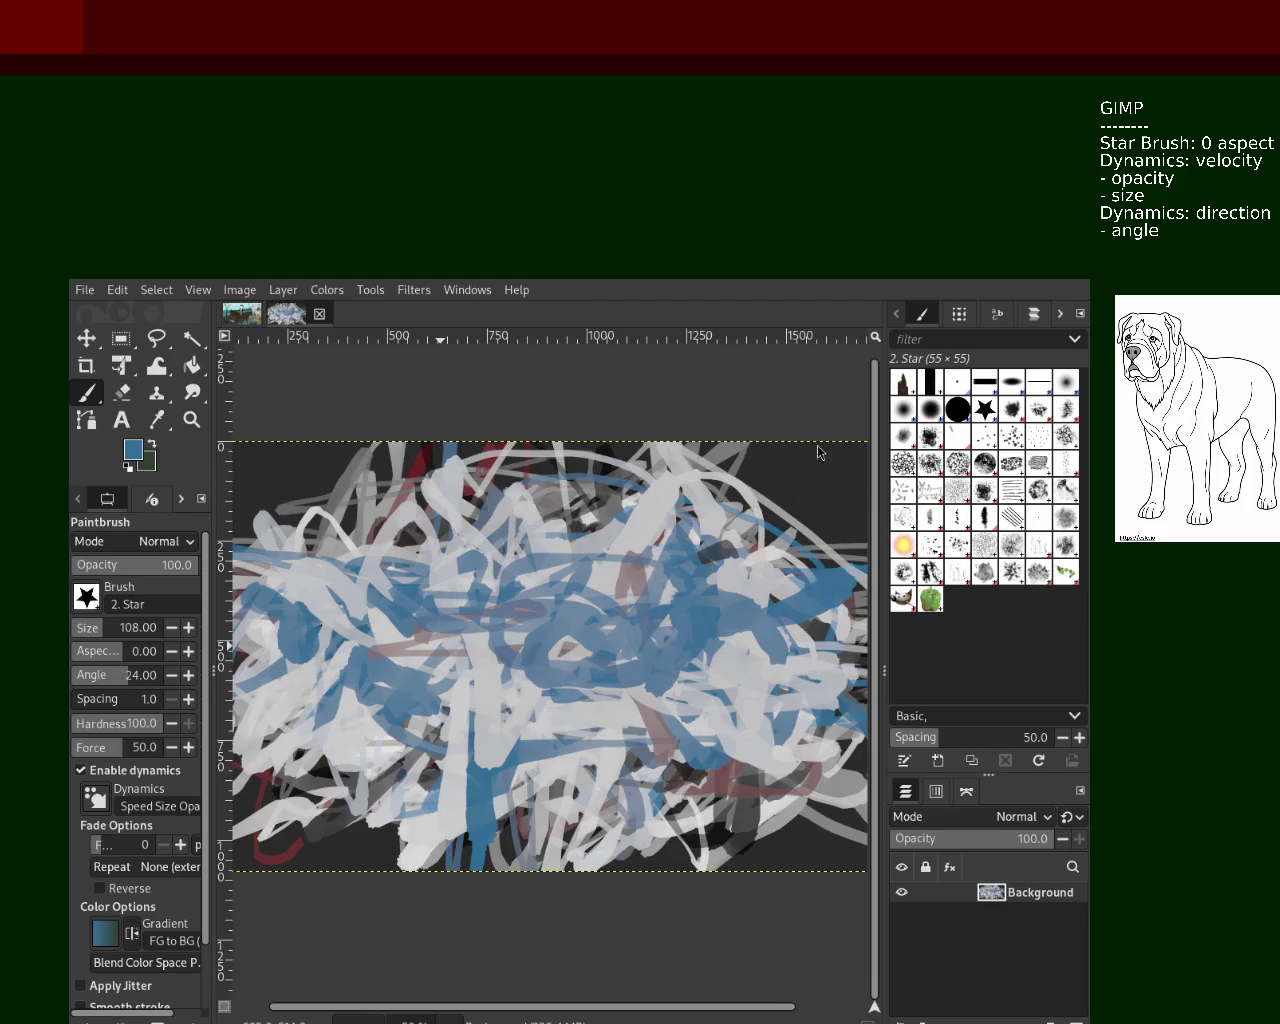
# Paint light grey down the centre, a dark-grey loop in the lower middle, then more light grey
pyautogui.keyDown('ctrl'); pyautogui.click(562, 728); pyautogui.keyUp('ctrl')
pyautogui.moveTo(562, 728)
pyautogui.mouseDown()
pyautogui.moveTo(550, 608)
pyautogui.moveTo(340, 640)
pyautogui.moveTo(540, 570)
pyautogui.moveTo(400, 760)
pyautogui.moveTo(590, 880)
pyautogui.mouseUp()
pyautogui.keyDown('ctrl'); pyautogui.click(745, 835); pyautogui.keyUp('ctrl')
pyautogui.moveTo(745, 835)
pyautogui.mouseDown()
pyautogui.moveTo(609, 690)
pyautogui.moveTo(560, 600)
pyautogui.moveTo(450, 640)
pyautogui.moveTo(420, 520)
pyautogui.moveTo(542, 648)
pyautogui.moveTo(245, 770)
pyautogui.moveTo(480, 720)
pyautogui.moveTo(600, 600)
pyautogui.moveTo(731, 596)
pyautogui.moveTo(490, 560)
pyautogui.mouseUp()
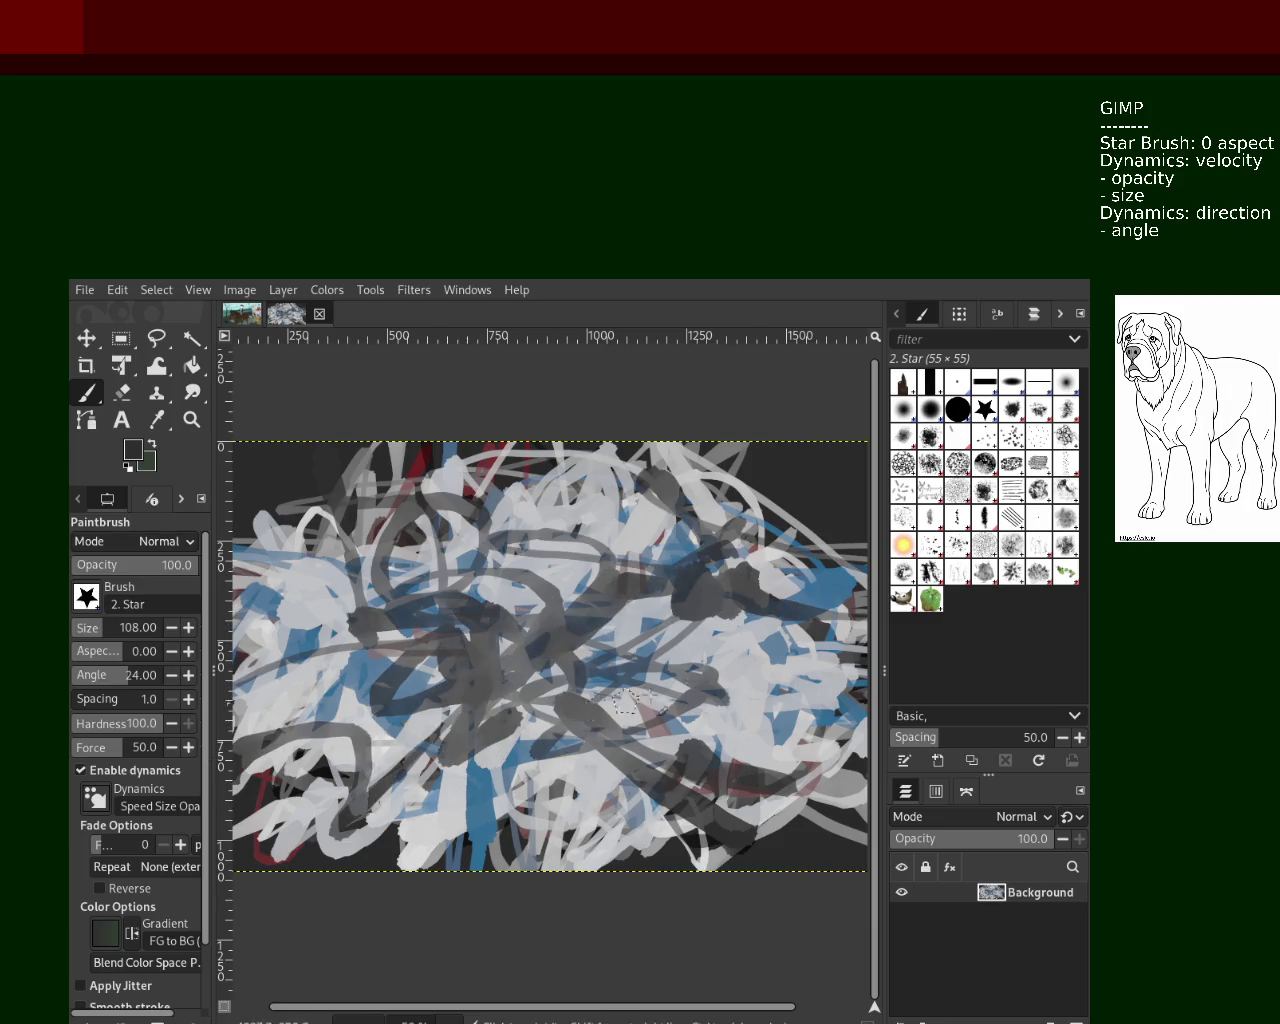
pyautogui.keyDown('ctrl'); pyautogui.click(460, 775); pyautogui.keyUp('ctrl')
pyautogui.moveTo(460, 775)
pyautogui.mouseDown()
pyautogui.moveTo(597, 665)
pyautogui.moveTo(520, 610)
pyautogui.moveTo(440, 490)
pyautogui.moveTo(290, 680)
pyautogui.moveTo(524, 620)
pyautogui.moveTo(700, 700)
pyautogui.moveTo(850, 800)
pyautogui.moveTo(671, 858)
pyautogui.mouseUp()
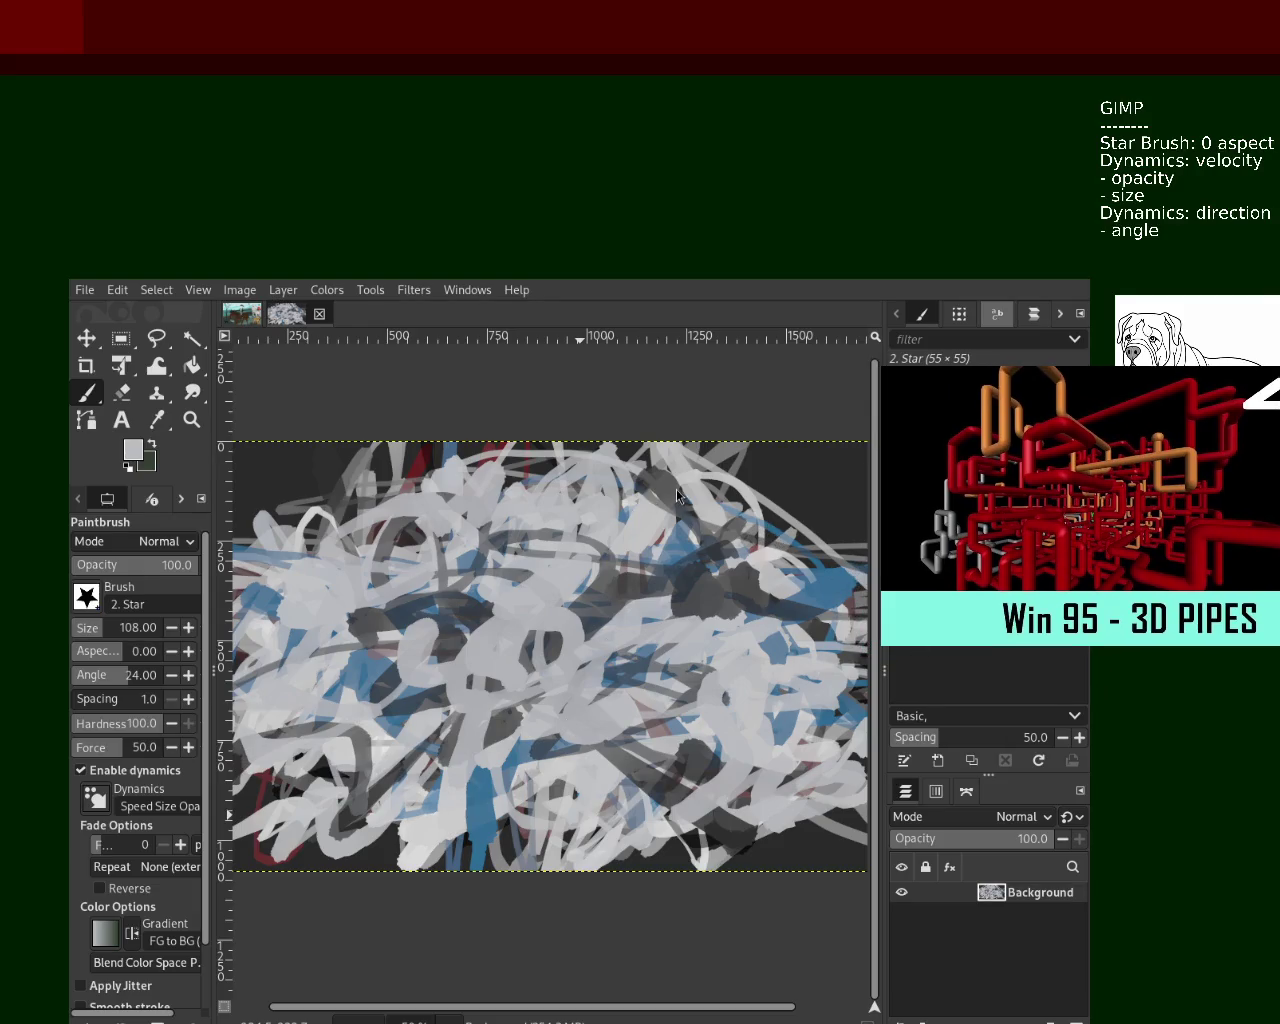
# Paint rising blue strokes, then light-grey and dark-grey strokes across the middle and left
pyautogui.keyDown('ctrl'); pyautogui.click(520, 755); pyautogui.keyUp('ctrl')
pyautogui.moveTo(525, 760)
pyautogui.mouseDown()
pyautogui.moveTo(566, 578)
pyautogui.moveTo(470, 760)
pyautogui.moveTo(360, 625)
pyautogui.moveTo(245, 568)
pyautogui.mouseUp()
pyautogui.moveTo(630, 630)
pyautogui.mouseDown()
pyautogui.moveTo(757, 660)
pyautogui.moveTo(695, 740)
pyautogui.mouseUp()
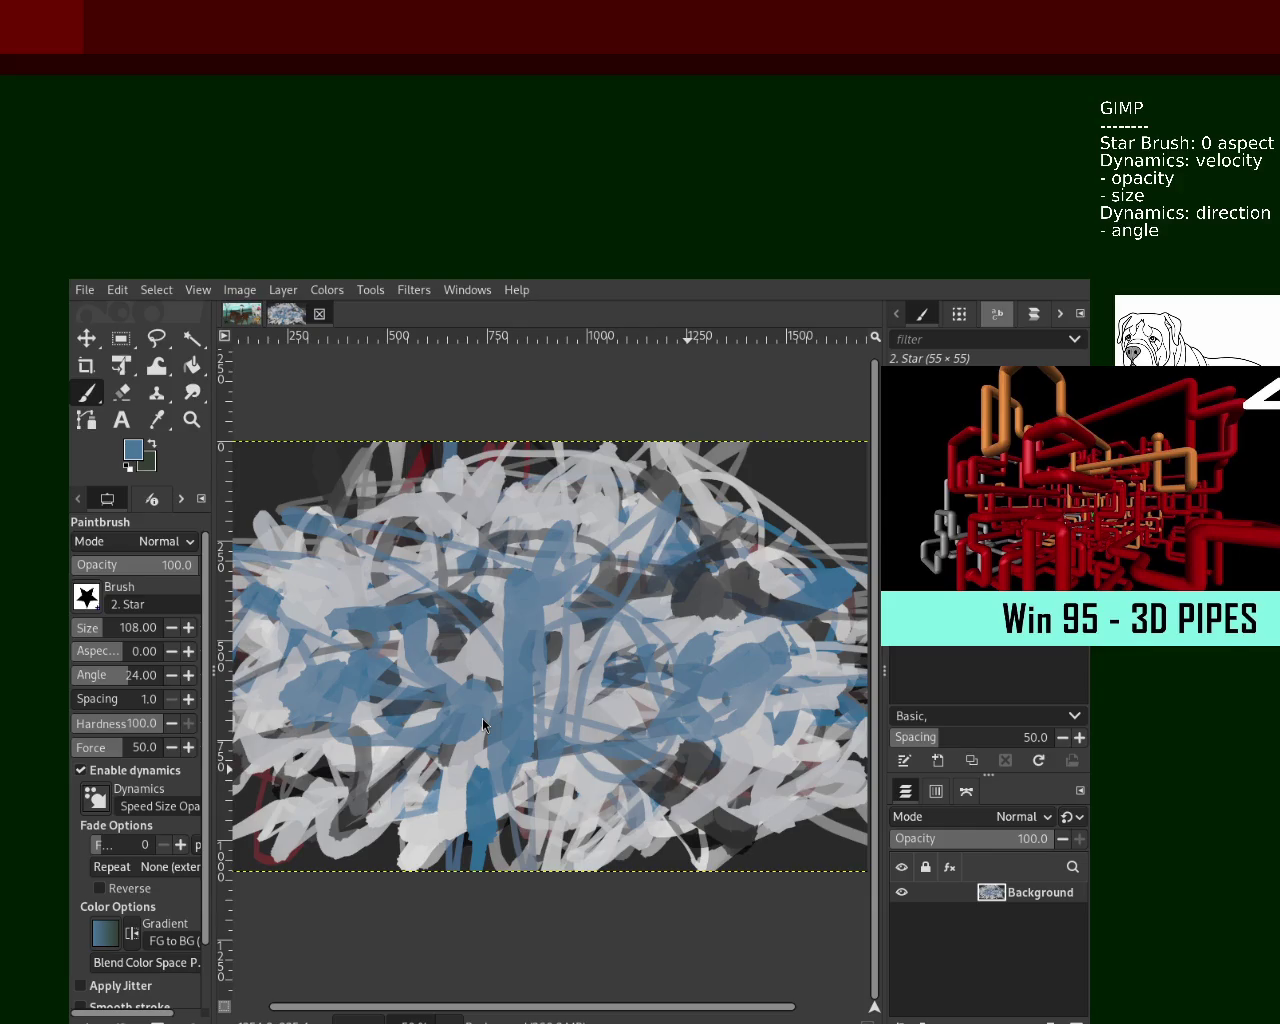
pyautogui.keyDown('ctrl'); pyautogui.click(539, 775); pyautogui.keyUp('ctrl')
pyautogui.moveTo(465, 755)
pyautogui.mouseDown()
pyautogui.moveTo(523, 679)
pyautogui.moveTo(597, 760)
pyautogui.moveTo(720, 760)
pyautogui.mouseUp()
pyautogui.keyDown('ctrl'); pyautogui.click(705, 607); pyautogui.keyUp('ctrl')
pyautogui.moveTo(705, 607)
pyautogui.mouseDown()
pyautogui.moveTo(555, 643)
pyautogui.moveTo(521, 570)
pyautogui.moveTo(655, 510)
pyautogui.moveTo(321, 700)
pyautogui.moveTo(525, 768)
pyautogui.mouseUp()
# Try a thin steel-blue stroke and another centre stroke, undoing both
pyautogui.keyDown('ctrl'); pyautogui.click(655, 510); pyautogui.keyUp('ctrl')
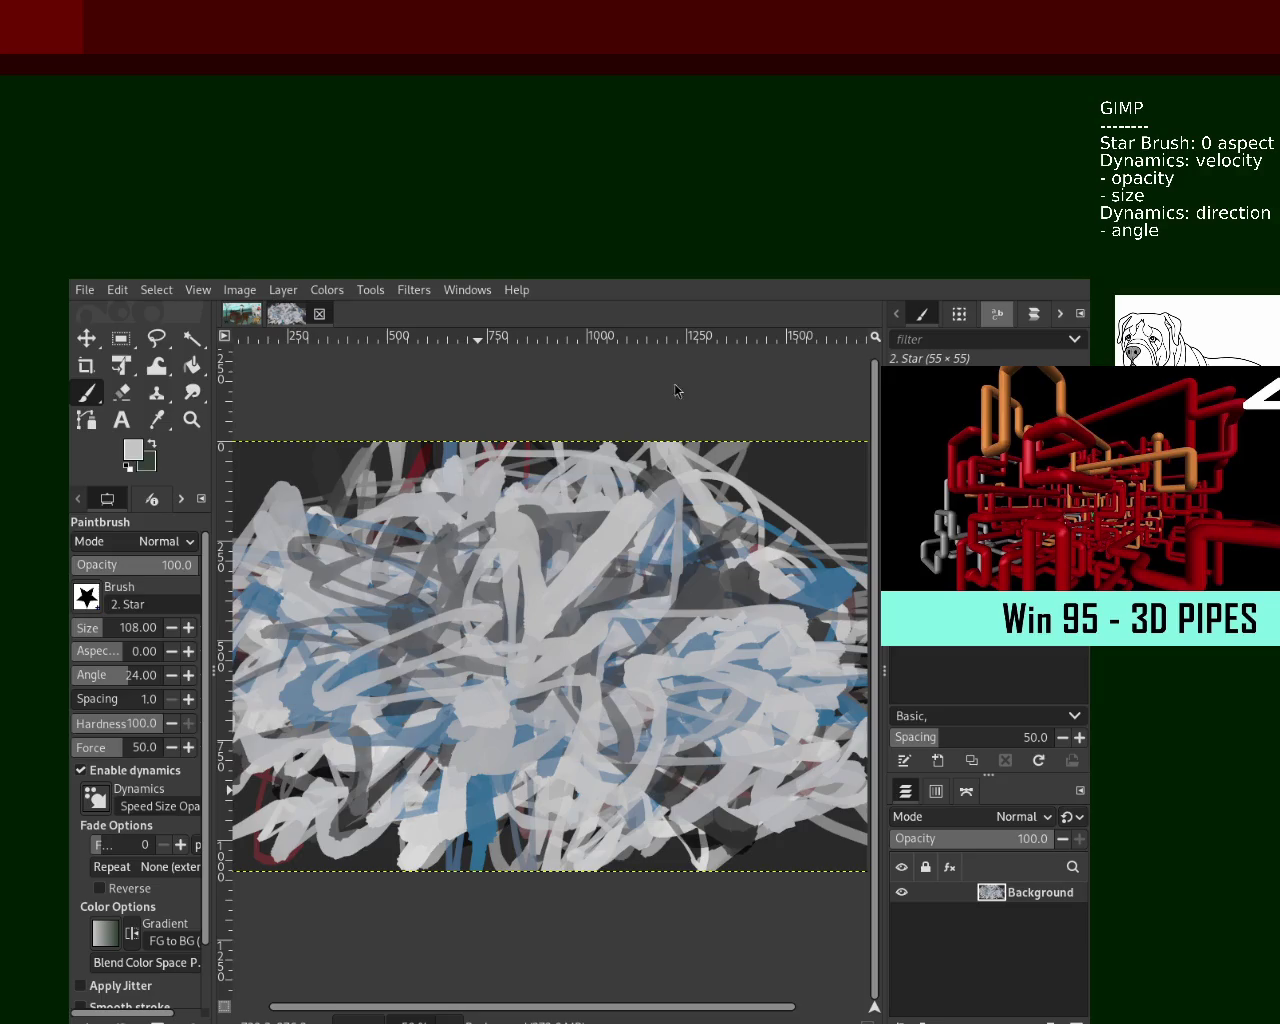
pyautogui.keyDown('ctrl'); pyautogui.click(630, 608); pyautogui.keyUp('ctrl')
pyautogui.moveTo(226, 590)
pyautogui.mouseDown()
pyautogui.moveTo(383, 670)
pyautogui.moveTo(628, 690)
pyautogui.moveTo(706, 655)
pyautogui.mouseUp()
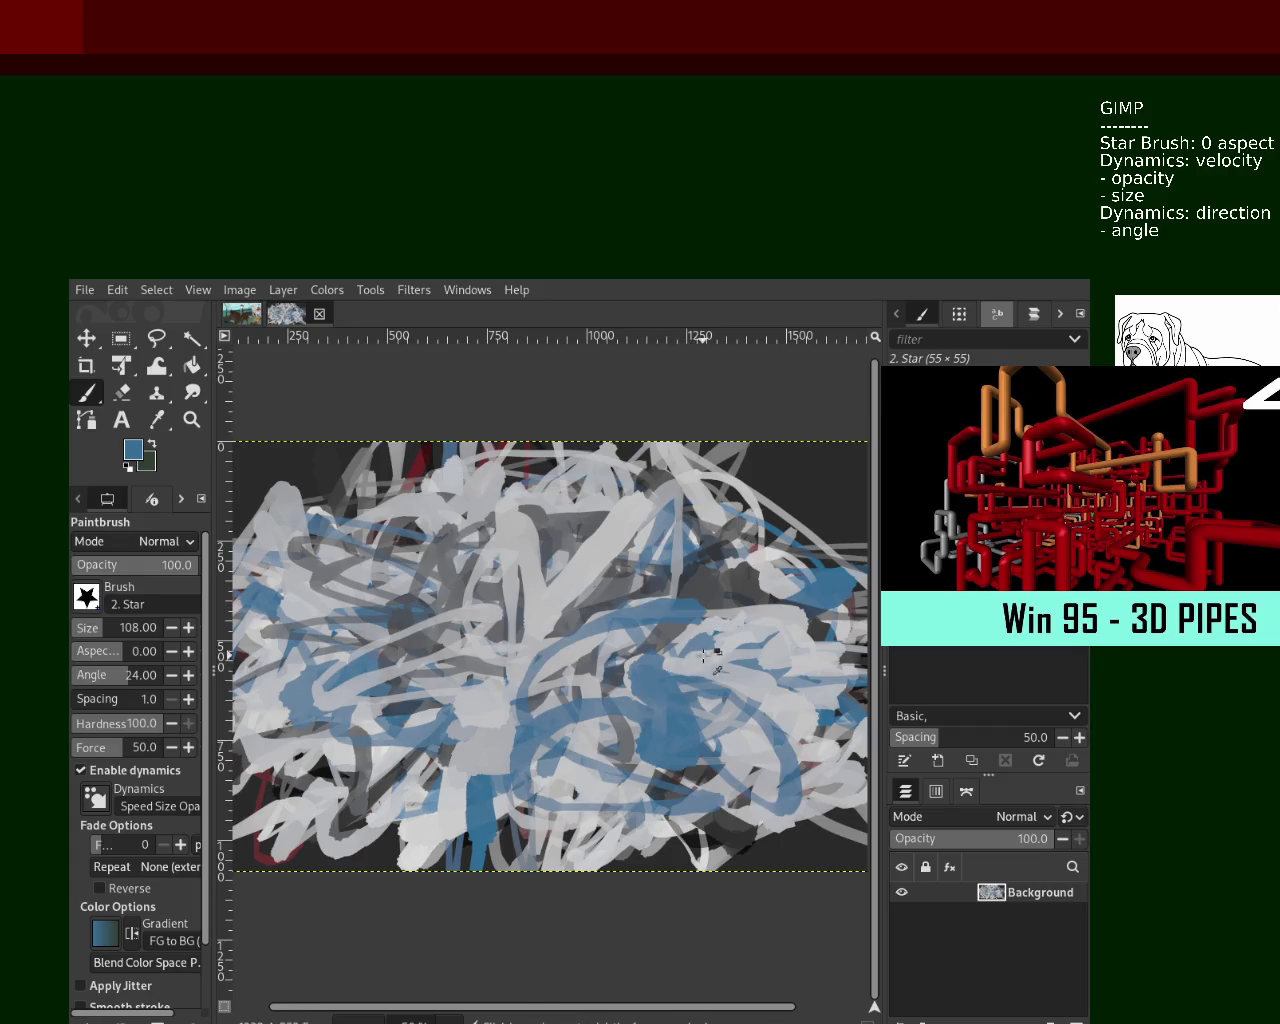
pyautogui.hotkey('ctrl', 'z')
pyautogui.hotkey('ctrl', 'z')
pyautogui.hotkey('ctrl', 'z')
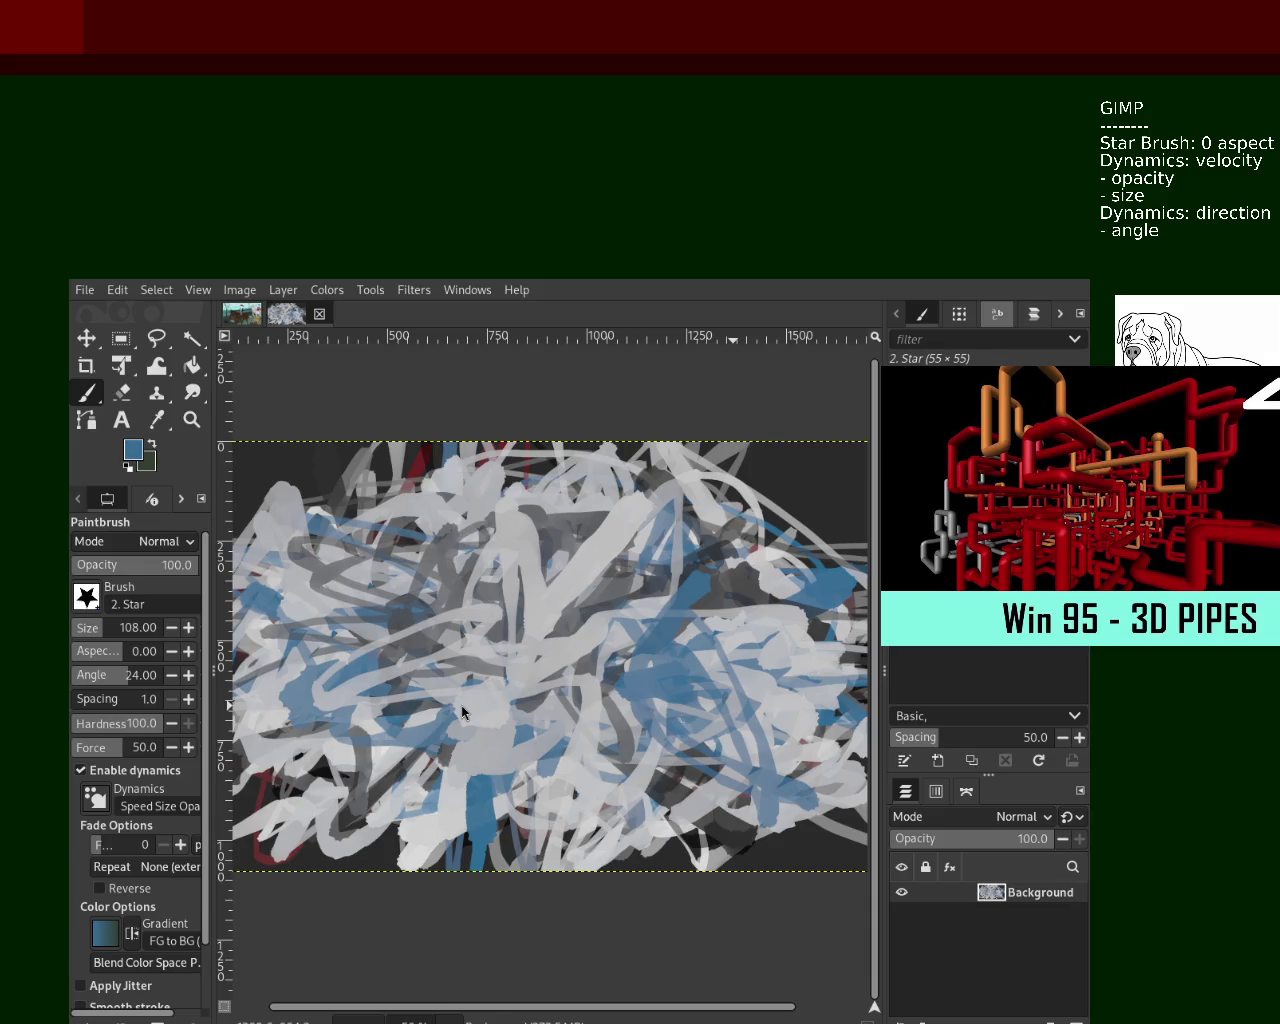
pyautogui.moveTo(698, 589)
pyautogui.mouseDown()
pyautogui.moveTo(700, 640)
pyautogui.moveTo(542, 640)
pyautogui.moveTo(400, 600)
pyautogui.mouseUp()
pyautogui.hotkey('ctrl', 'z')
# Paint light strokes over the centre, a blue band across the lower middle, and grey strokes leftward
pyautogui.keyDown('ctrl'); pyautogui.click(405, 600); pyautogui.keyUp('ctrl')
pyautogui.moveTo(510, 545)
pyautogui.mouseDown()
pyautogui.moveTo(548, 634)
pyautogui.moveTo(690, 700)
pyautogui.moveTo(765, 655)
pyautogui.moveTo(440, 655)
pyautogui.moveTo(323, 578)
pyautogui.moveTo(470, 530)
pyautogui.moveTo(322, 700)
pyautogui.moveTo(615, 730)
pyautogui.moveTo(710, 765)
pyautogui.moveTo(480, 830)
pyautogui.moveTo(520, 820)
pyautogui.mouseUp()
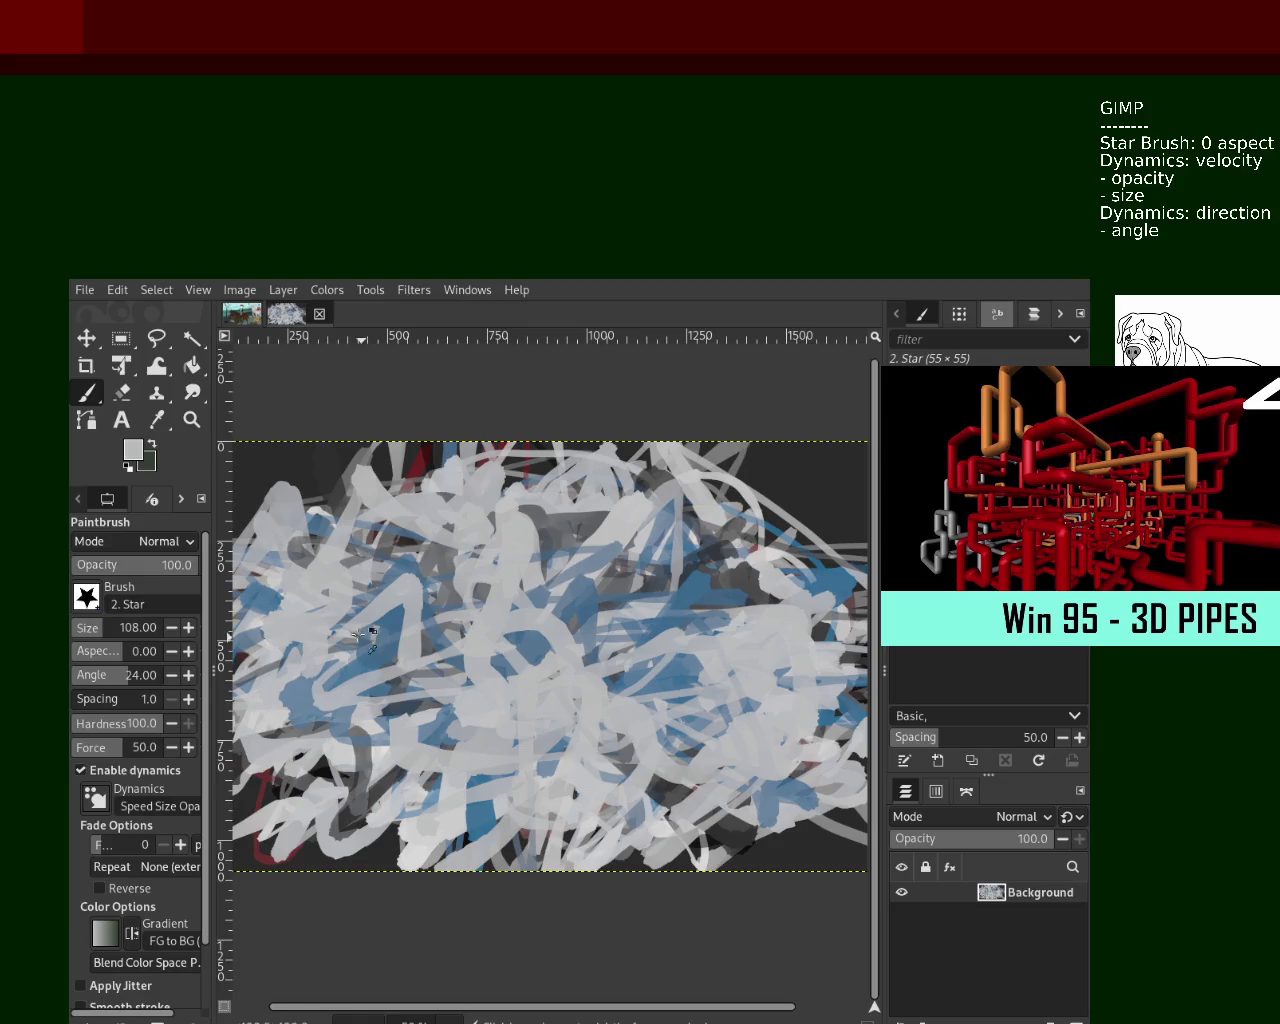
pyautogui.keyDown('ctrl'); pyautogui.click(356, 664); pyautogui.keyUp('ctrl')
pyautogui.moveTo(410, 660)
pyautogui.mouseDown()
pyautogui.moveTo(640, 730)
pyautogui.moveTo(860, 660)
pyautogui.moveTo(748, 772)
pyautogui.moveTo(830, 680)
pyautogui.mouseUp()
pyautogui.keyDown('ctrl'); pyautogui.click(760, 700); pyautogui.keyUp('ctrl')
pyautogui.moveTo(730, 710)
pyautogui.mouseDown()
pyautogui.moveTo(600, 720)
pyautogui.moveTo(408, 692)
pyautogui.moveTo(540, 650)
pyautogui.moveTo(420, 720)
pyautogui.moveTo(270, 710)
pyautogui.mouseUp()
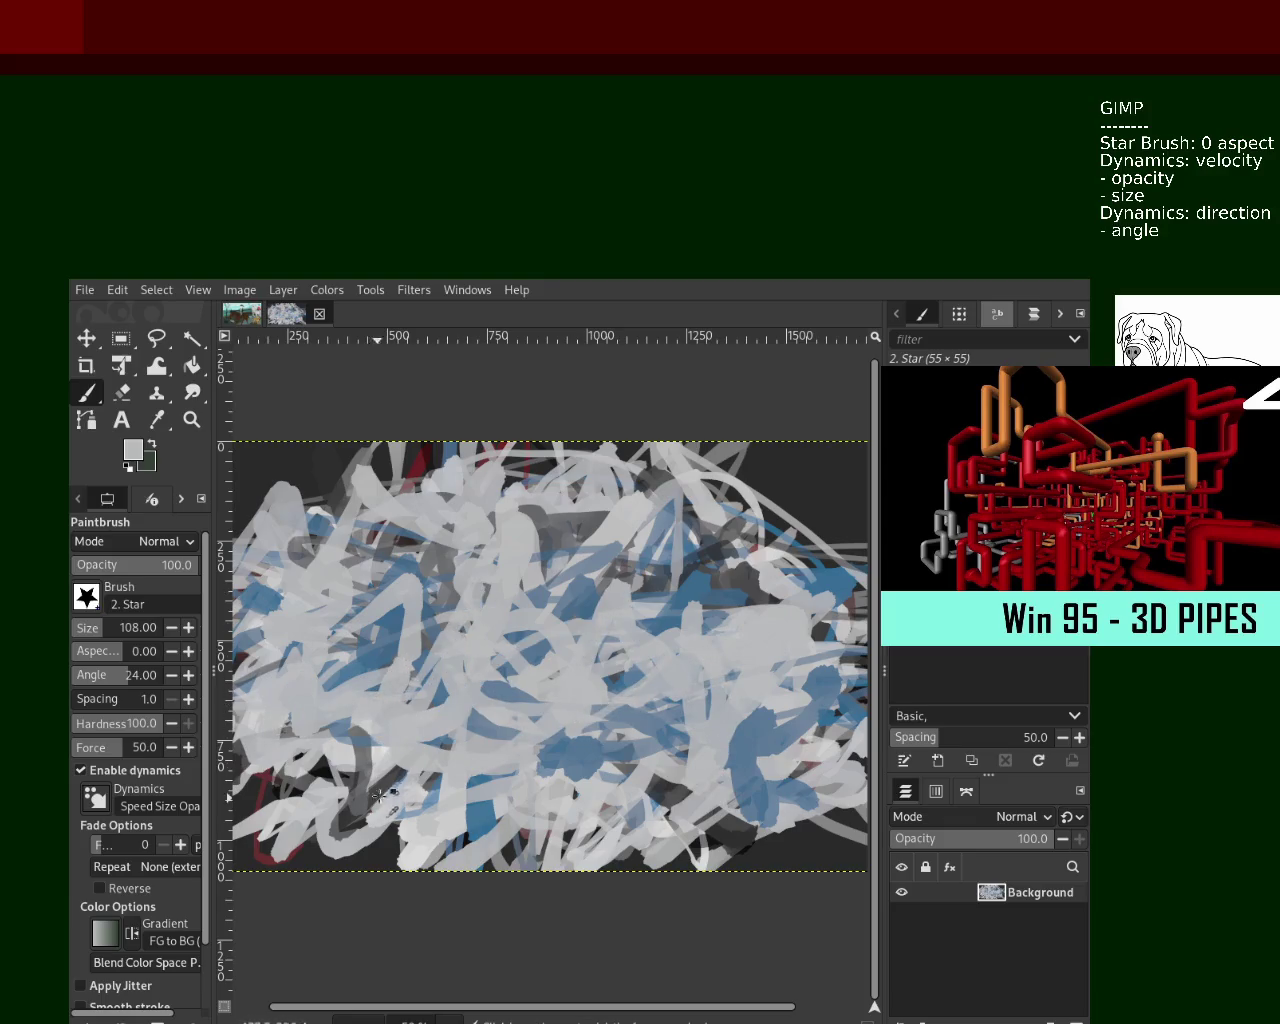
pyautogui.moveTo(356, 762)
pyautogui.mouseDown()
pyautogui.moveTo(630, 745)
pyautogui.moveTo(580, 600)
pyautogui.moveTo(482, 511)
pyautogui.moveTo(740, 700)
pyautogui.moveTo(640, 720)
pyautogui.moveTo(476, 686)
pyautogui.moveTo(310, 750)
pyautogui.moveTo(385, 800)
pyautogui.mouseUp()
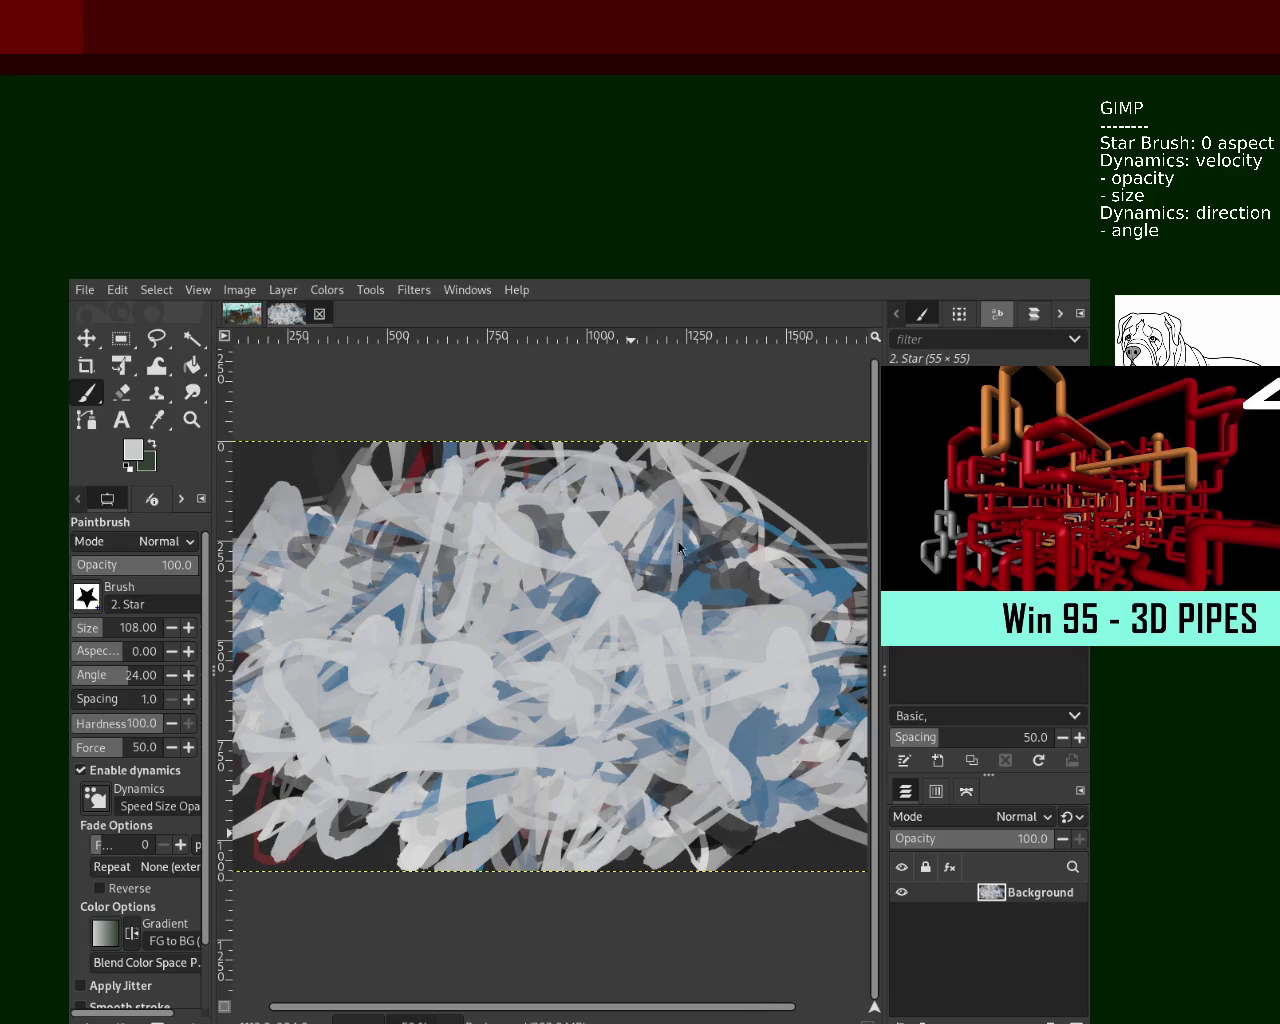
# Alternate blue and light-grey strokes across the centre, left and lower canvas
pyautogui.keyDown('ctrl'); pyautogui.click(693, 598); pyautogui.keyUp('ctrl')
pyautogui.moveTo(659, 669)
pyautogui.mouseDown()
pyautogui.moveTo(560, 760)
pyautogui.moveTo(420, 750)
pyautogui.moveTo(600, 630)
pyautogui.moveTo(384, 645)
pyautogui.moveTo(840, 700)
pyautogui.moveTo(310, 735)
pyautogui.moveTo(349, 682)
pyautogui.moveTo(500, 765)
pyautogui.moveTo(740, 650)
pyautogui.moveTo(700, 690)
pyautogui.mouseUp()
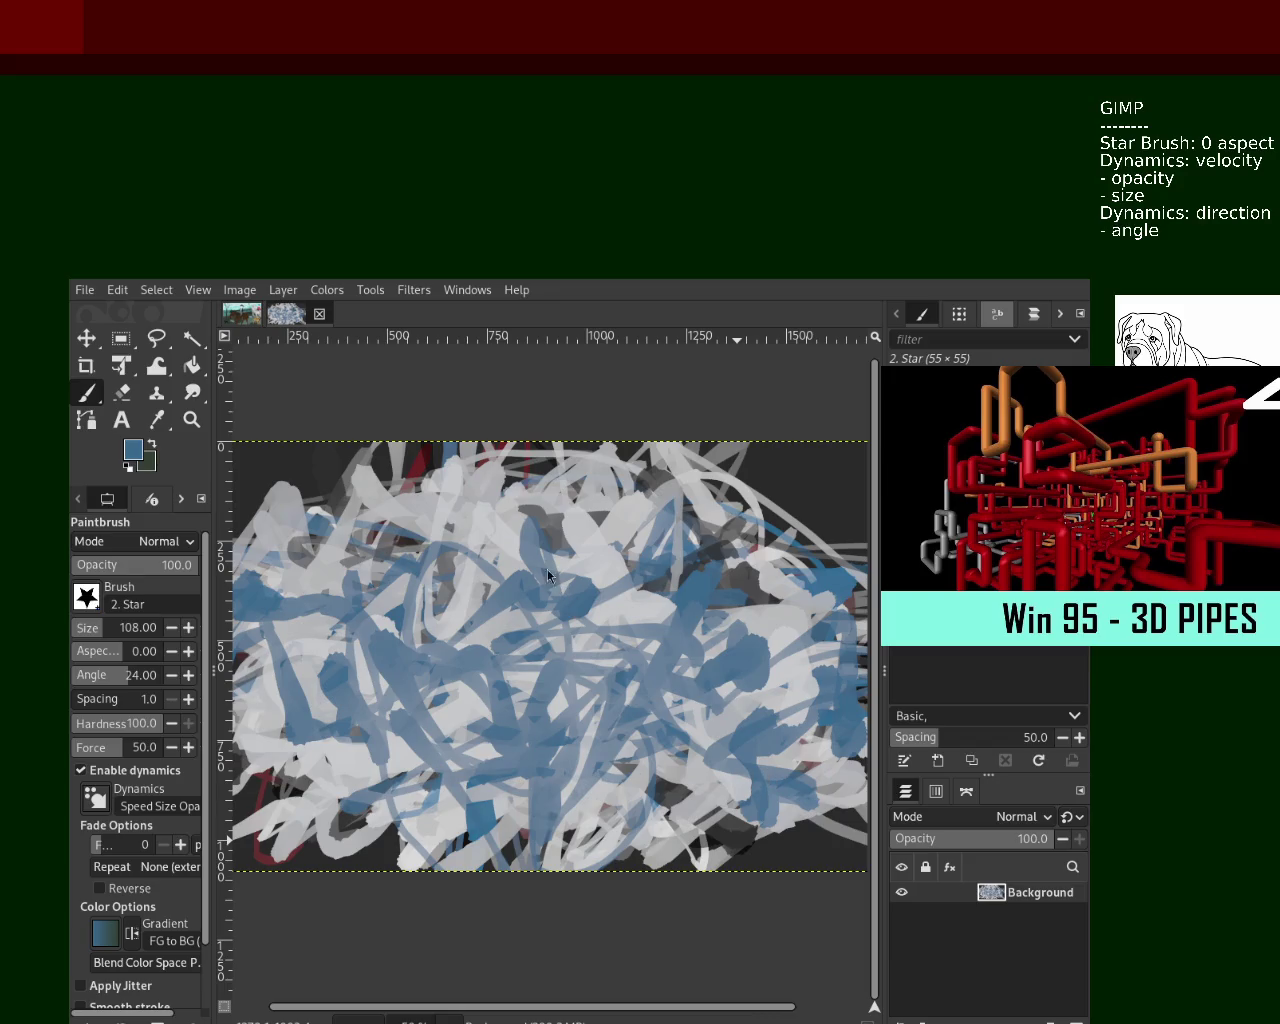
pyautogui.press('x')
pyautogui.moveTo(405, 765)
pyautogui.mouseDown()
pyautogui.moveTo(574, 803)
pyautogui.moveTo(724, 513)
pyautogui.mouseUp()
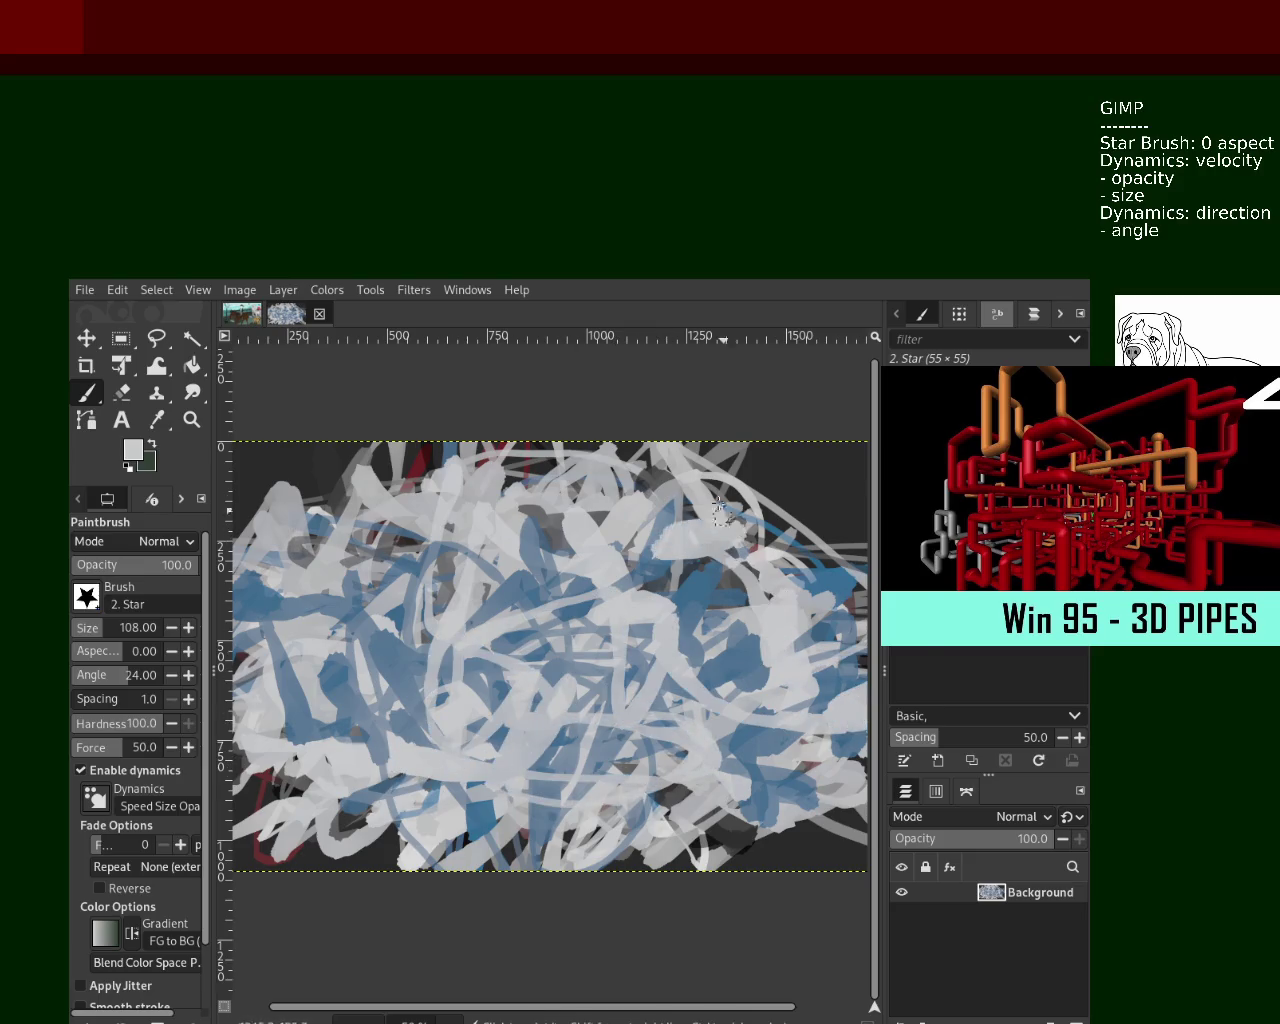
pyautogui.keyDown('ctrl'); pyautogui.click(840, 615); pyautogui.keyUp('ctrl')
pyautogui.moveTo(805, 600)
pyautogui.mouseDown()
pyautogui.moveTo(556, 645)
pyautogui.moveTo(660, 755)
pyautogui.mouseUp()
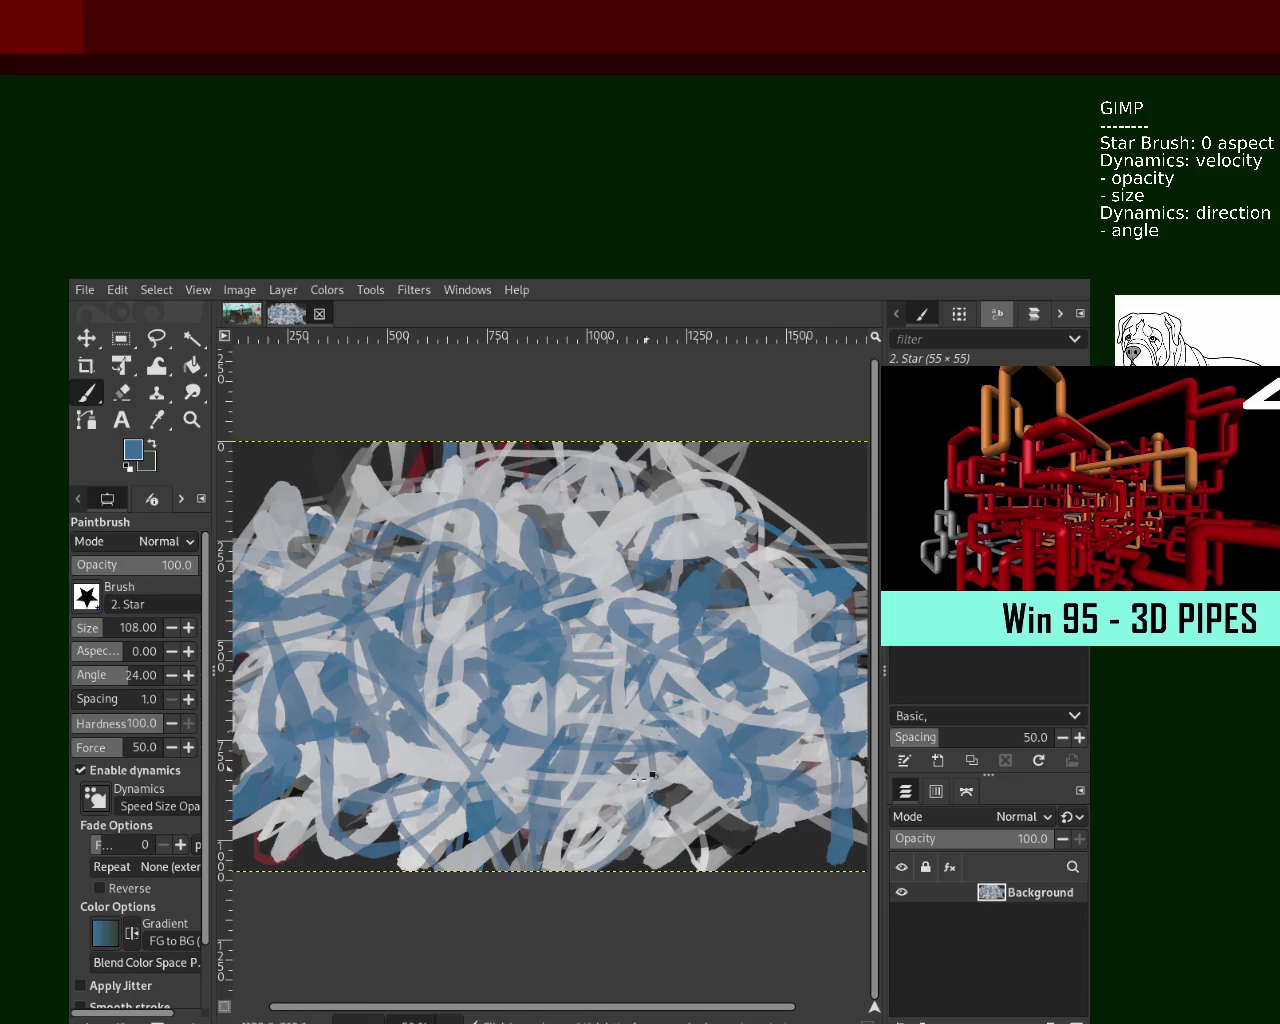
# Paint dark-grey strokes from the lower right toward the centre
pyautogui.keyDown('ctrl'); pyautogui.click(748, 845); pyautogui.keyUp('ctrl')
pyautogui.moveTo(740, 840)
pyautogui.mouseDown()
pyautogui.moveTo(572, 660)
pyautogui.moveTo(646, 513)
pyautogui.moveTo(574, 760)
pyautogui.moveTo(470, 650)
pyautogui.moveTo(516, 567)
pyautogui.moveTo(565, 830)
pyautogui.moveTo(464, 667)
pyautogui.moveTo(722, 692)
pyautogui.moveTo(640, 711)
pyautogui.mouseUp()
pyautogui.keyDown('ctrl'); pyautogui.click(493, 663); pyautogui.keyUp('ctrl')
pyautogui.keyDown('ctrl'); pyautogui.click(557, 848); pyautogui.keyUp('ctrl')
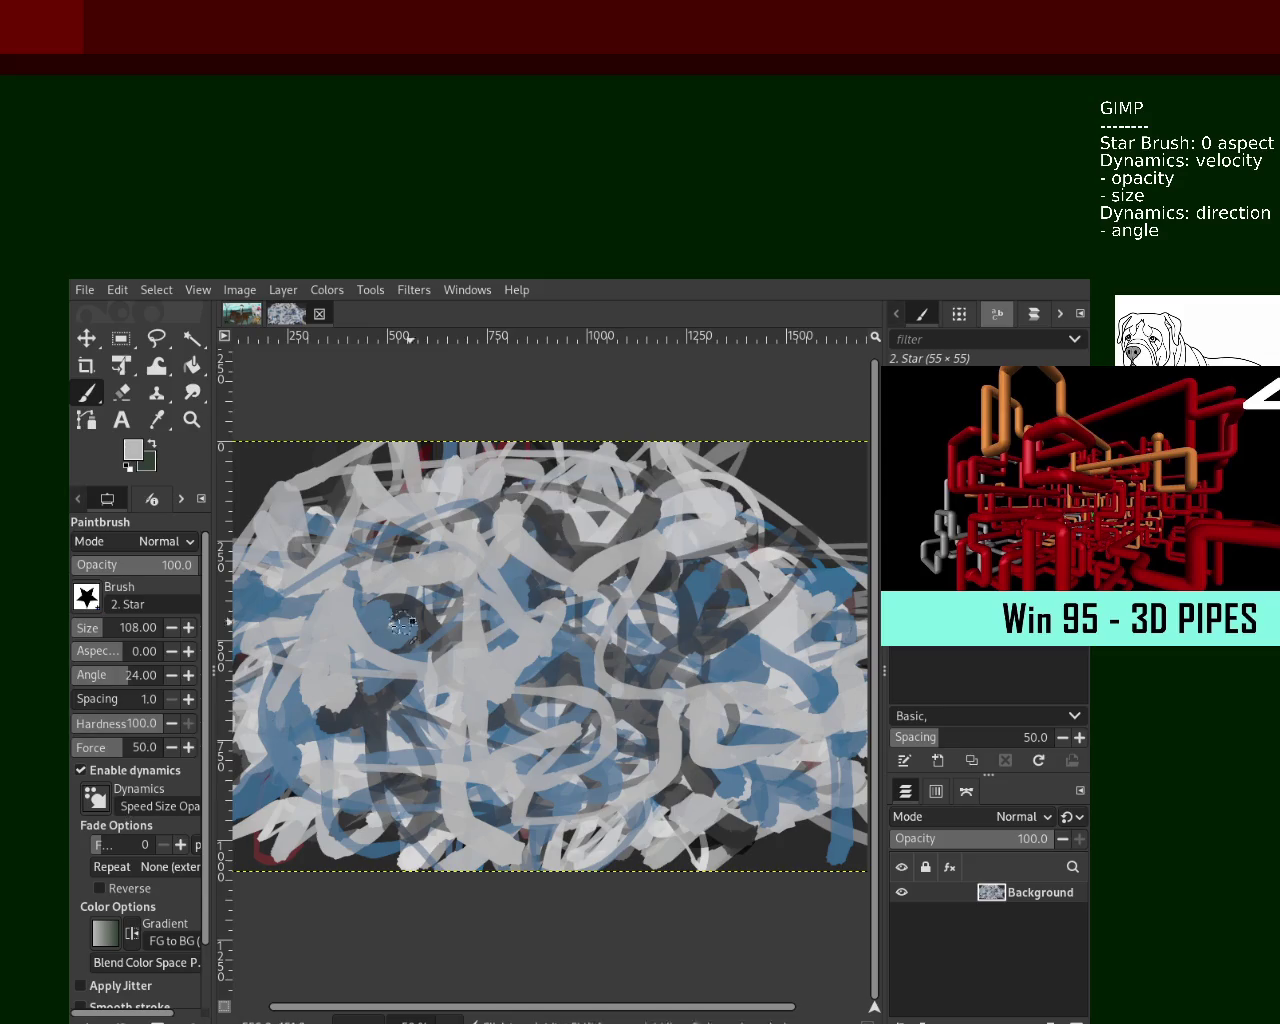
# Paint looping blue strokes across the centre and lower left
pyautogui.keyDown('ctrl'); pyautogui.click(407, 622); pyautogui.keyUp('ctrl')
pyautogui.moveTo(503, 544)
pyautogui.mouseDown()
pyautogui.moveTo(387, 833)
pyautogui.moveTo(787, 618)
pyautogui.moveTo(290, 815)
pyautogui.moveTo(724, 656)
pyautogui.moveTo(267, 650)
pyautogui.moveTo(580, 670)
pyautogui.moveTo(420, 705)
pyautogui.moveTo(600, 770)
pyautogui.moveTo(297, 850)
pyautogui.moveTo(720, 830)
pyautogui.moveTo(700, 715)
pyautogui.moveTo(360, 695)
pyautogui.moveTo(620, 745)
pyautogui.mouseUp()
pyautogui.keyDown('ctrl'); pyautogui.click(787, 618); pyautogui.keyUp('ctrl')
pyautogui.keyDown('ctrl'); pyautogui.click(724, 656); pyautogui.keyUp('ctrl')
pyautogui.keyDown('ctrl'); pyautogui.click(720, 700); pyautogui.keyUp('ctrl')
pyautogui.keyDown('ctrl'); pyautogui.click(830, 680); pyautogui.keyUp('ctrl')
pyautogui.moveTo(726, 670)
pyautogui.mouseDown()
pyautogui.moveTo(396, 649)
pyautogui.moveTo(470, 700)
pyautogui.moveTo(450, 765)
pyautogui.mouseUp()
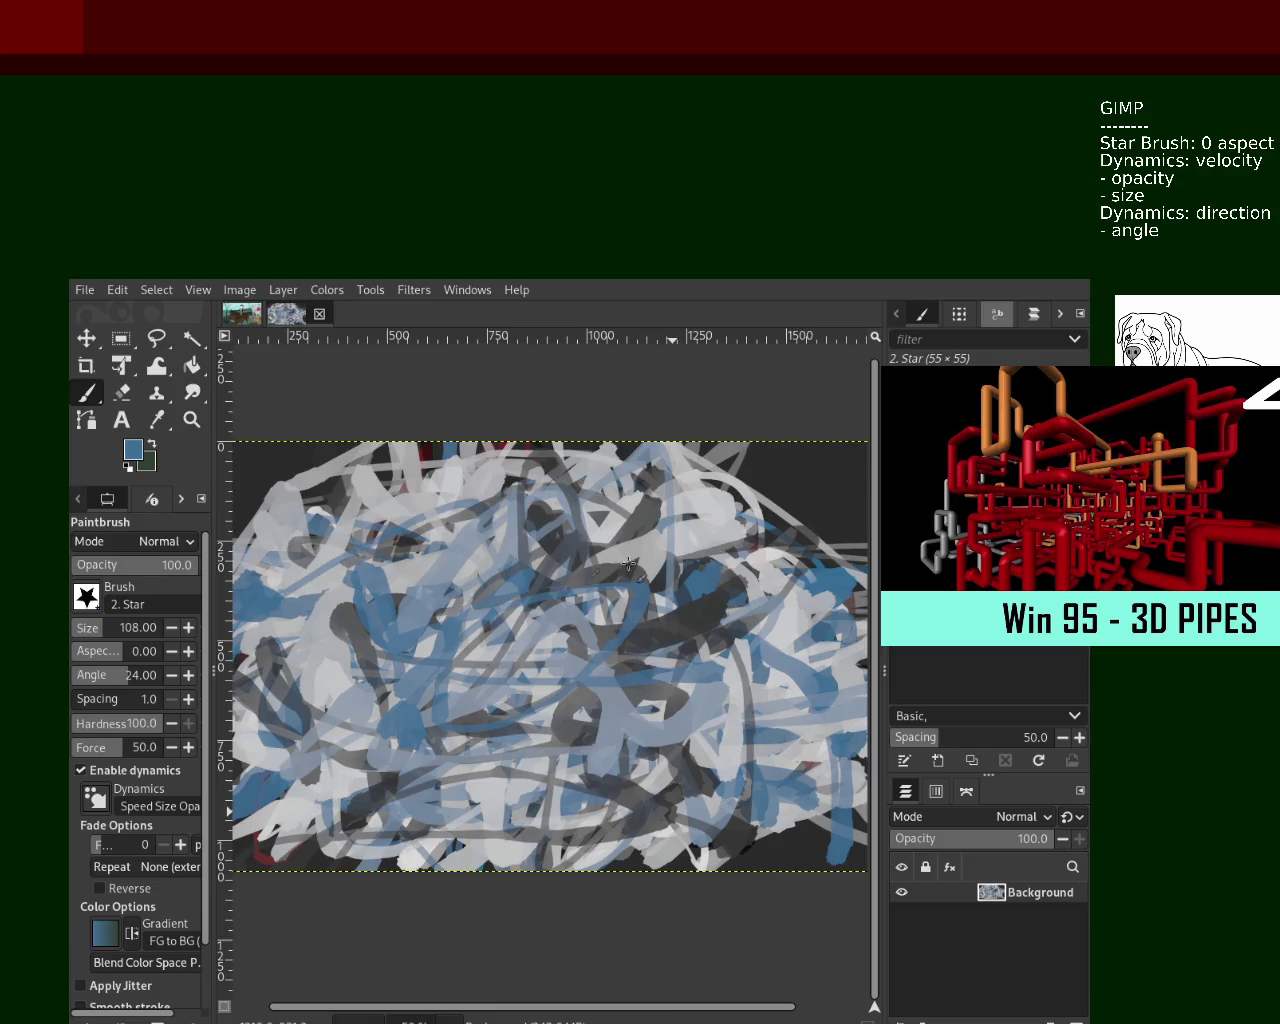
# Enlarge the brush to 157 and paint broad dark-grey then light-grey strokes across the centre
pyautogui.click(104, 630)
pyautogui.keyDown('ctrl'); pyautogui.click(560, 544); pyautogui.keyUp('ctrl')
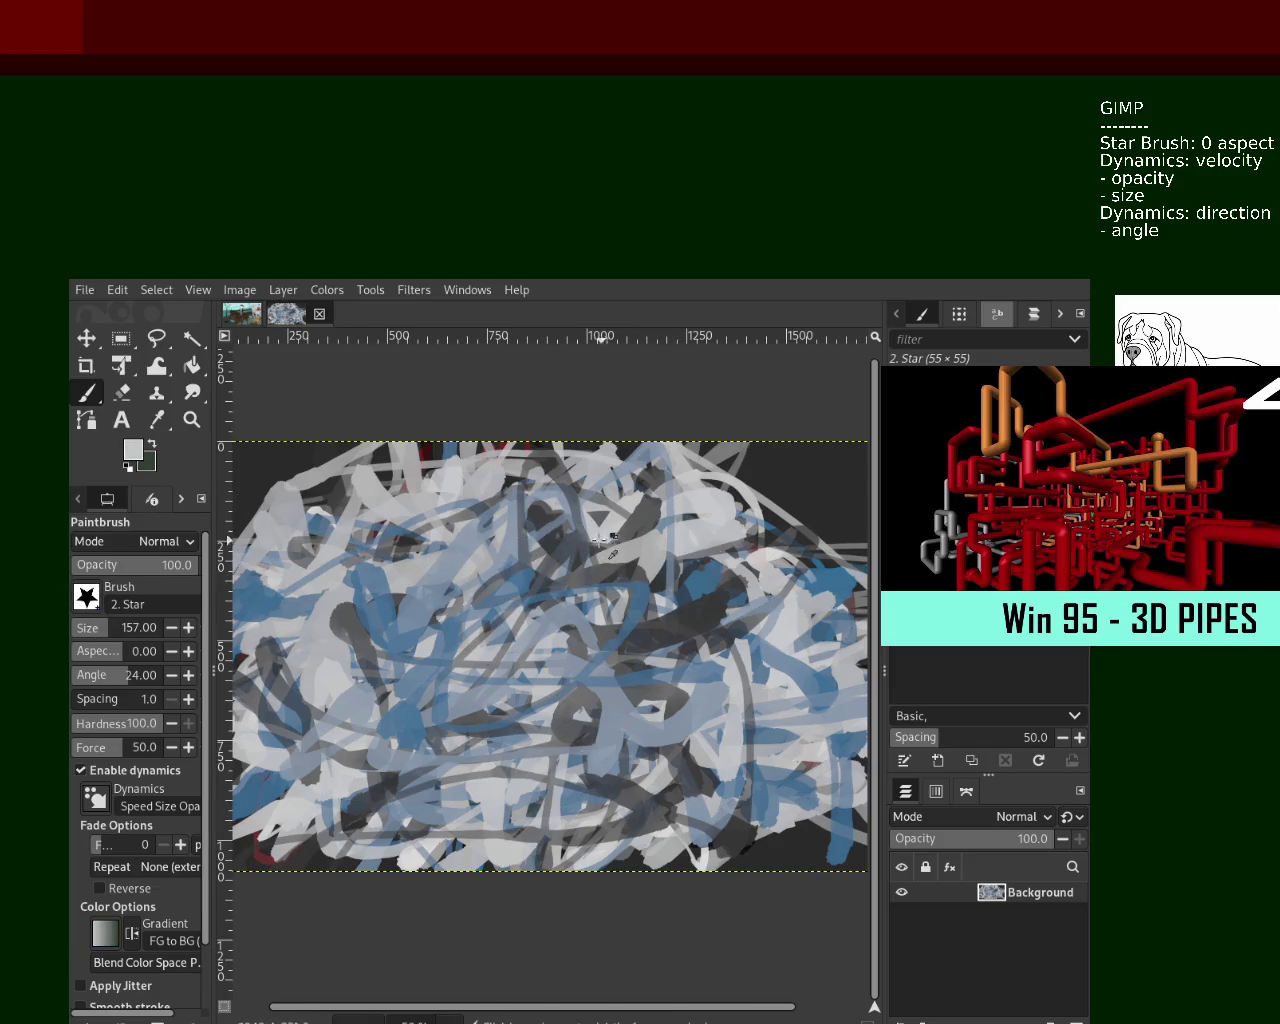
pyautogui.keyDown('ctrl'); pyautogui.click(700, 590); pyautogui.keyUp('ctrl')
pyautogui.moveTo(695, 627); pyautogui.dragTo(597, 688)
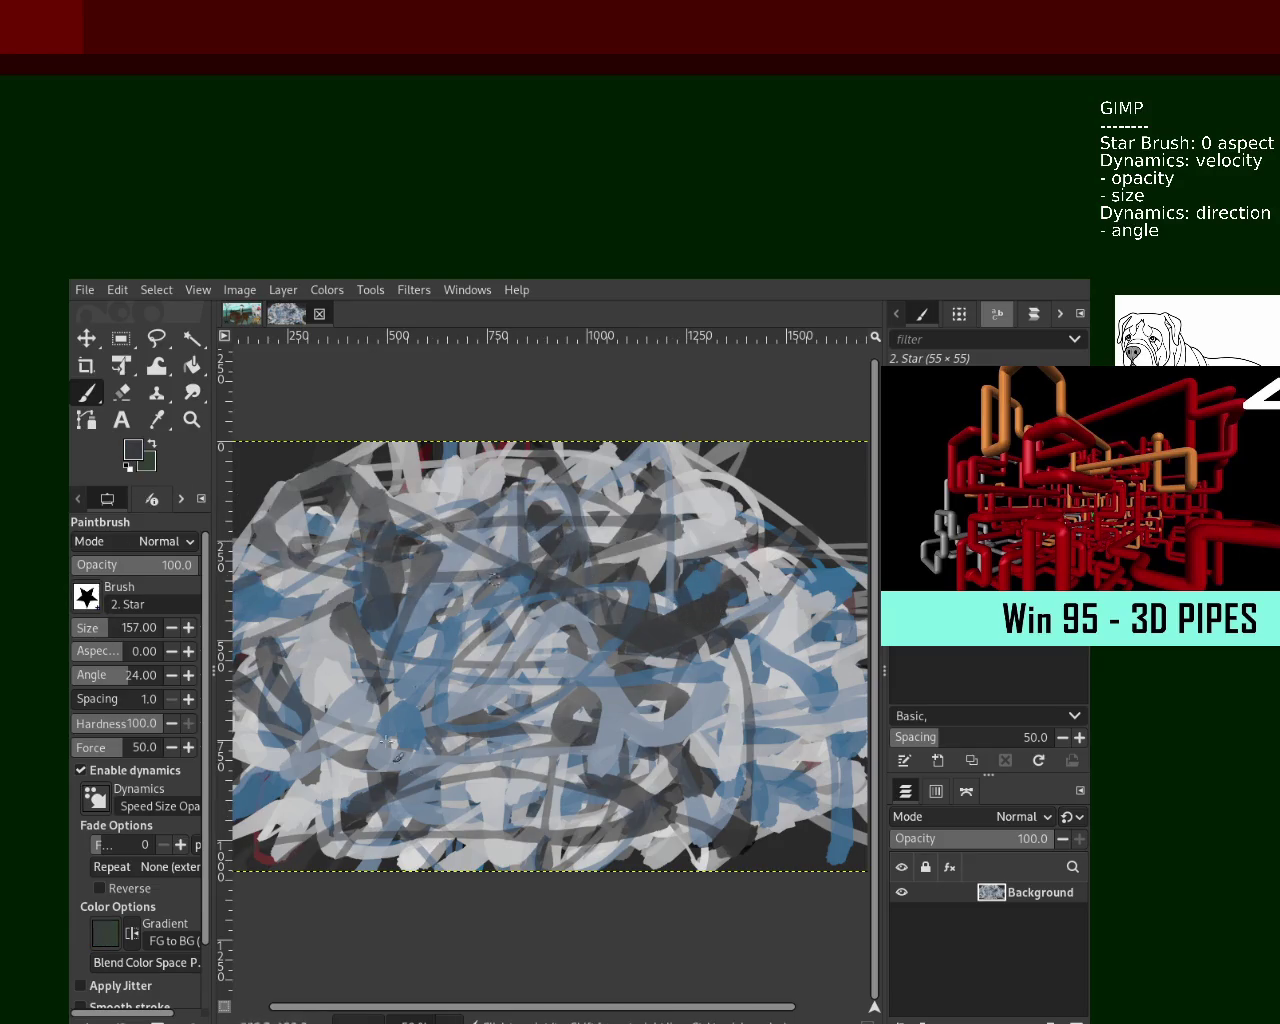
pyautogui.keyDown('ctrl'); pyautogui.click(752, 712); pyautogui.keyUp('ctrl')
pyautogui.moveTo(750, 705)
pyautogui.mouseDown()
pyautogui.moveTo(487, 684)
pyautogui.moveTo(643, 596)
pyautogui.mouseUp()
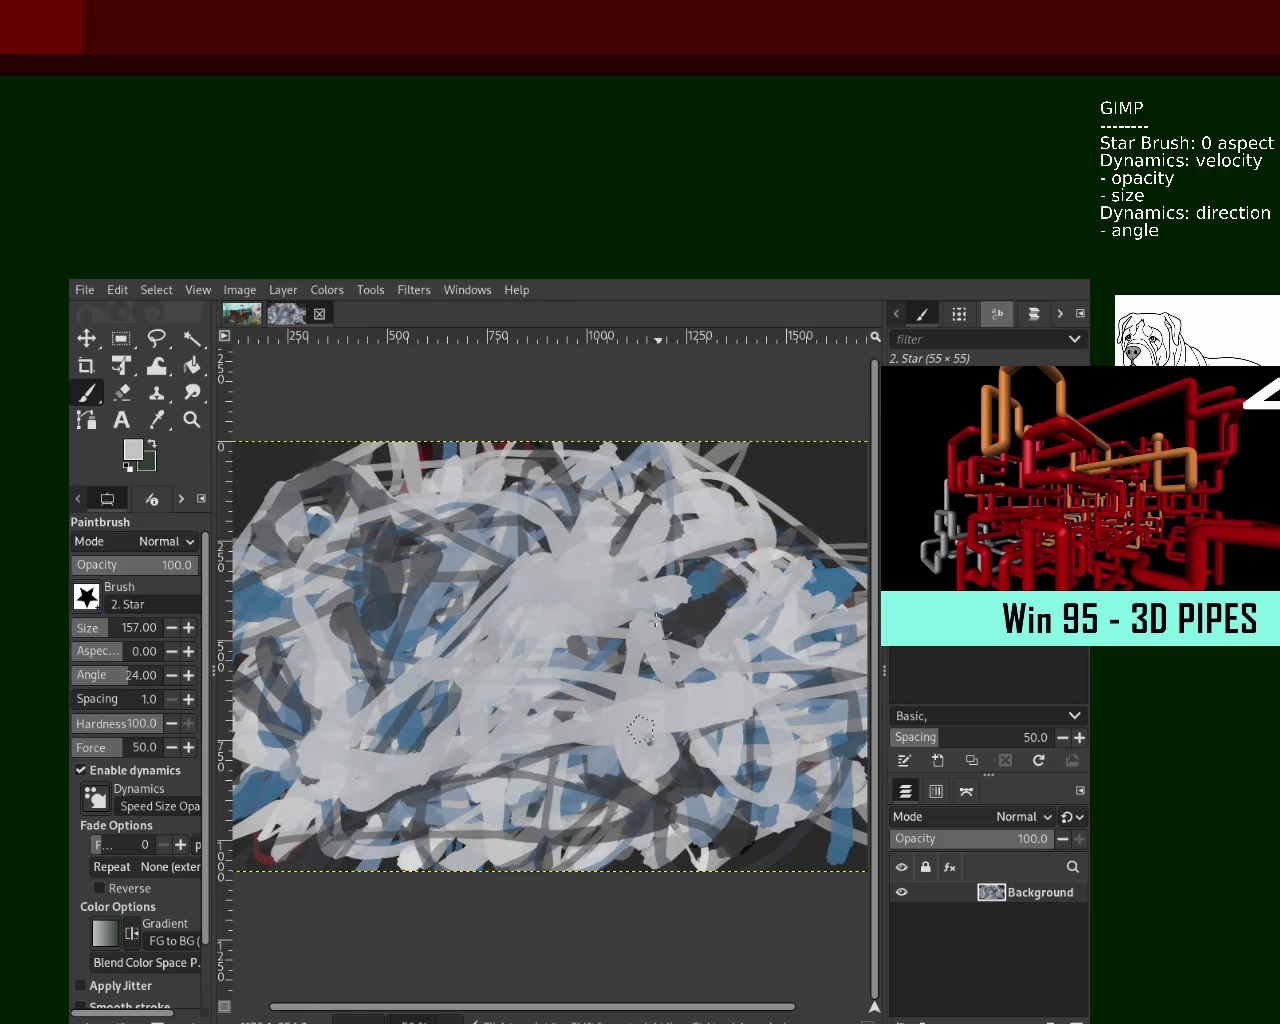
pyautogui.moveTo(643, 596); pyautogui.dragTo(420, 800)
# Paint large blue strokes toward the lower left and set the brush aspect ratio to 3.00
pyautogui.keyDown('ctrl'); pyautogui.click(700, 579); pyautogui.keyUp('ctrl')
pyautogui.moveTo(700, 579)
pyautogui.mouseDown()
pyautogui.moveTo(424, 678)
pyautogui.moveTo(605, 725)
pyautogui.mouseUp()
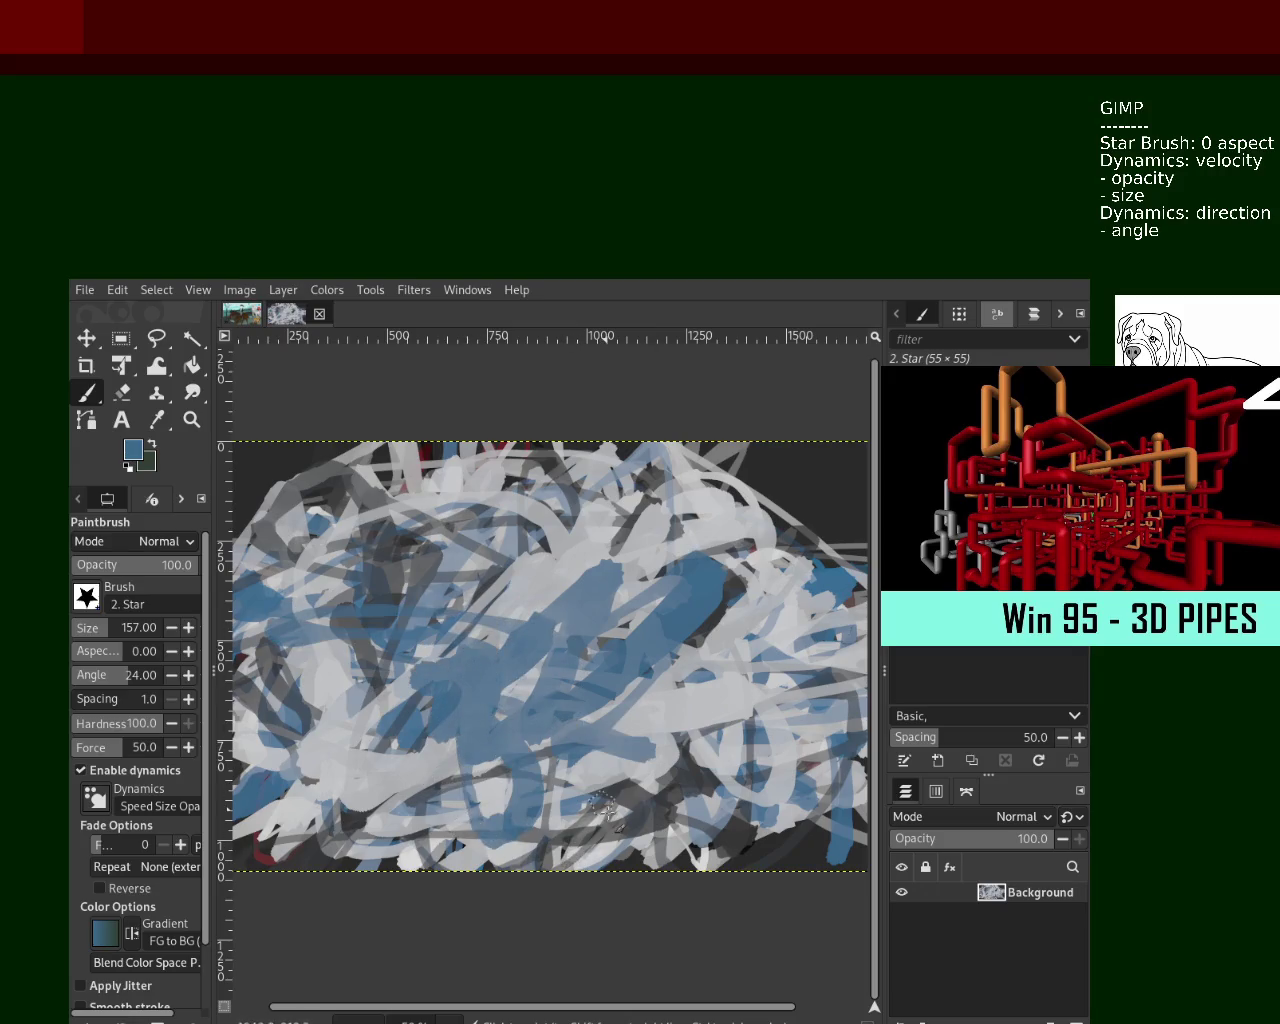
pyautogui.moveTo(99, 645); pyautogui.dragTo(300, 668)
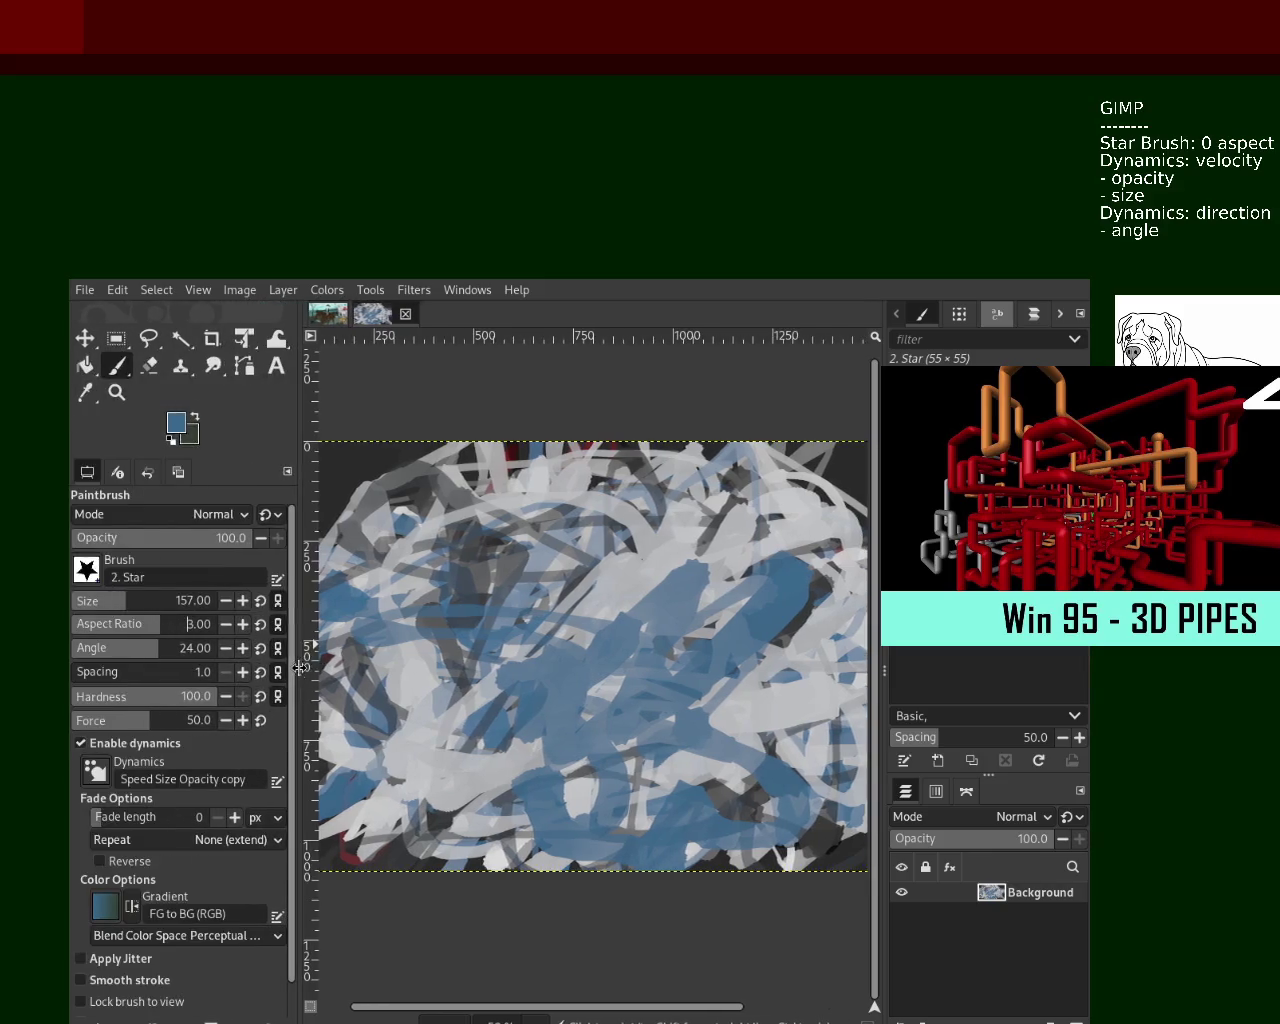
# Set the brush to size 74 with aspect ratio 1.58 and paint blue and light-grey strokes
pyautogui.moveTo(234, 632)
pyautogui.mouseDown()
pyautogui.moveTo(116, 622)
pyautogui.moveTo(92, 604)
pyautogui.mouseUp()
pyautogui.moveTo(502, 680); pyautogui.dragTo(680, 558)
pyautogui.hotkey('ctrl', 'z')
pyautogui.moveTo(100, 600); pyautogui.dragTo(110, 600)
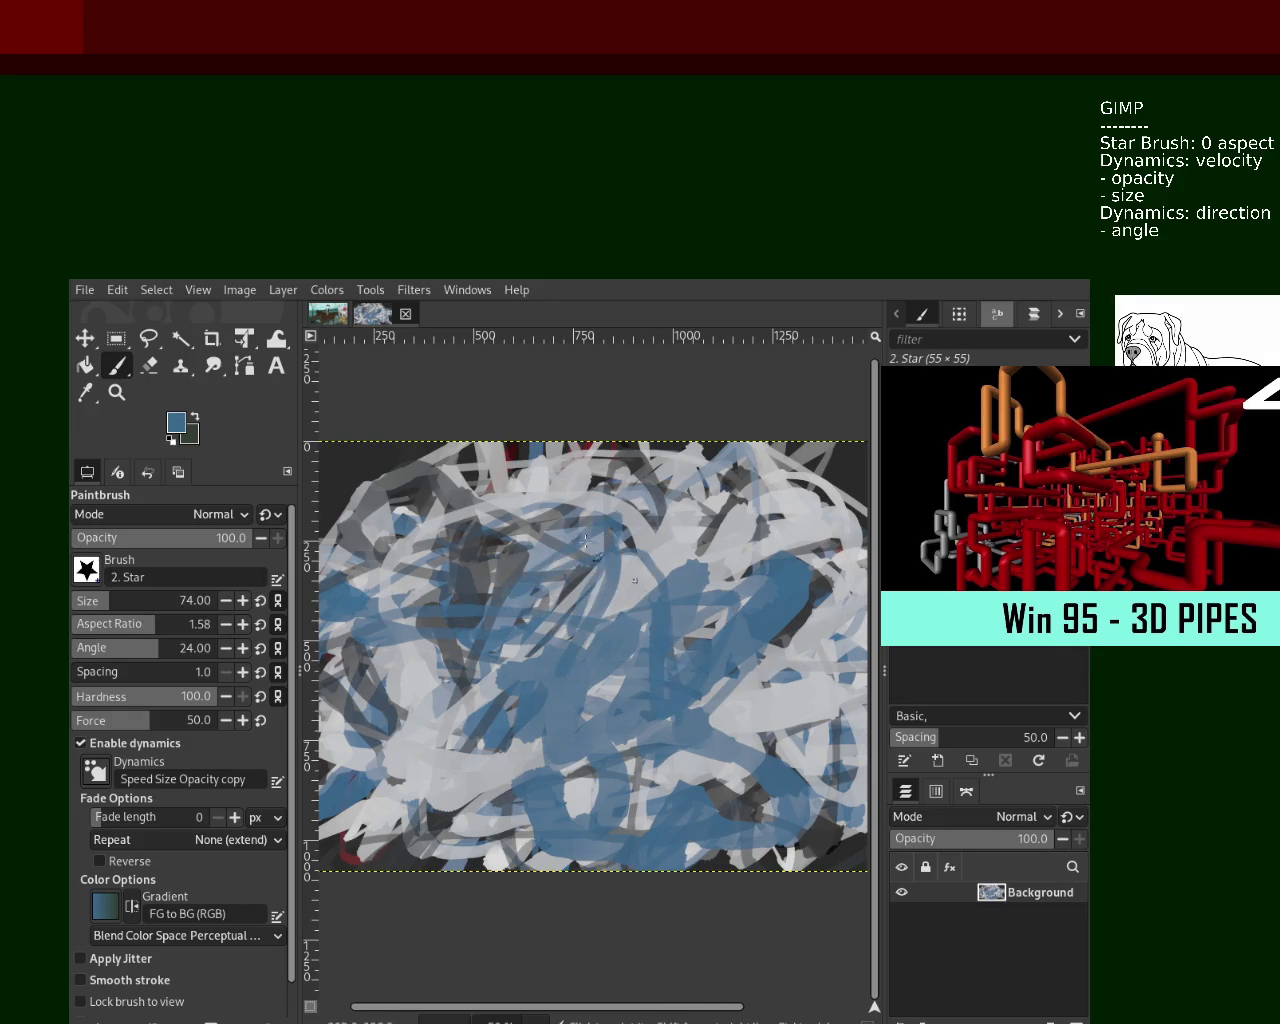
pyautogui.moveTo(590, 608); pyautogui.dragTo(610, 620)
pyautogui.keyDown('ctrl'); pyautogui.click(665, 563); pyautogui.keyUp('ctrl')
pyautogui.moveTo(665, 563)
pyautogui.mouseDown()
pyautogui.moveTo(637, 662)
pyautogui.moveTo(528, 785)
pyautogui.moveTo(730, 676)
pyautogui.moveTo(691, 525)
pyautogui.moveTo(435, 650)
pyautogui.moveTo(617, 509)
pyautogui.moveTo(703, 521)
pyautogui.moveTo(510, 585)
pyautogui.moveTo(695, 593)
pyautogui.mouseUp()
# Raise the brush to size 84 and paint blue then light strokes around the centre
pyautogui.keyDown('ctrl'); pyautogui.click(733, 675); pyautogui.keyUp('ctrl')
pyautogui.keyDown('ctrl'); pyautogui.click(437, 652); pyautogui.keyUp('ctrl')
pyautogui.keyDown('ctrl'); pyautogui.click(711, 567); pyautogui.keyUp('ctrl')
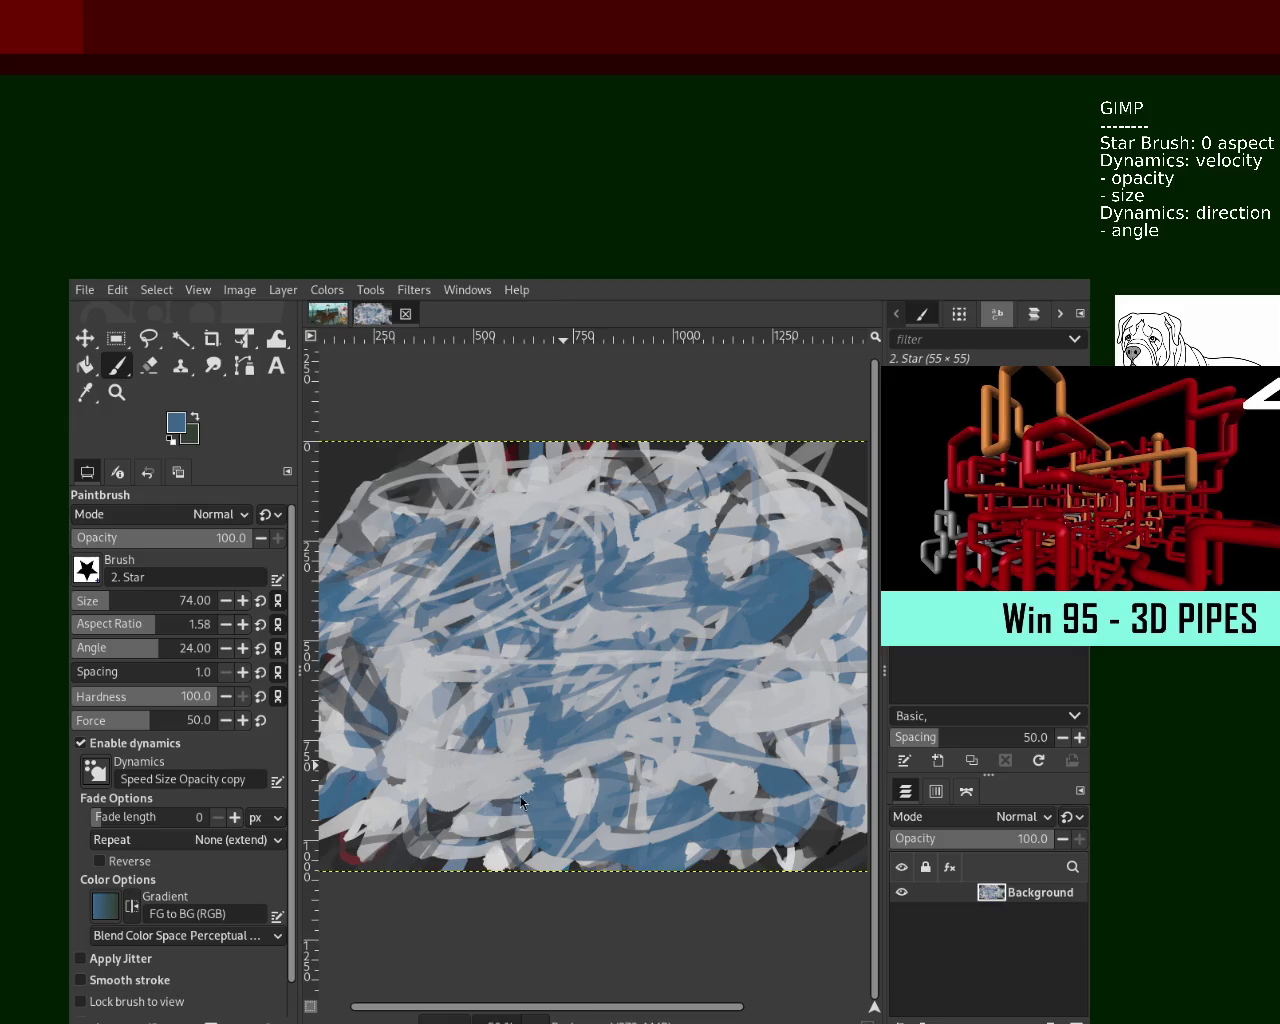
pyautogui.click(106, 600)
pyautogui.moveTo(557, 679); pyautogui.dragTo(630, 800)
pyautogui.keyDown('ctrl'); pyautogui.click(480, 705); pyautogui.keyUp('ctrl')
pyautogui.moveTo(480, 705)
pyautogui.mouseDown()
pyautogui.moveTo(633, 678)
pyautogui.moveTo(607, 589)
pyautogui.moveTo(322, 609)
pyautogui.moveTo(680, 575)
pyautogui.moveTo(643, 660)
pyautogui.mouseUp()
# Add light-grey scribbles from the upper right, enlarge the brush to 134, and undo a light stroke
pyautogui.keyDown('ctrl'); pyautogui.click(680, 580); pyautogui.keyUp('ctrl')
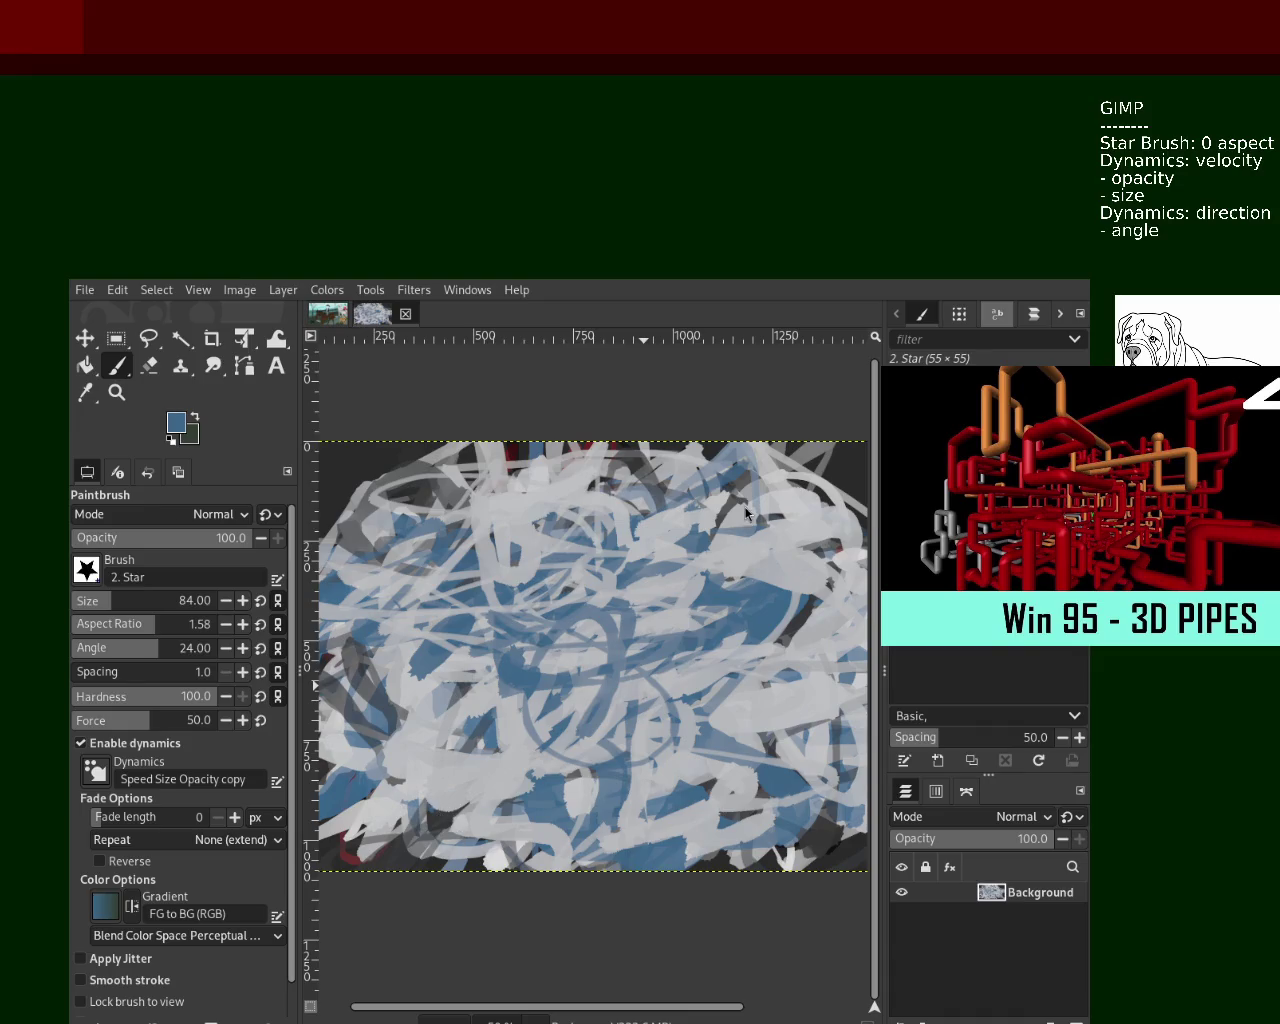
pyautogui.keyDown('ctrl'); pyautogui.click(812, 590); pyautogui.keyUp('ctrl')
pyautogui.moveTo(812, 590)
pyautogui.mouseDown()
pyautogui.moveTo(715, 745)
pyautogui.moveTo(733, 600)
pyautogui.moveTo(460, 625)
pyautogui.mouseUp()
pyautogui.moveTo(112, 600); pyautogui.dragTo(122, 600)
pyautogui.moveTo(520, 720)
pyautogui.mouseDown()
pyautogui.moveTo(620, 650)
pyautogui.moveTo(478, 597)
pyautogui.mouseUp()
pyautogui.hotkey('ctrl', 'z')
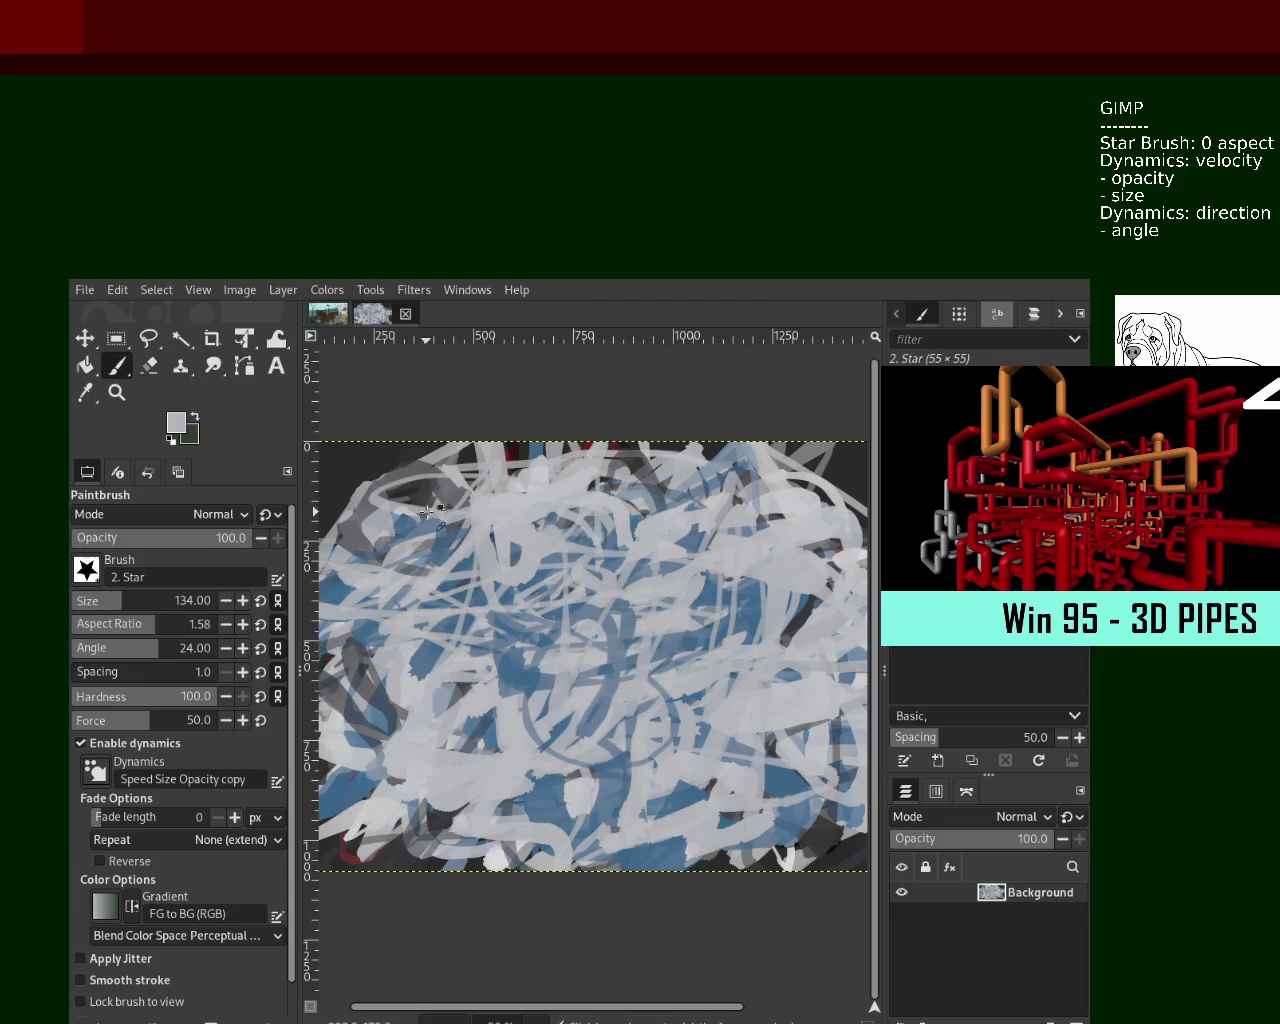
# Paint a dark-grey curve from the upper left, then undo a trial light-grey stroke
pyautogui.keyDown('ctrl'); pyautogui.click(430, 500); pyautogui.keyUp('ctrl')
pyautogui.moveTo(430, 500)
pyautogui.mouseDown()
pyautogui.moveTo(617, 683)
pyautogui.moveTo(659, 651)
pyautogui.moveTo(520, 710)
pyautogui.mouseUp()
pyautogui.keyDown('ctrl'); pyautogui.click(754, 547); pyautogui.keyUp('ctrl')
pyautogui.moveTo(745, 565)
pyautogui.mouseDown()
pyautogui.moveTo(631, 678)
pyautogui.moveTo(750, 632)
pyautogui.mouseUp()
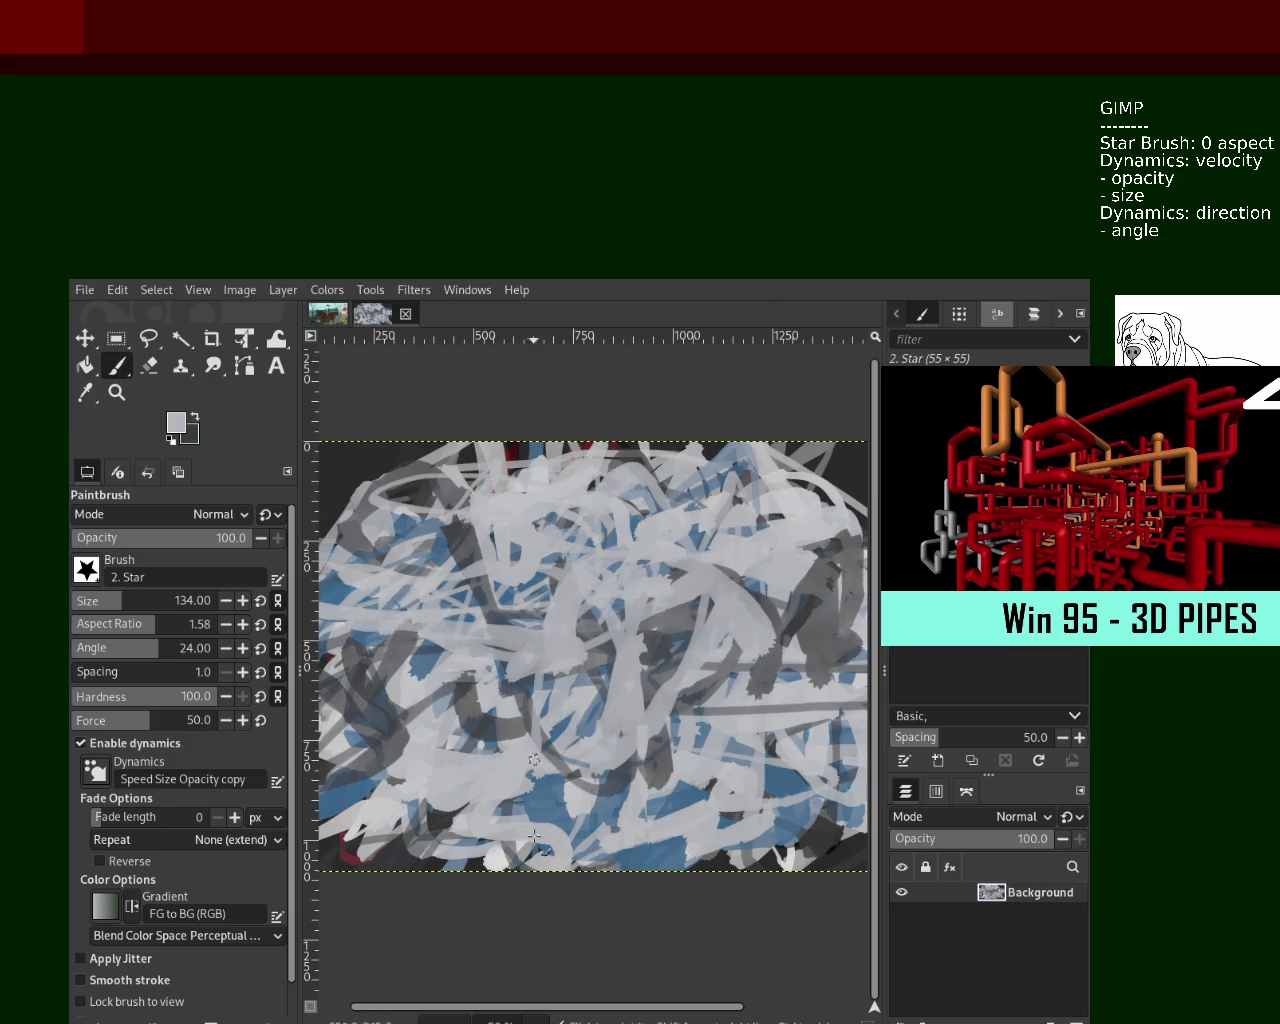
pyautogui.hotkey('ctrl', 'z')
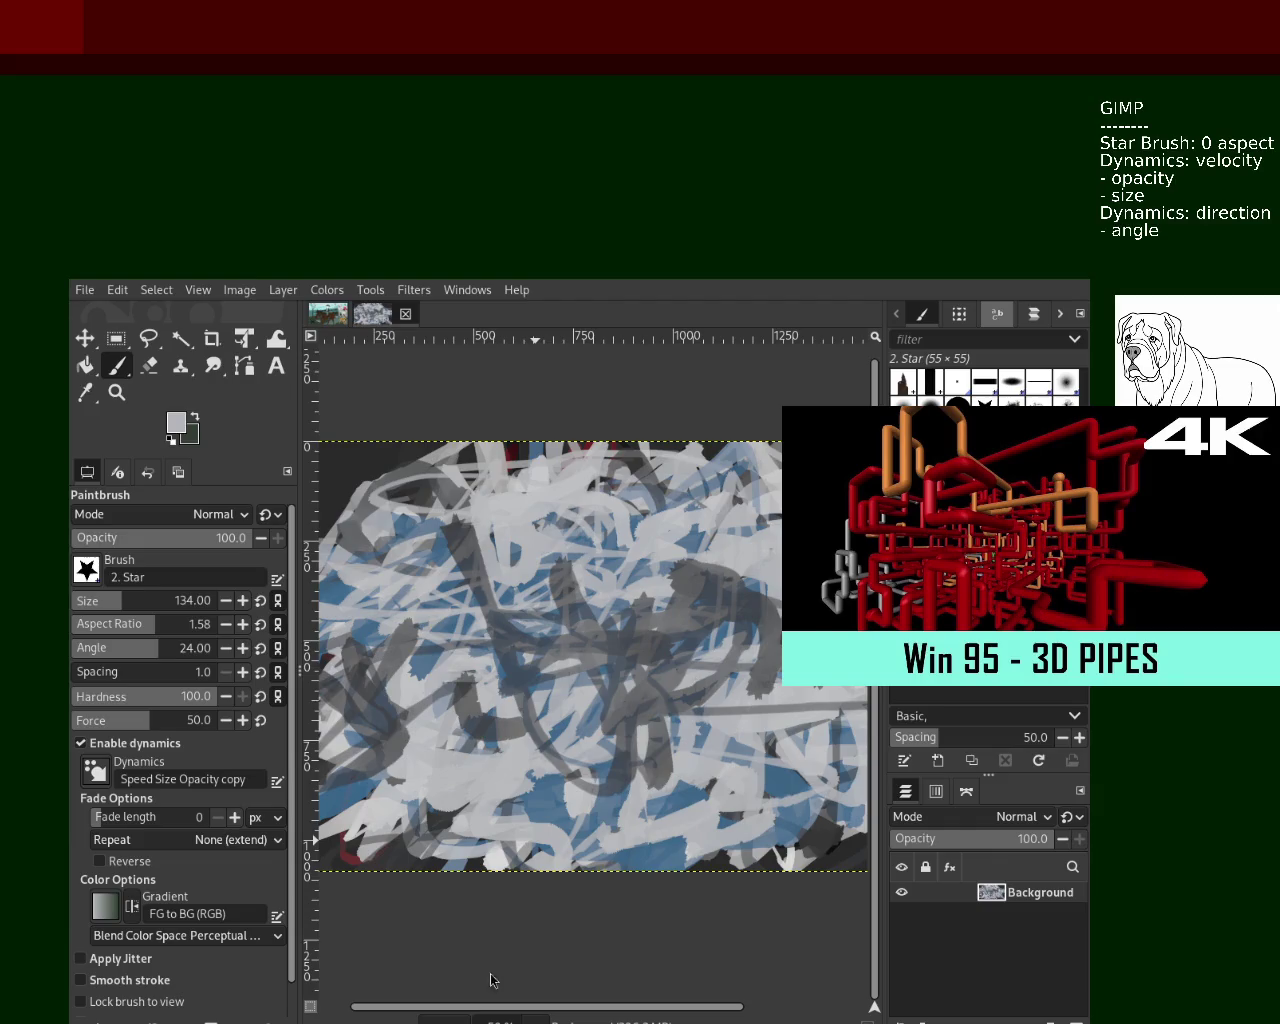
# Paint a blue stroke up from the lower right, then cover the middle with light grey
pyautogui.keyDown('ctrl'); pyautogui.click(776, 800); pyautogui.keyUp('ctrl')
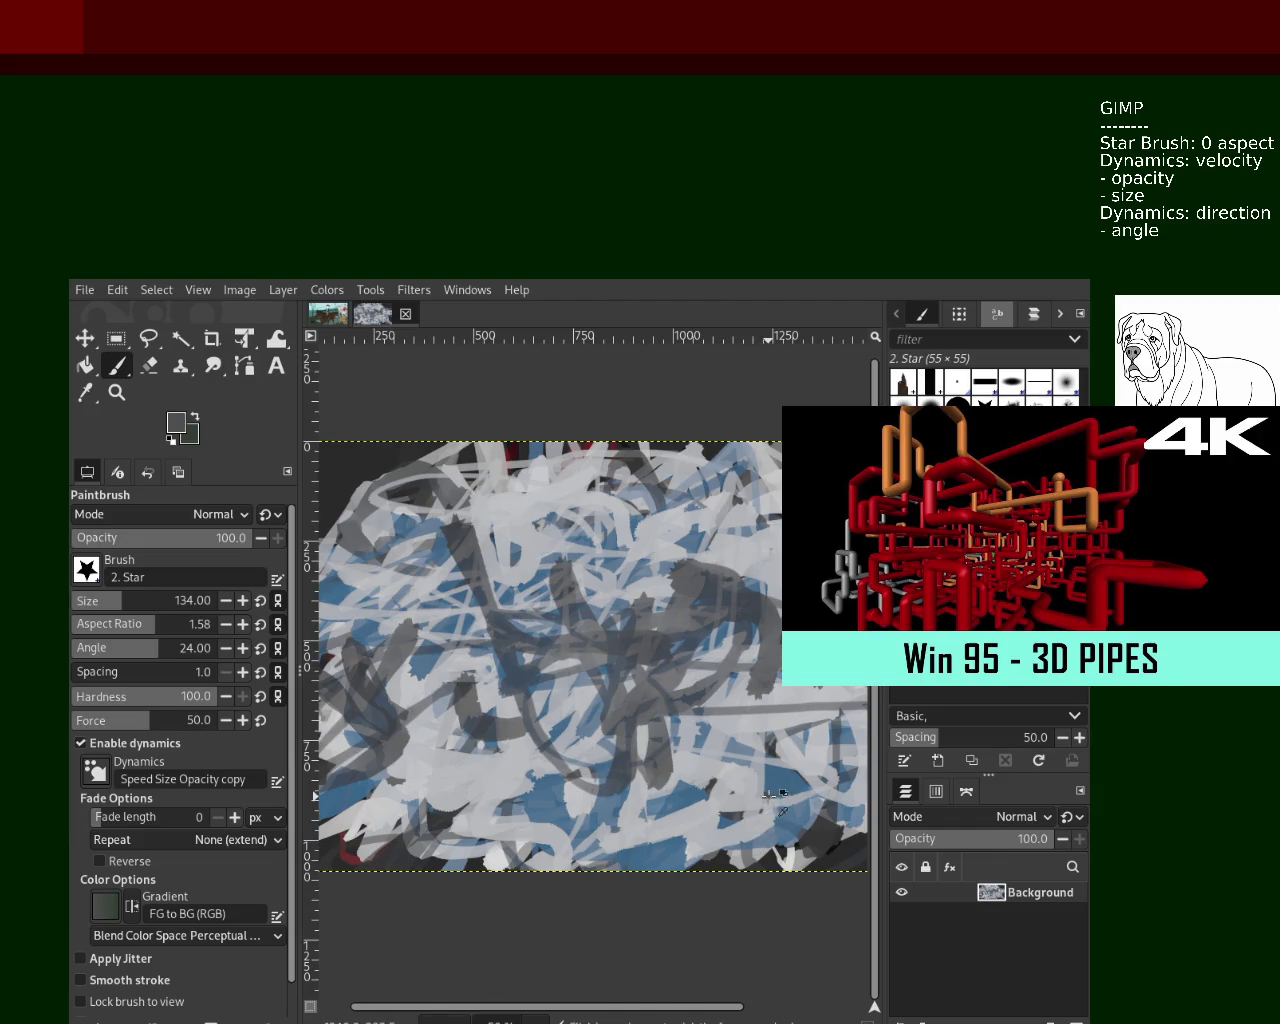
pyautogui.moveTo(785, 805)
pyautogui.mouseDown()
pyautogui.moveTo(652, 592)
pyautogui.moveTo(734, 597)
pyautogui.mouseUp()
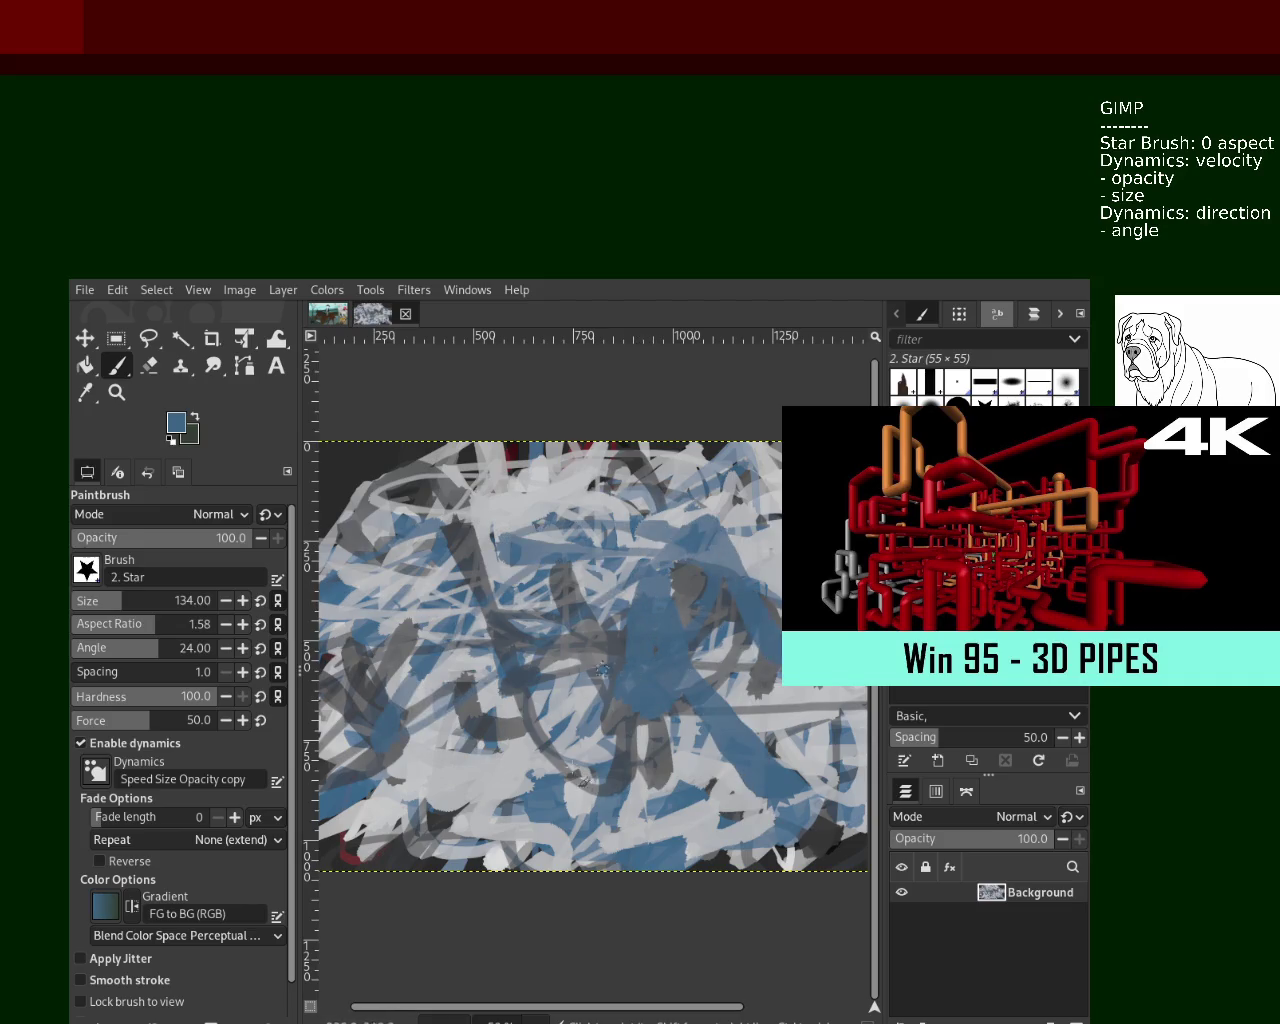
pyautogui.keyDown('ctrl'); pyautogui.click(748, 596); pyautogui.keyUp('ctrl')
pyautogui.moveTo(760, 590)
pyautogui.mouseDown()
pyautogui.moveTo(657, 648)
pyautogui.moveTo(680, 755)
pyautogui.mouseUp()
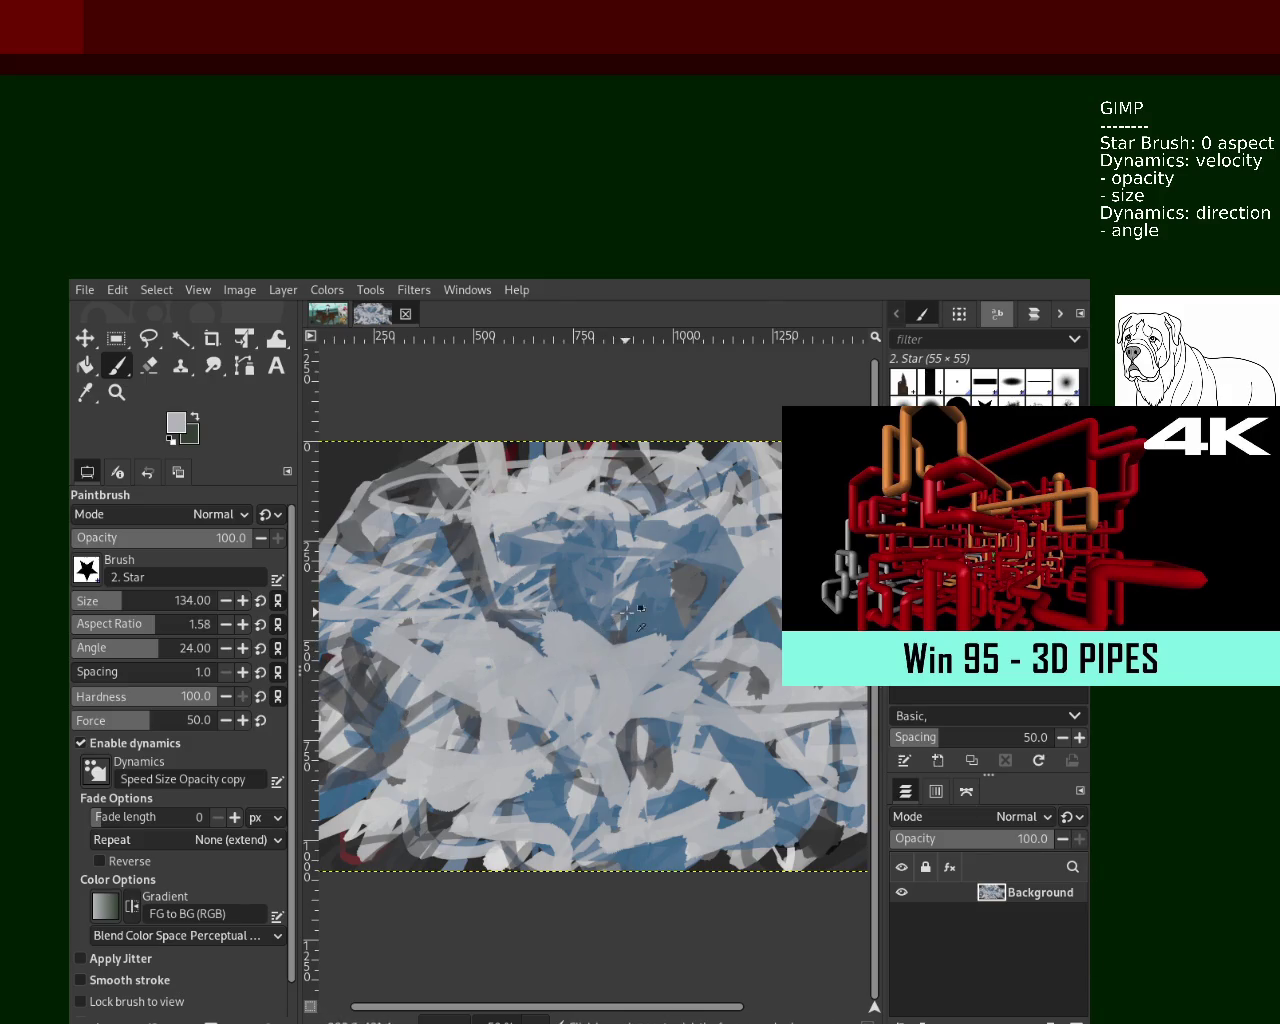
# Sample blue and light grey from the canvas and paint strokes across the centre
pyautogui.keyDown('ctrl'); pyautogui.click(605, 648); pyautogui.keyUp('ctrl')
pyautogui.moveTo(658, 616); pyautogui.dragTo(835, 735)
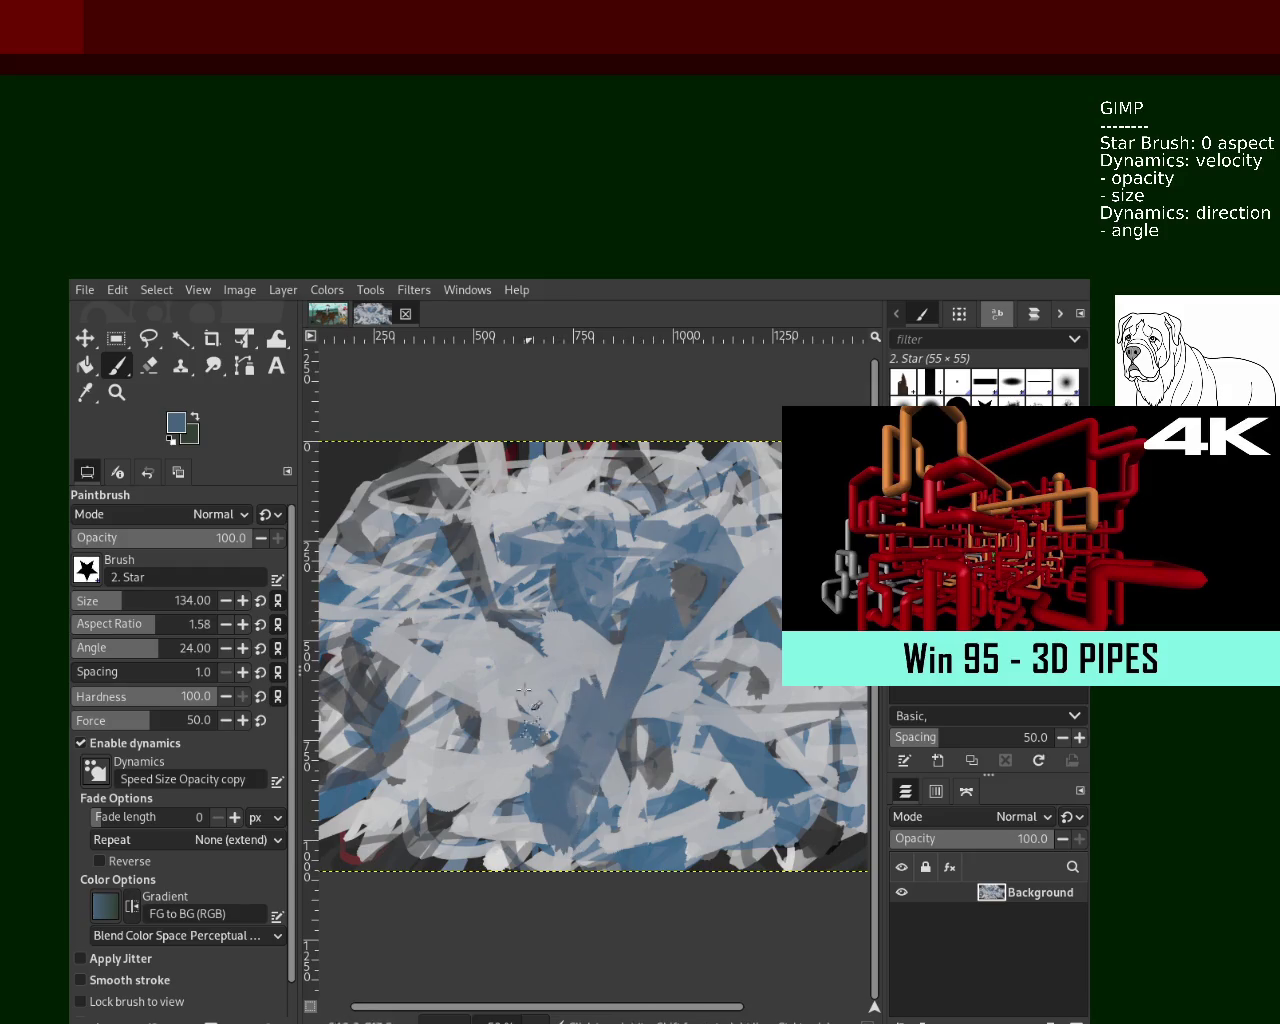
pyautogui.keyDown('ctrl'); pyautogui.click(720, 740); pyautogui.keyUp('ctrl')
pyautogui.moveTo(715, 730)
pyautogui.mouseDown()
pyautogui.moveTo(600, 470)
pyautogui.moveTo(543, 740)
pyautogui.moveTo(442, 611)
pyautogui.moveTo(415, 760)
pyautogui.mouseUp()
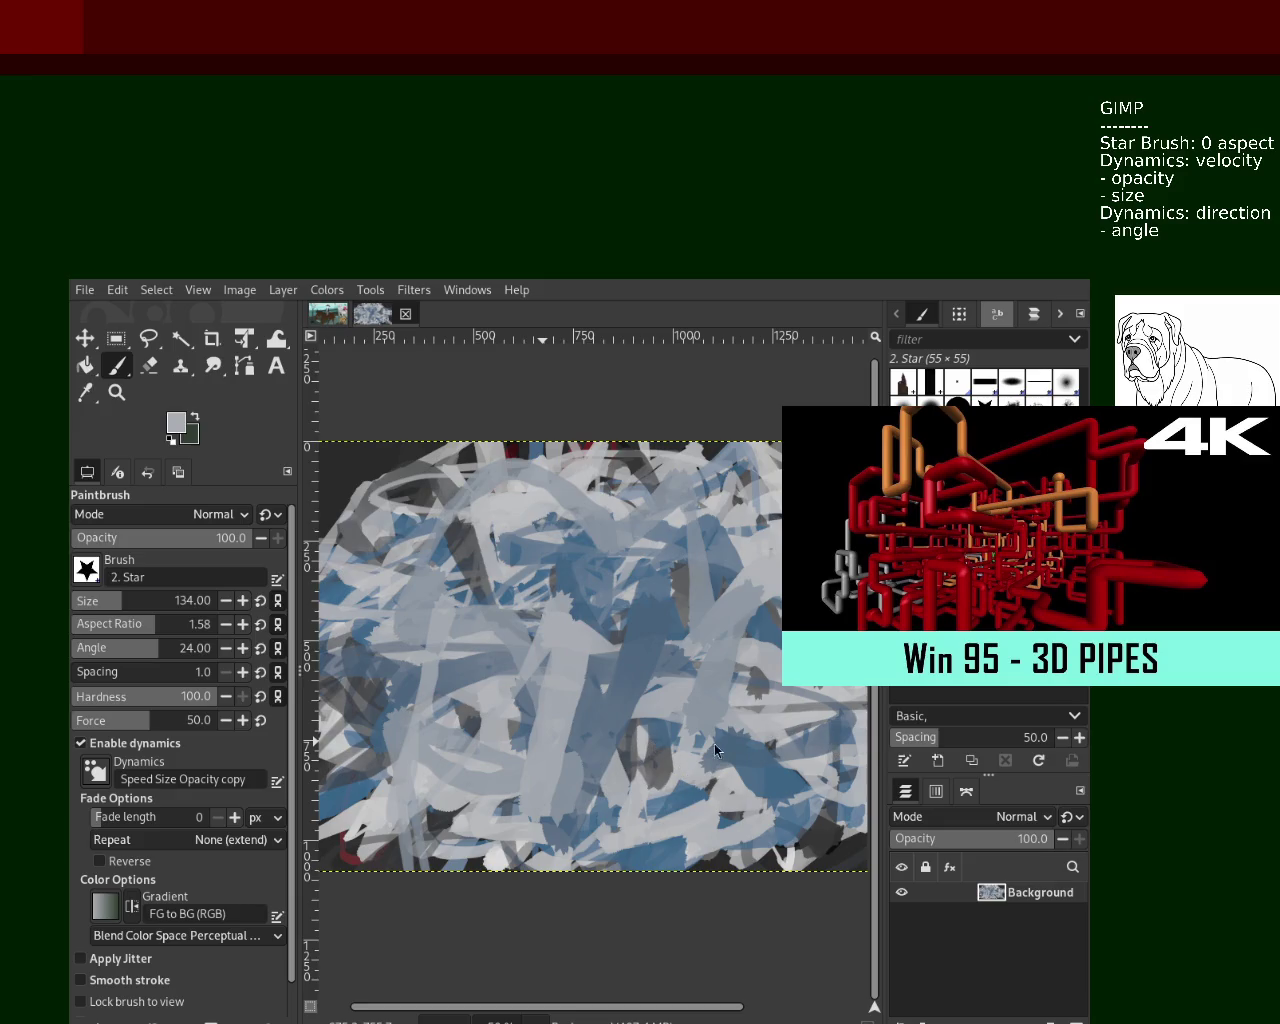
# Undo a trial blue stroke, set the brush size to 76, and paint a short dark-blue stroke
pyautogui.keyDown('ctrl'); pyautogui.click(586, 612); pyautogui.keyUp('ctrl')
pyautogui.moveTo(586, 612); pyautogui.dragTo(469, 704)
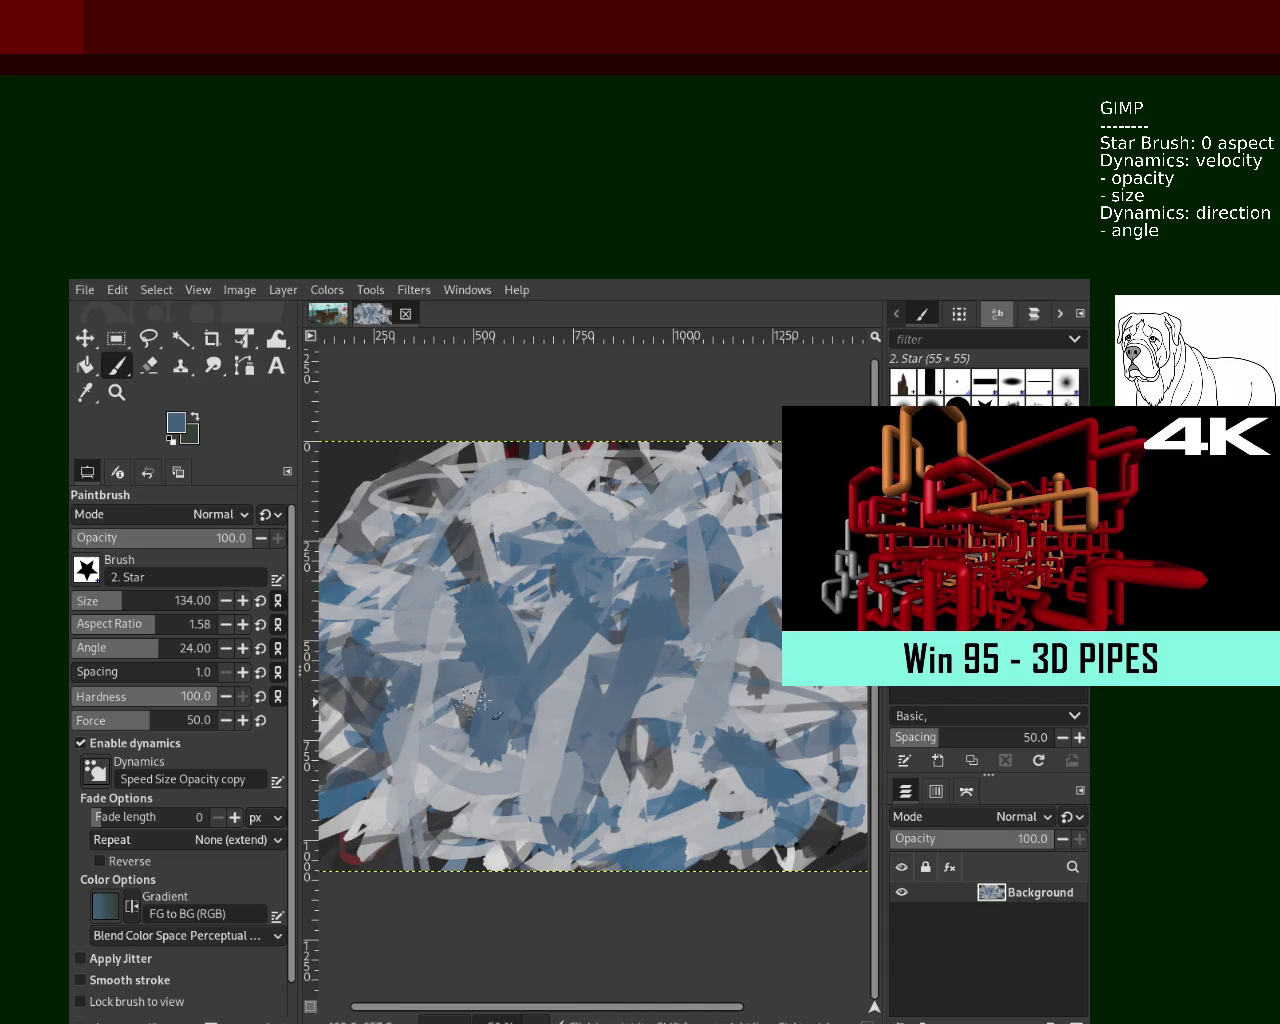
pyautogui.hotkey('ctrl', 'z')
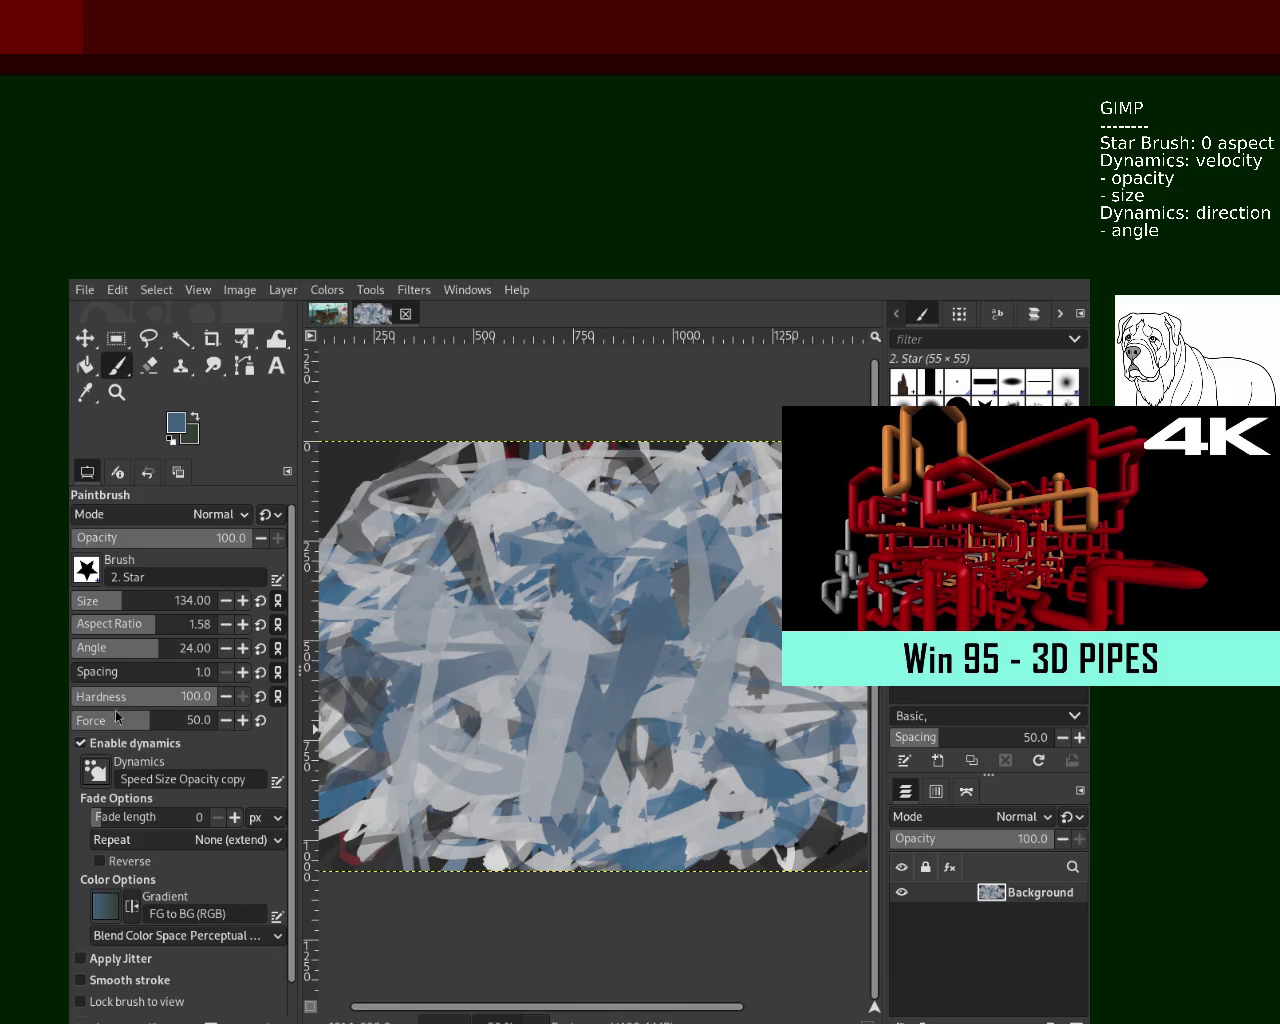
pyautogui.click(102, 598)
pyautogui.click(103, 603)
pyautogui.moveTo(733, 574); pyautogui.dragTo(640, 575)
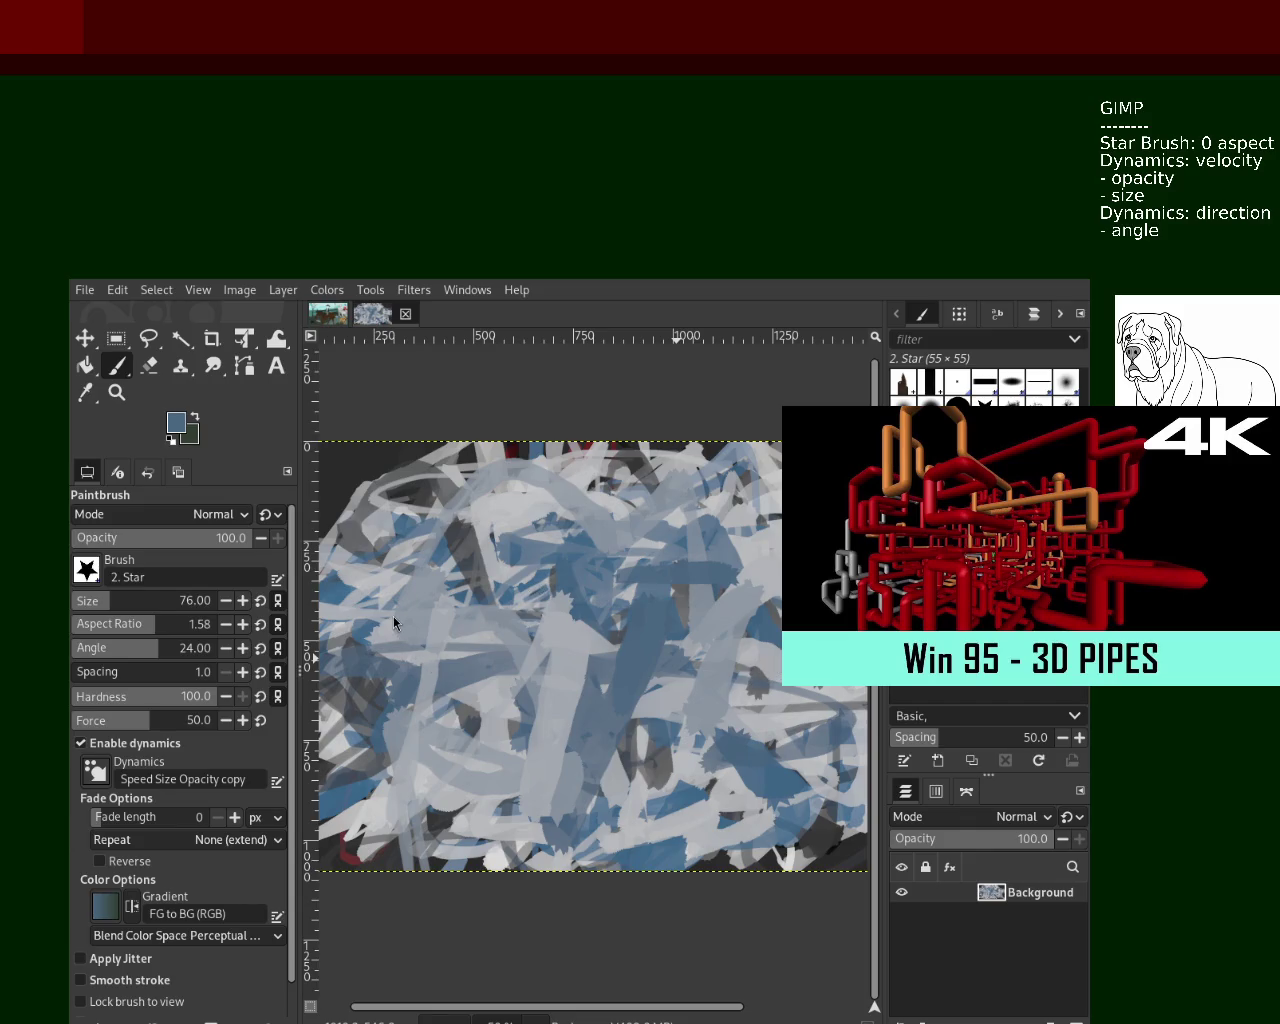
# Alternate sampled light-grey and blue strokes, then stretch the brush aspect ratio to 8.00
pyautogui.keyDown('ctrl'); pyautogui.click(740, 696); pyautogui.keyUp('ctrl')
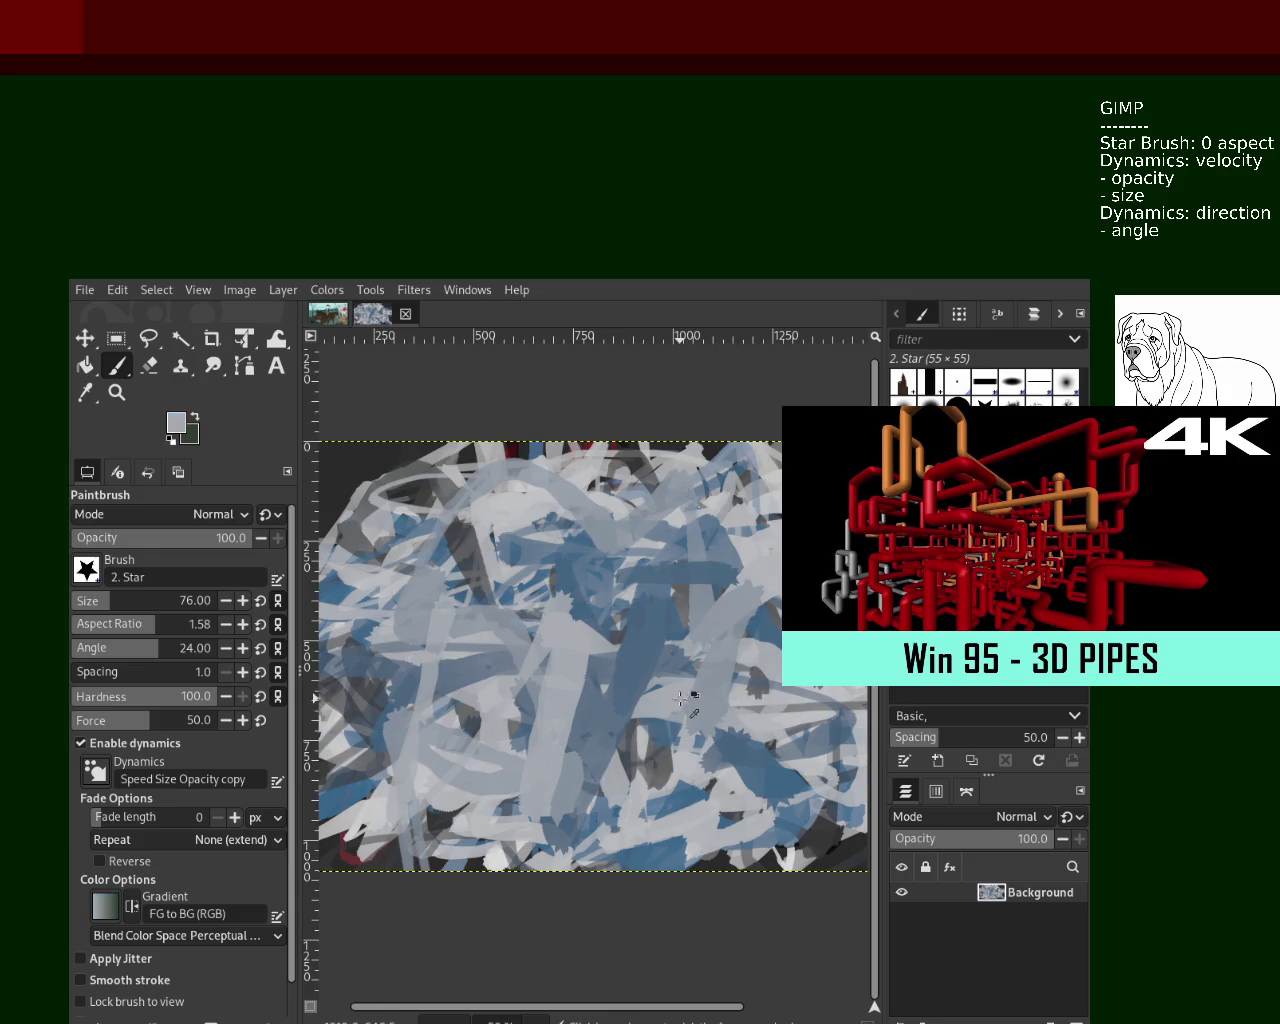
pyautogui.moveTo(683, 702)
pyautogui.mouseDown()
pyautogui.moveTo(515, 700)
pyautogui.moveTo(505, 740)
pyautogui.moveTo(320, 700)
pyautogui.moveTo(790, 840)
pyautogui.moveTo(800, 690)
pyautogui.moveTo(810, 760)
pyautogui.moveTo(757, 766)
pyautogui.mouseUp()
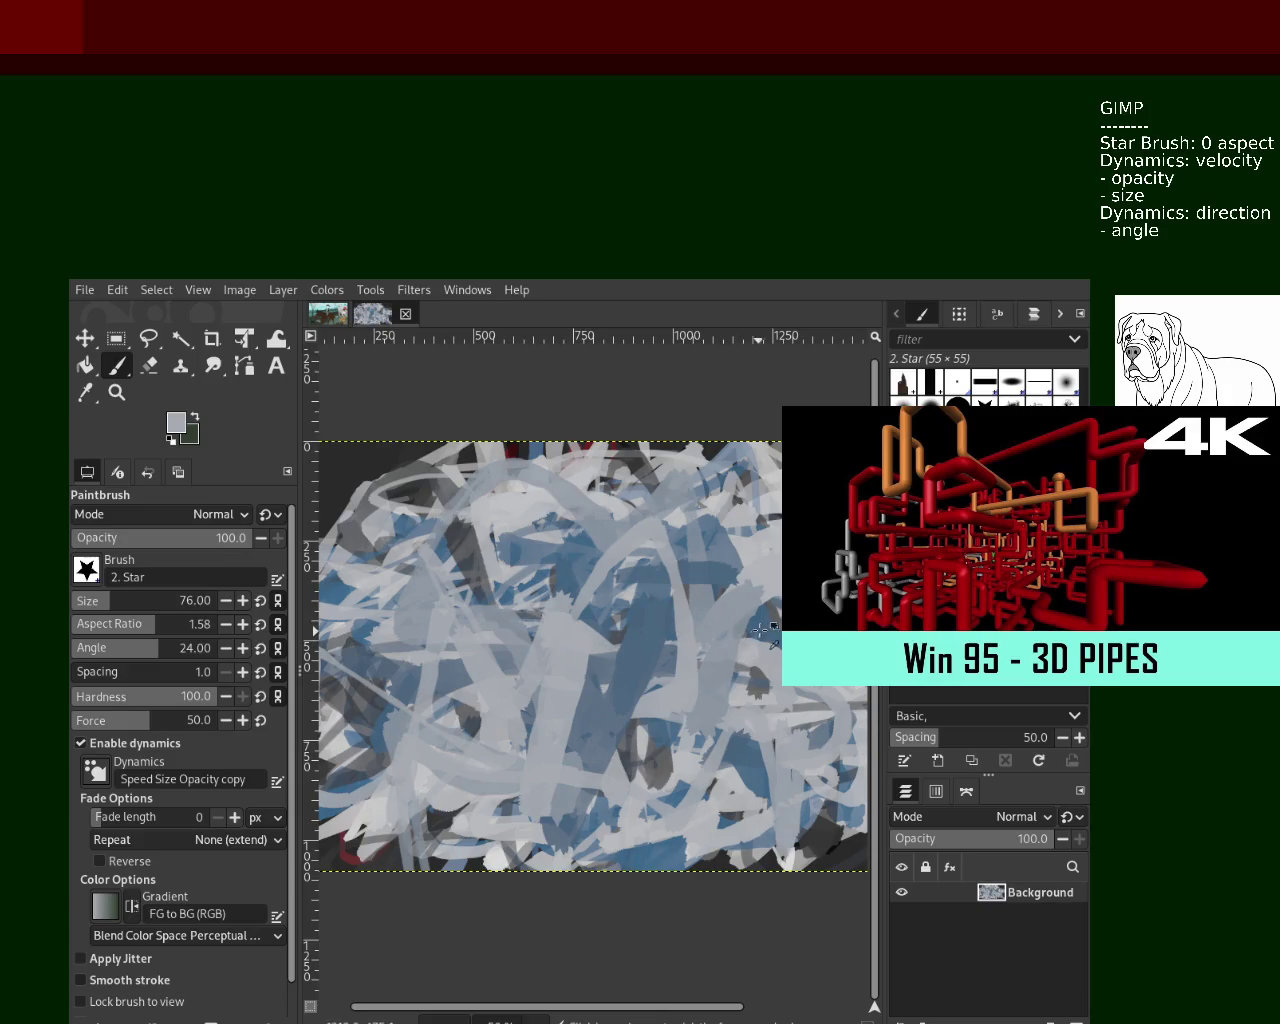
pyautogui.keyDown('ctrl'); pyautogui.click(634, 634); pyautogui.keyUp('ctrl')
pyautogui.moveTo(634, 634)
pyautogui.mouseDown()
pyautogui.moveTo(700, 700)
pyautogui.moveTo(322, 618)
pyautogui.moveTo(560, 650)
pyautogui.mouseUp()
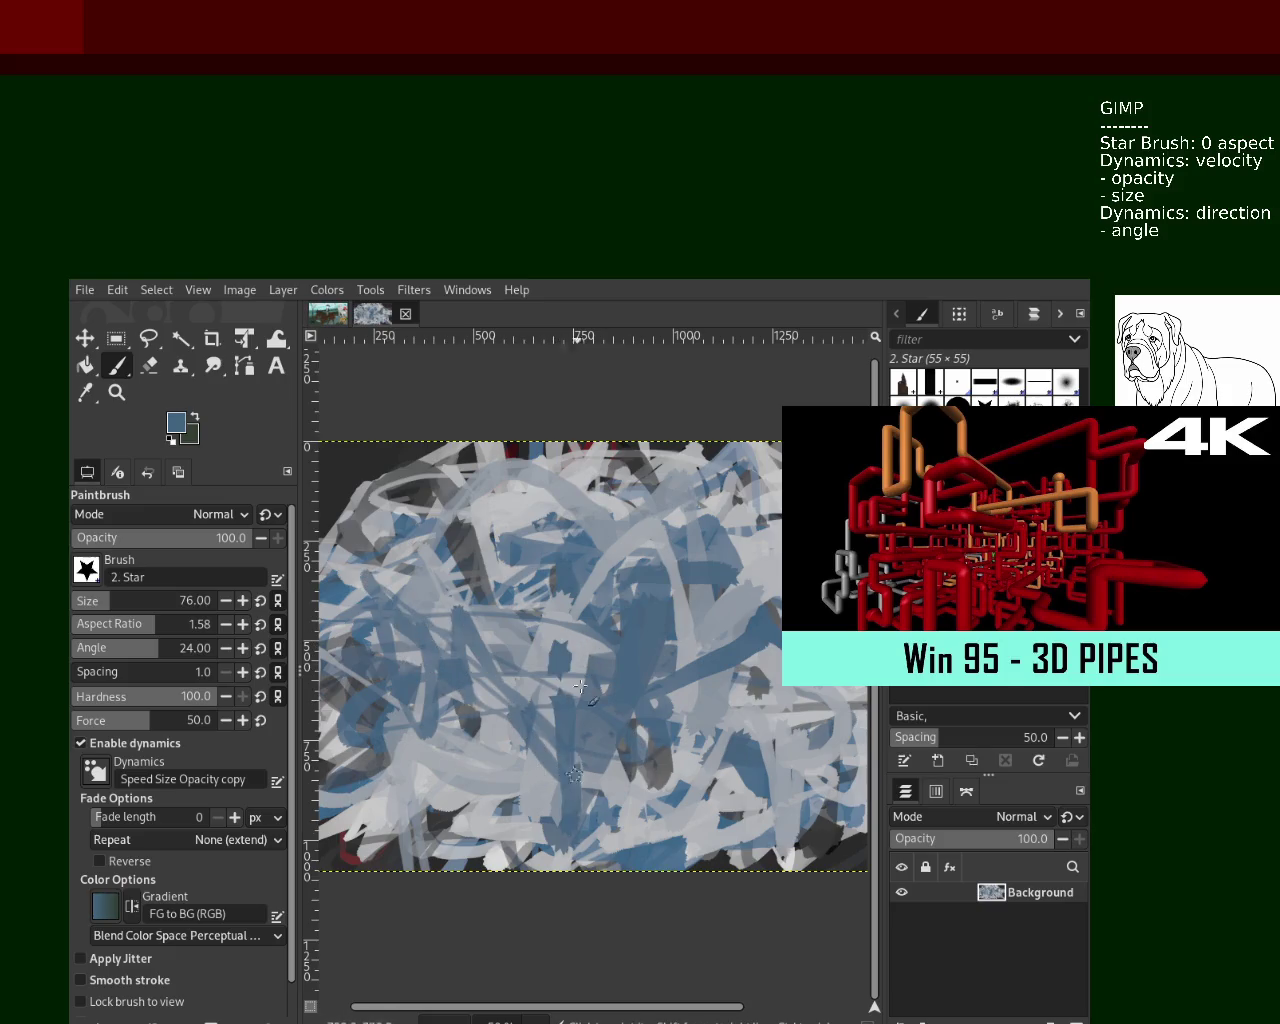
pyautogui.keyDown('ctrl'); pyautogui.click(563, 625); pyautogui.keyUp('ctrl')
pyautogui.moveTo(563, 625)
pyautogui.mouseDown()
pyautogui.moveTo(598, 818)
pyautogui.moveTo(628, 735)
pyautogui.moveTo(678, 688)
pyautogui.moveTo(365, 628)
pyautogui.moveTo(662, 850)
pyautogui.moveTo(560, 520)
pyautogui.moveTo(530, 749)
pyautogui.mouseUp()
pyautogui.keyDown('ctrl'); pyautogui.click(636, 857); pyautogui.keyUp('ctrl')
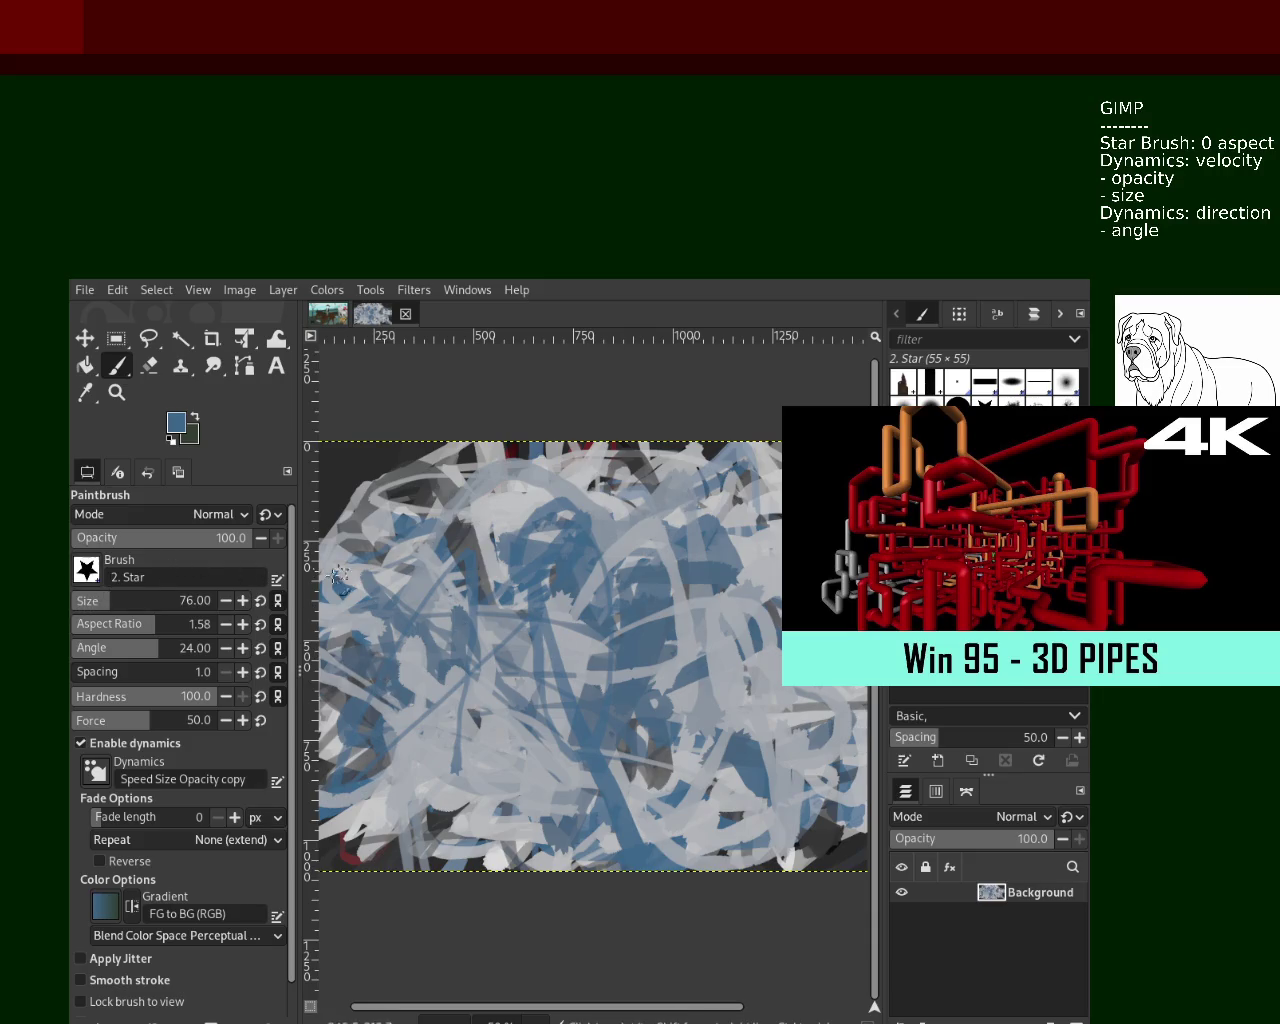
pyautogui.click(172, 626)
# Reset the brush aspect ratio to 0 and dab dark blue across the middle-left
pyautogui.click(152, 627)
pyautogui.write('00')
pyautogui.press('Return')
pyautogui.moveTo(585, 808)
pyautogui.mouseDown()
pyautogui.moveTo(395, 712)
pyautogui.moveTo(540, 715)
pyautogui.mouseUp()
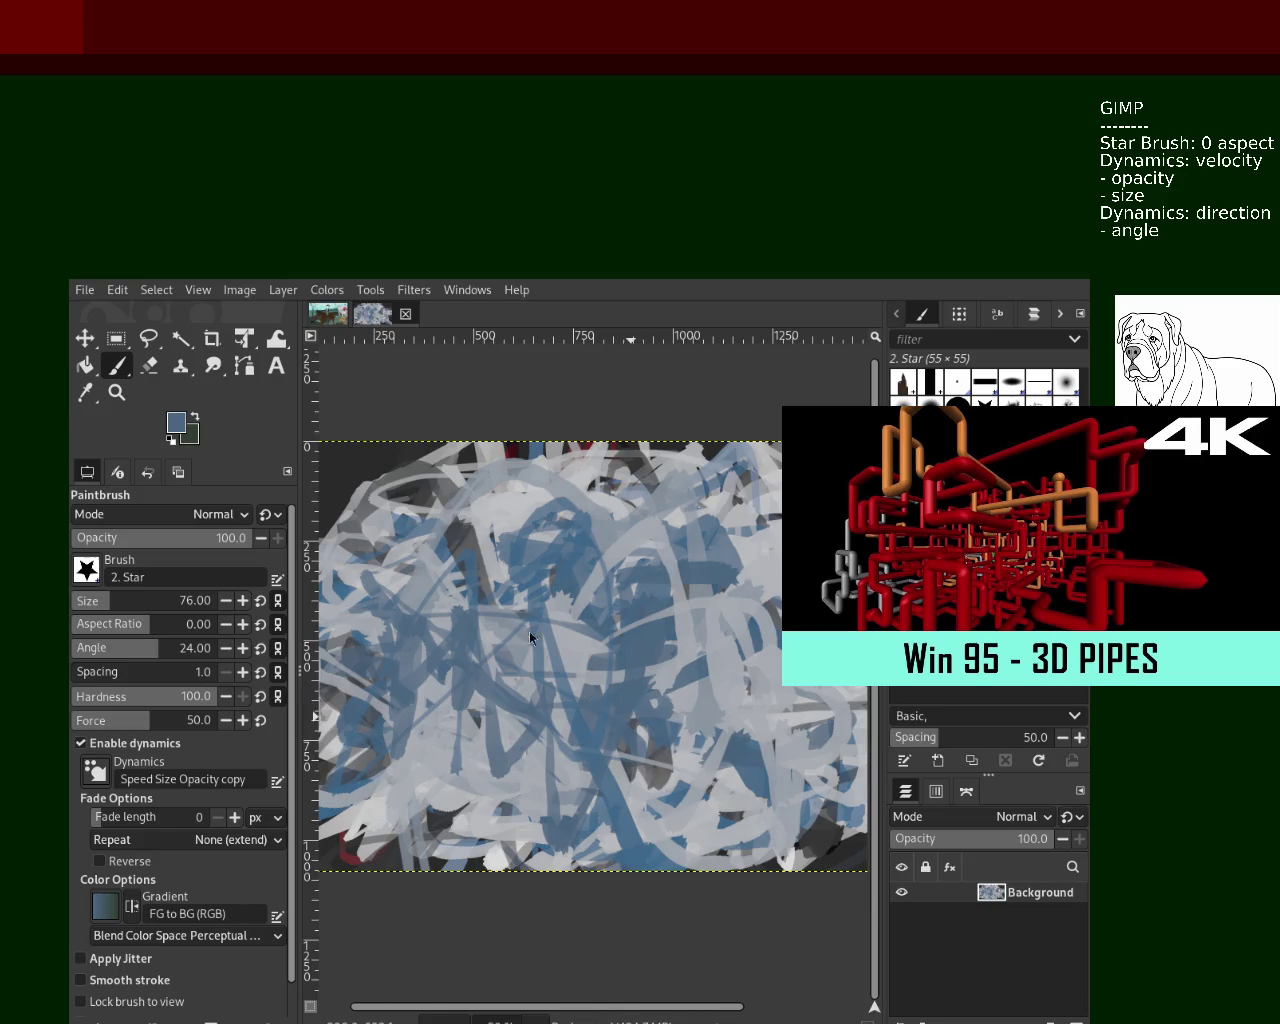
# Paint a horizontal light-grey stroke, undo an extra one, and add a blue stroke toward the lower left
pyautogui.keyDown('ctrl'); pyautogui.click(701, 636); pyautogui.keyUp('ctrl')
pyautogui.moveTo(680, 656); pyautogui.dragTo(440, 664)
pyautogui.moveTo(525, 562); pyautogui.dragTo(755, 570)
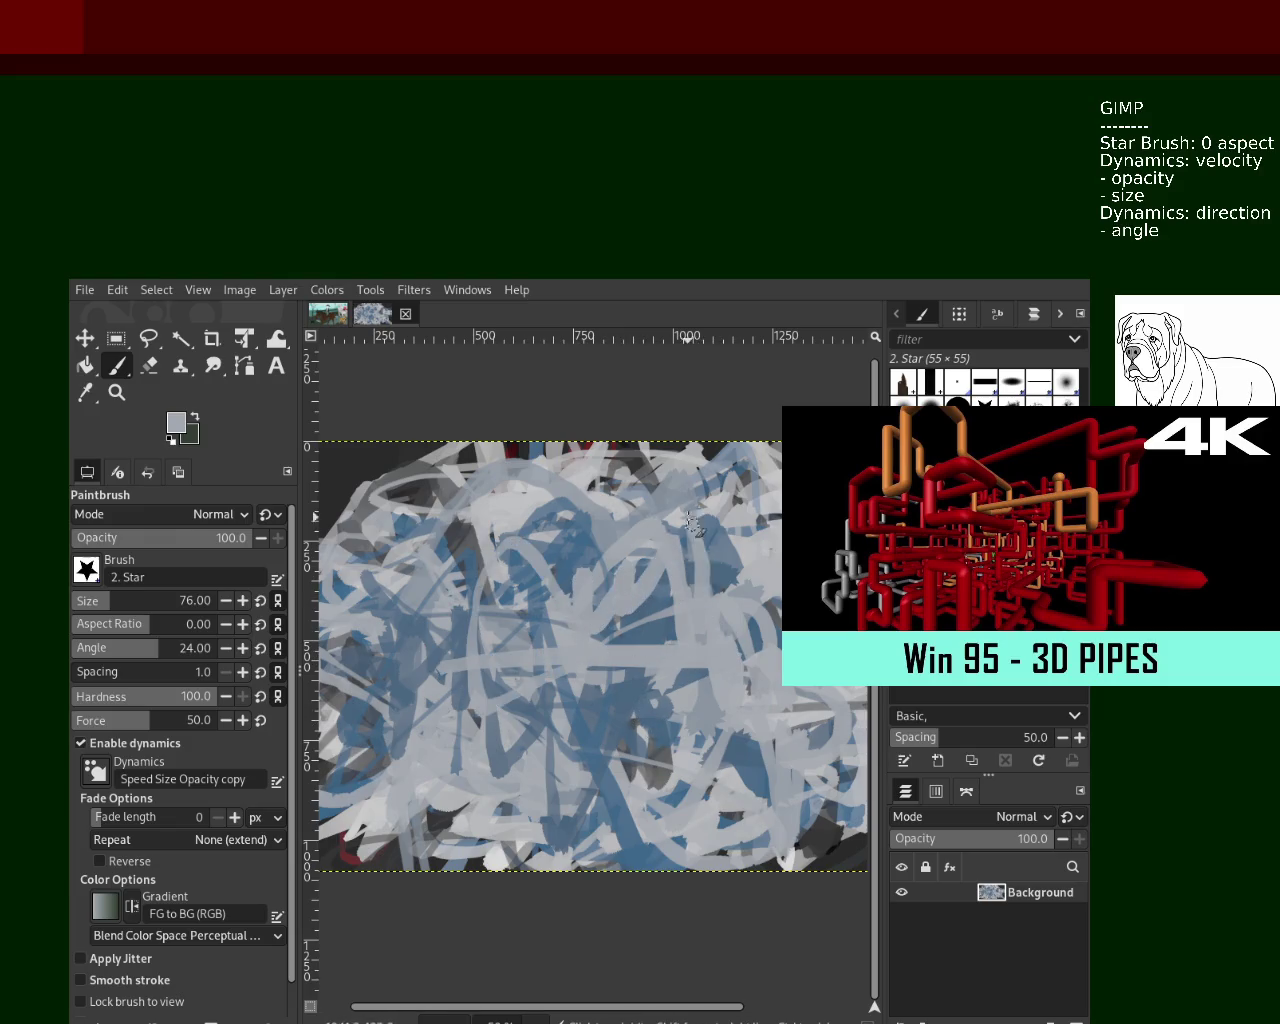
pyautogui.hotkey('ctrl', 'z')
pyautogui.keyDown('ctrl'); pyautogui.click(730, 568); pyautogui.keyUp('ctrl')
pyautogui.moveTo(675, 578); pyautogui.dragTo(505, 745)
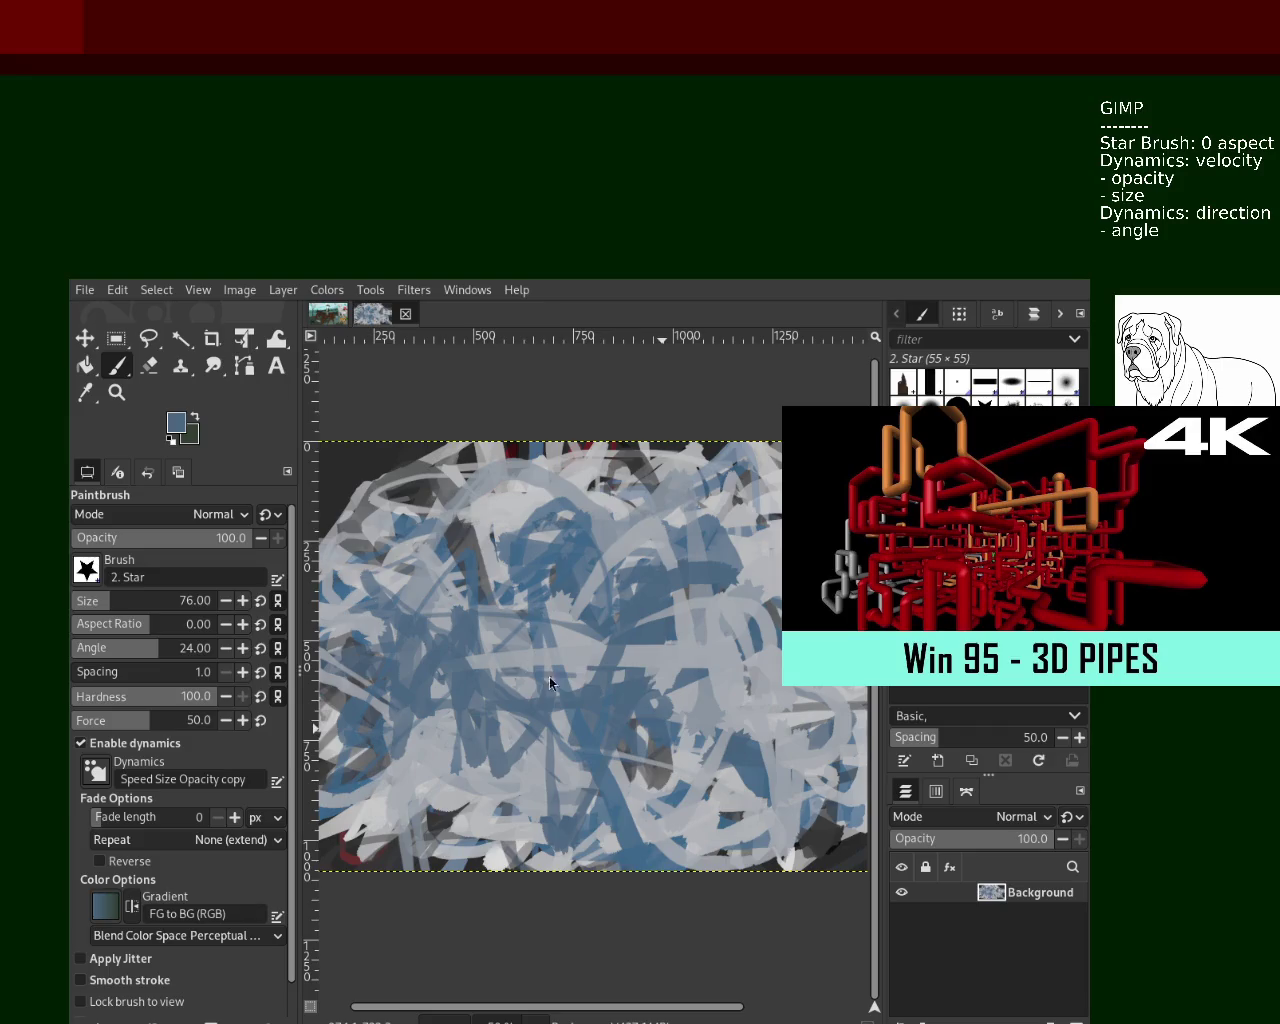
# Lay long light-grey and blue strokes across the upper middle and lower canvas
pyautogui.keyDown('ctrl'); pyautogui.click(732, 550); pyautogui.keyUp('ctrl')
pyautogui.moveTo(730, 550)
pyautogui.mouseDown()
pyautogui.moveTo(696, 620)
pyautogui.moveTo(415, 815)
pyautogui.mouseUp()
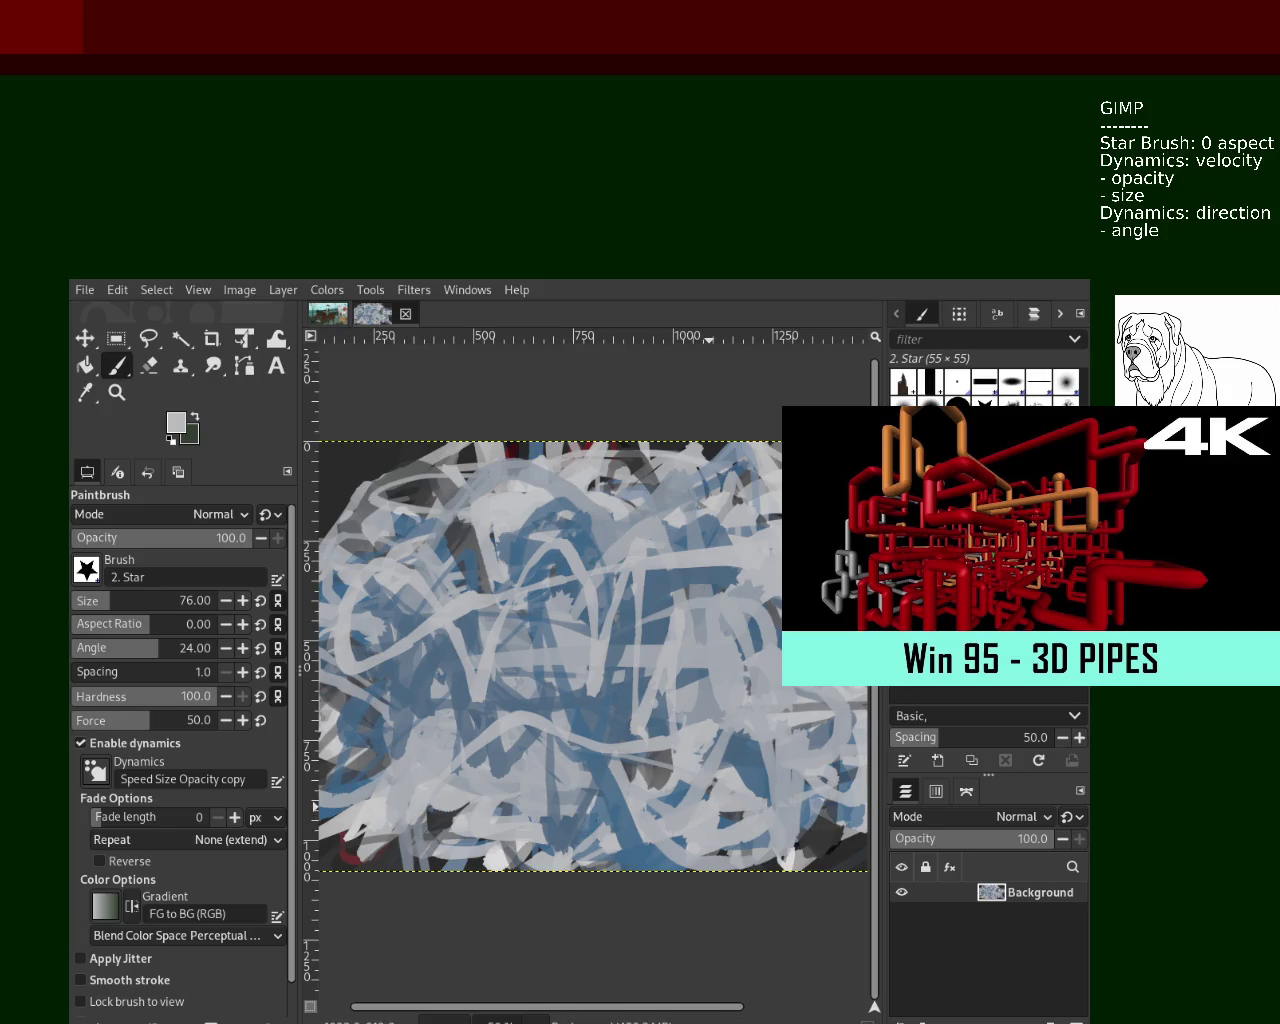
pyautogui.keyDown('ctrl'); pyautogui.click(630, 625); pyautogui.keyUp('ctrl')
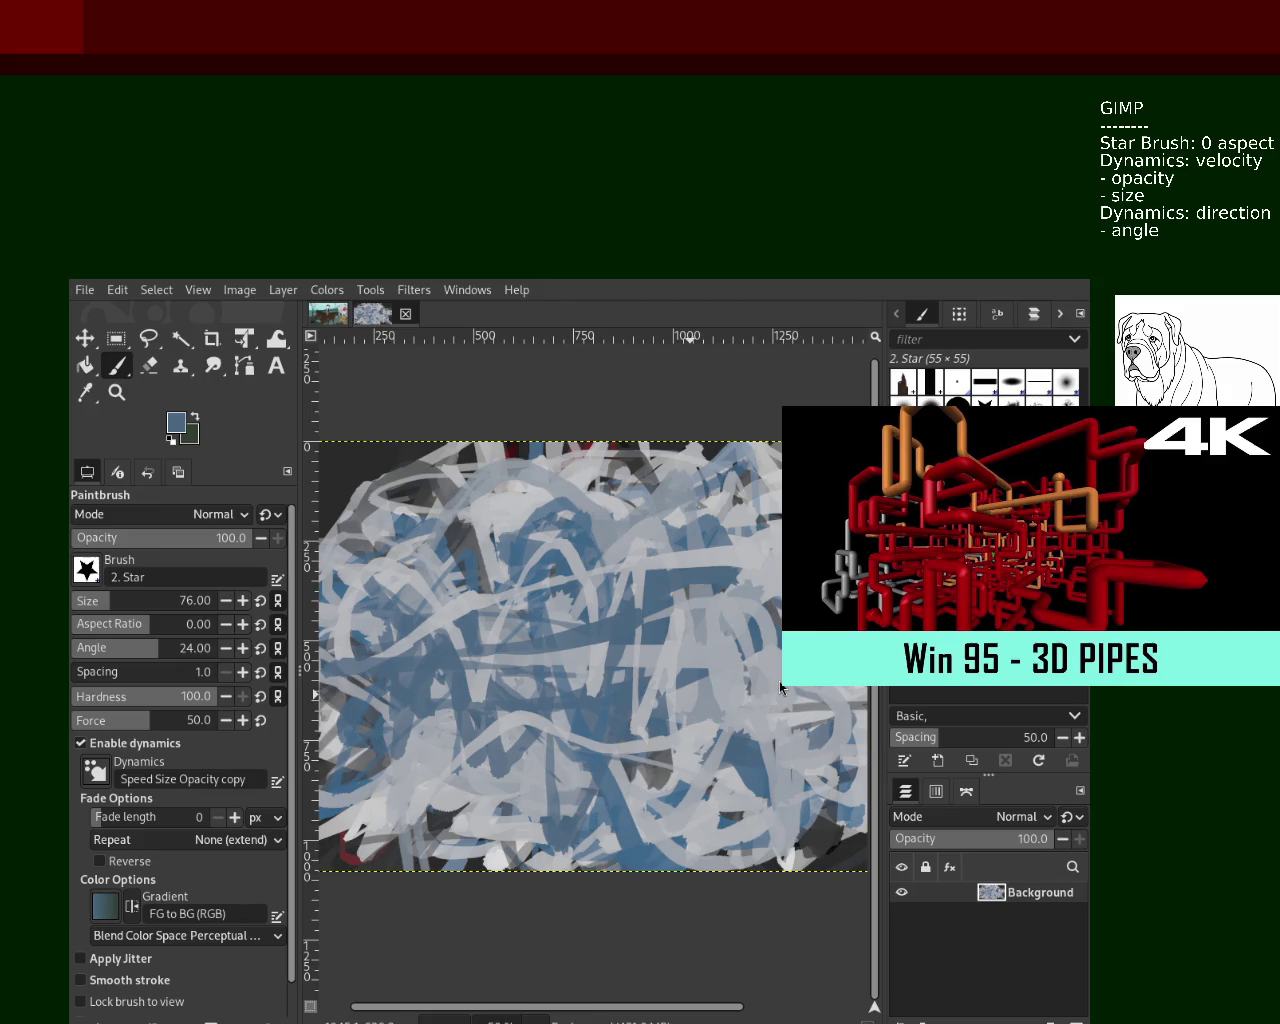
pyautogui.moveTo(720, 630); pyautogui.dragTo(420, 800)
pyautogui.keyDown('ctrl'); pyautogui.click(660, 600); pyautogui.keyUp('ctrl')
pyautogui.moveTo(560, 520)
pyautogui.mouseDown()
pyautogui.moveTo(741, 608)
pyautogui.moveTo(549, 714)
pyautogui.mouseUp()
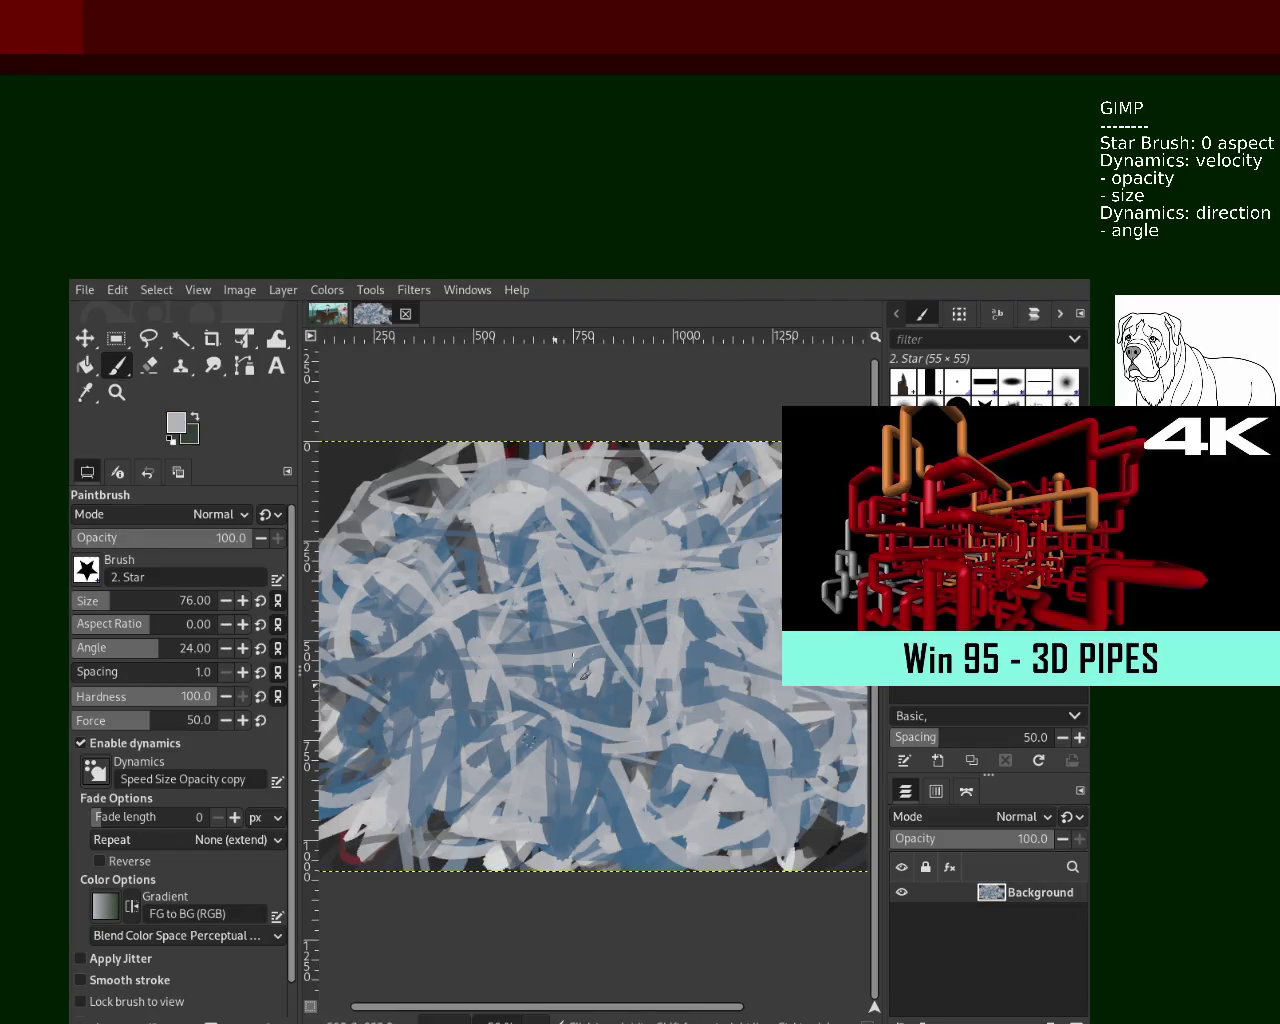
pyautogui.moveTo(549, 714)
pyautogui.mouseDown()
pyautogui.moveTo(460, 713)
pyautogui.moveTo(607, 760)
pyautogui.moveTo(727, 772)
pyautogui.mouseUp()
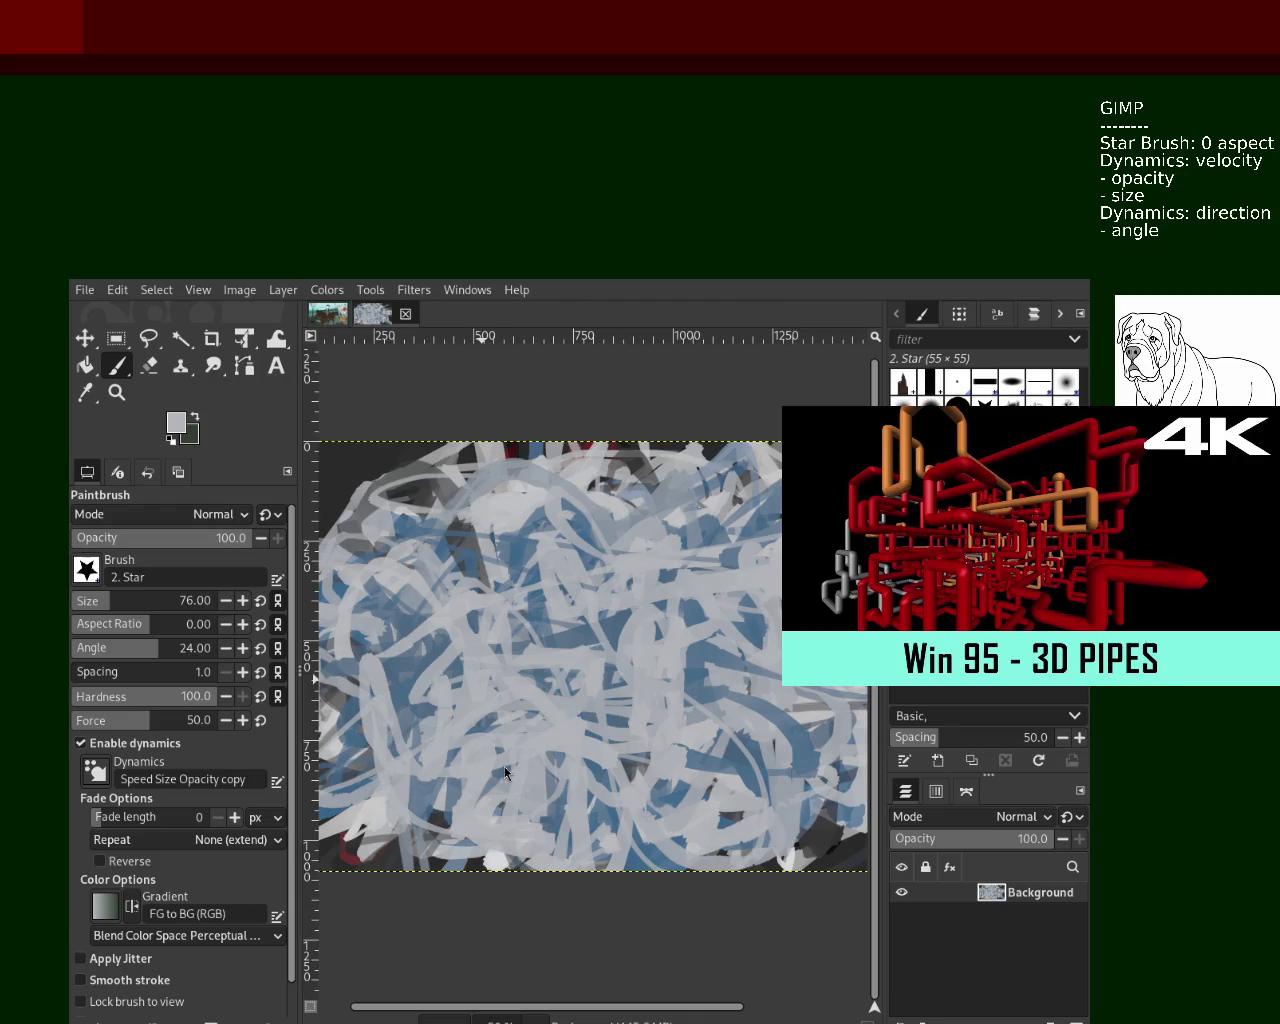
# Paint dark-blue and light-grey strokes, then a long dark-grey loop across the middle, re-picking light grey
pyautogui.keyDown('ctrl'); pyautogui.click(404, 627); pyautogui.keyUp('ctrl')
pyautogui.moveTo(404, 631)
pyautogui.mouseDown()
pyautogui.moveTo(497, 575)
pyautogui.moveTo(708, 698)
pyautogui.mouseUp()
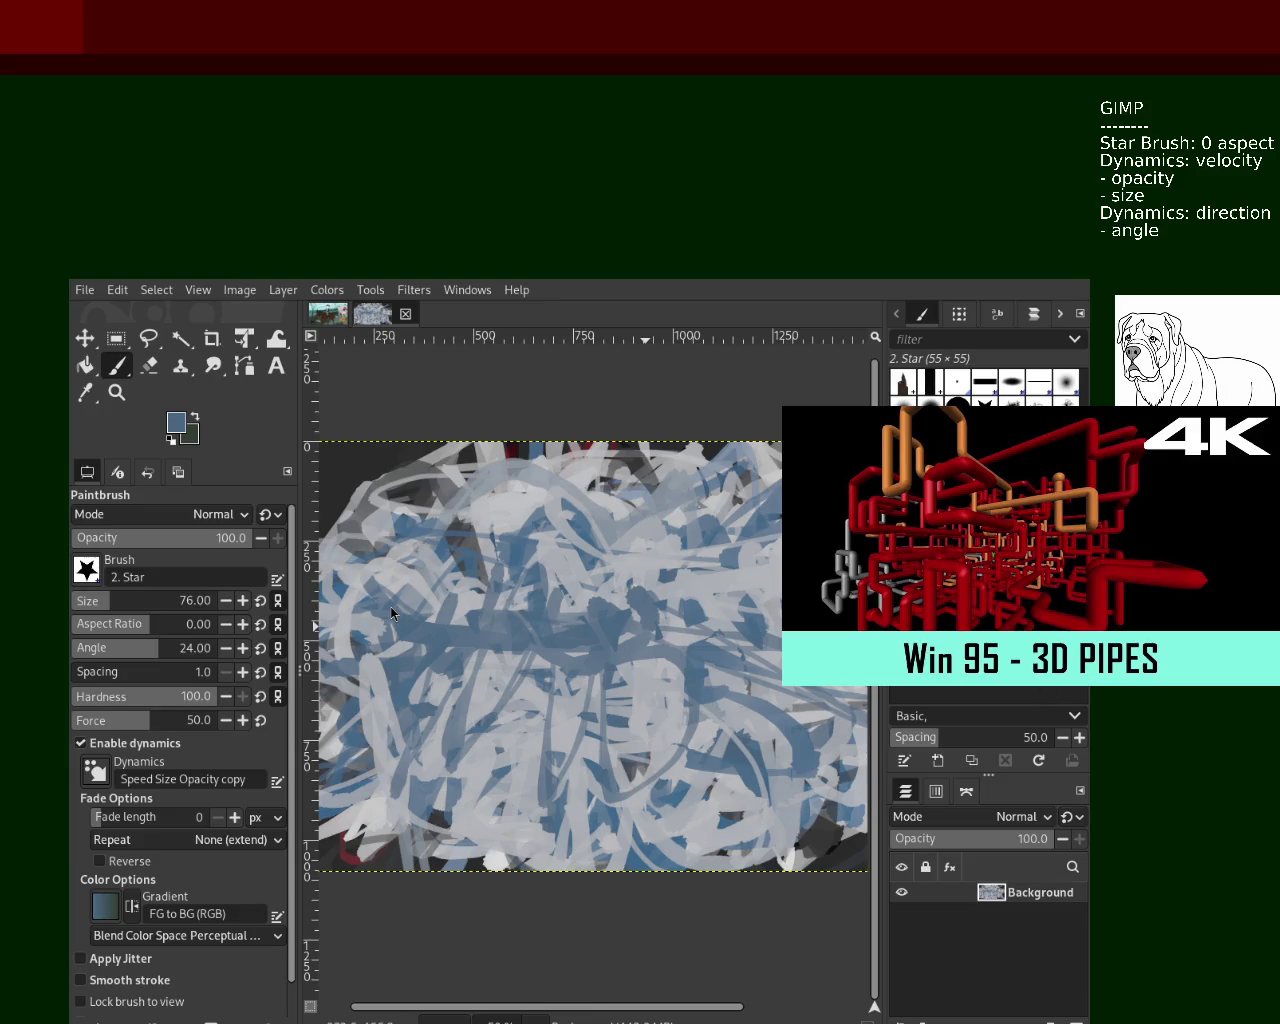
pyautogui.keyDown('ctrl'); pyautogui.click(640, 575); pyautogui.keyUp('ctrl')
pyautogui.moveTo(640, 580)
pyautogui.mouseDown()
pyautogui.moveTo(493, 612)
pyautogui.moveTo(470, 560)
pyautogui.moveTo(420, 600)
pyautogui.moveTo(640, 630)
pyautogui.moveTo(765, 750)
pyautogui.moveTo(848, 712)
pyautogui.moveTo(715, 602)
pyautogui.moveTo(745, 596)
pyautogui.moveTo(384, 650)
pyautogui.moveTo(575, 595)
pyautogui.moveTo(562, 627)
pyautogui.moveTo(635, 465)
pyautogui.moveTo(590, 640)
pyautogui.moveTo(552, 680)
pyautogui.mouseUp()
pyautogui.keyDown('ctrl'); pyautogui.click(755, 645); pyautogui.keyUp('ctrl')
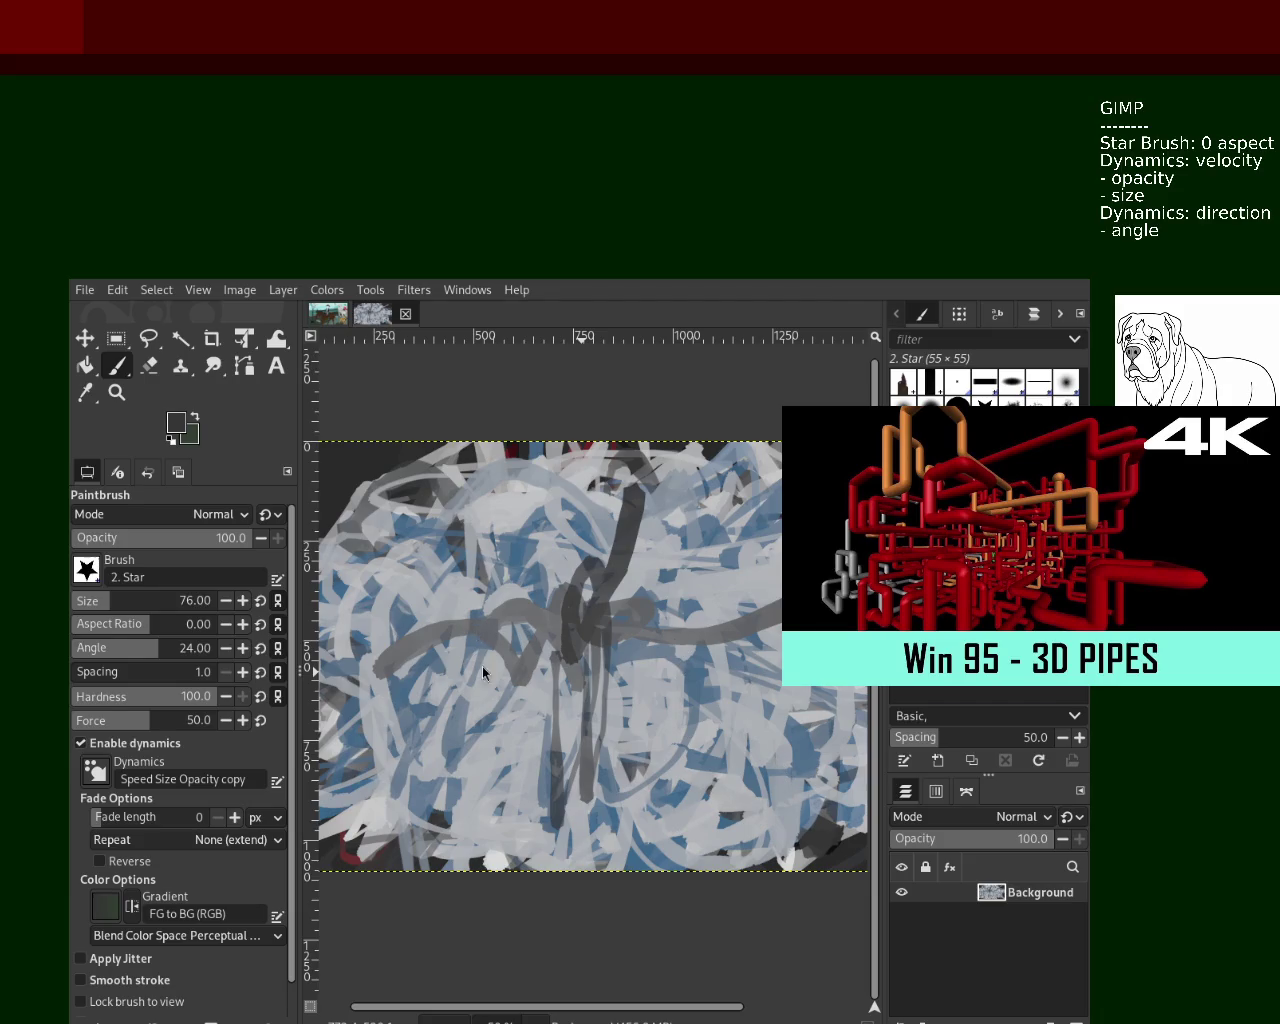
pyautogui.keyDown('ctrl'); pyautogui.click(726, 640); pyautogui.keyUp('ctrl')
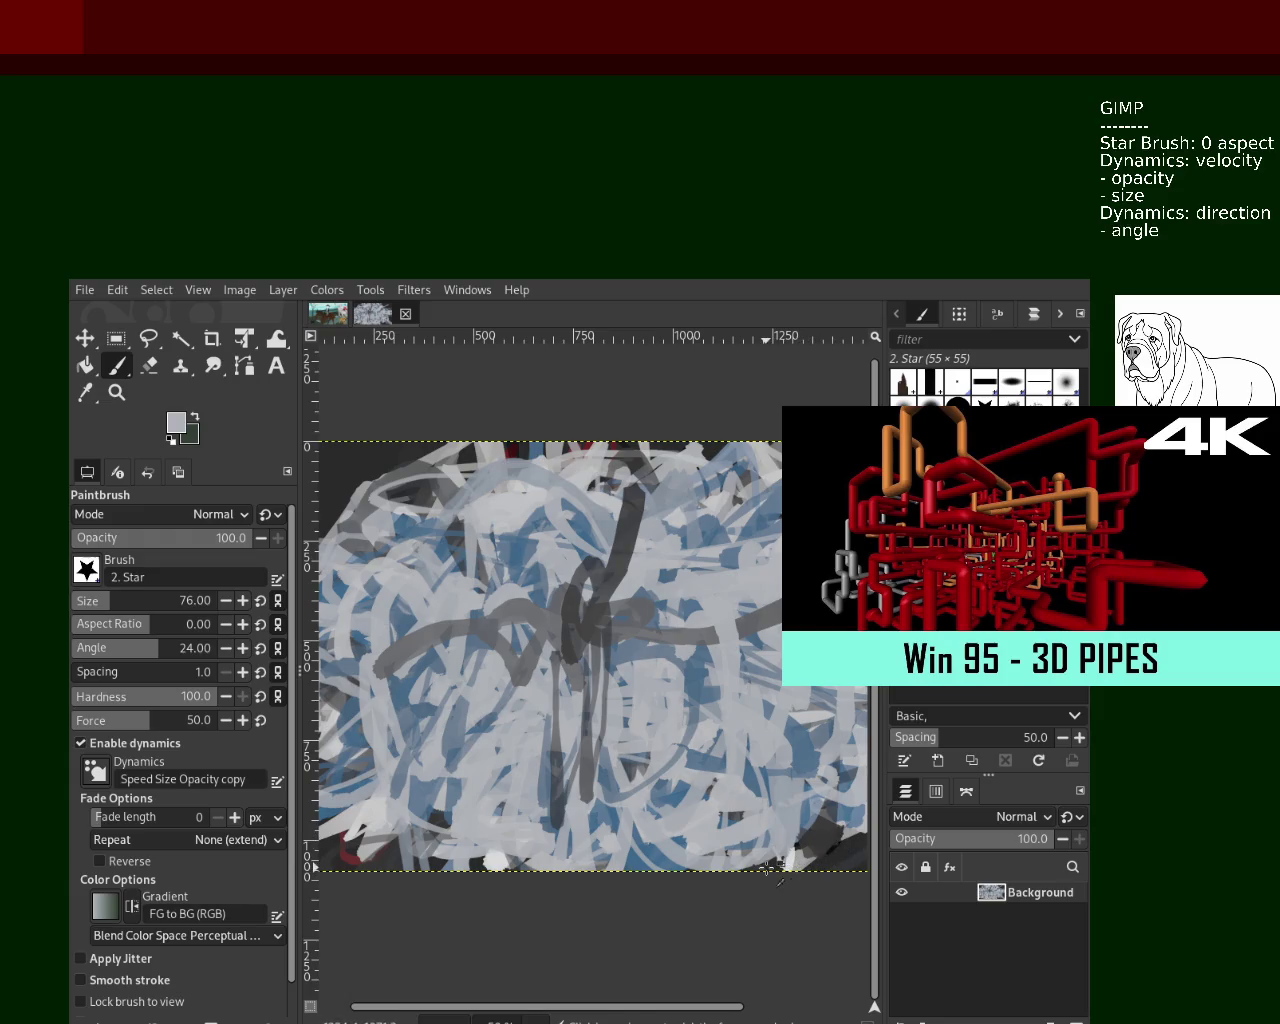
# Sample dark grey and paint strokes across the lower middle and vertically through the centre
pyautogui.keyDown('ctrl'); pyautogui.click(800, 848); pyautogui.keyUp('ctrl')
pyautogui.moveTo(790, 782)
pyautogui.mouseDown()
pyautogui.moveTo(376, 745)
pyautogui.moveTo(748, 728)
pyautogui.moveTo(440, 700)
pyautogui.moveTo(400, 770)
pyautogui.moveTo(540, 500)
pyautogui.moveTo(670, 607)
pyautogui.moveTo(708, 715)
pyautogui.moveTo(820, 760)
pyautogui.mouseUp()
pyautogui.moveTo(715, 860); pyautogui.dragTo(746, 621)
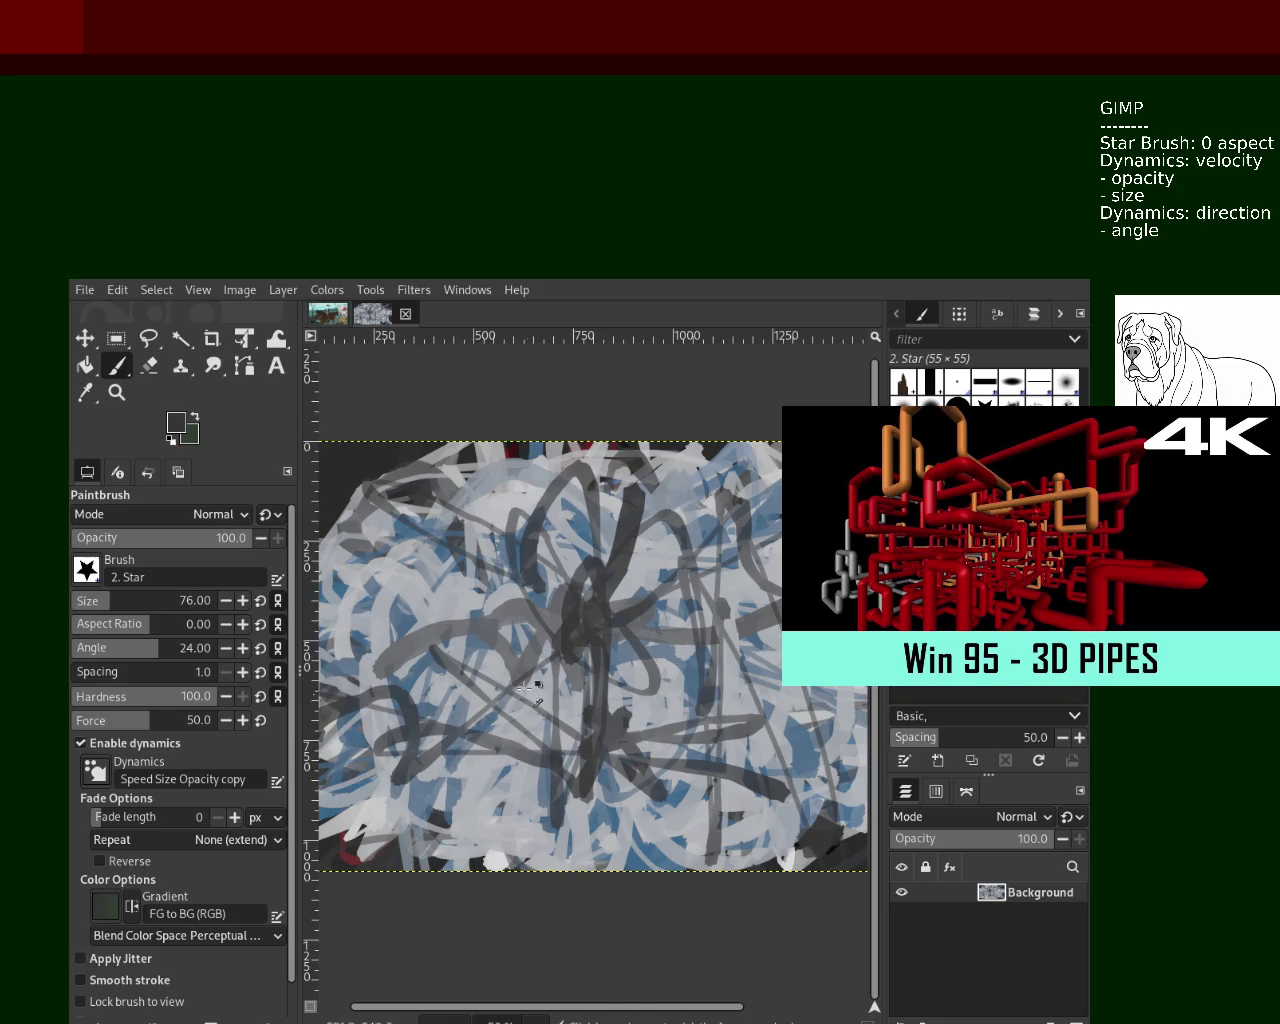
# Sample blues from the canvas and paint diagonal, scribbled and vertical blue strokes over the dark lines
pyautogui.keyDown('ctrl'); pyautogui.click(520, 601); pyautogui.keyUp('ctrl')
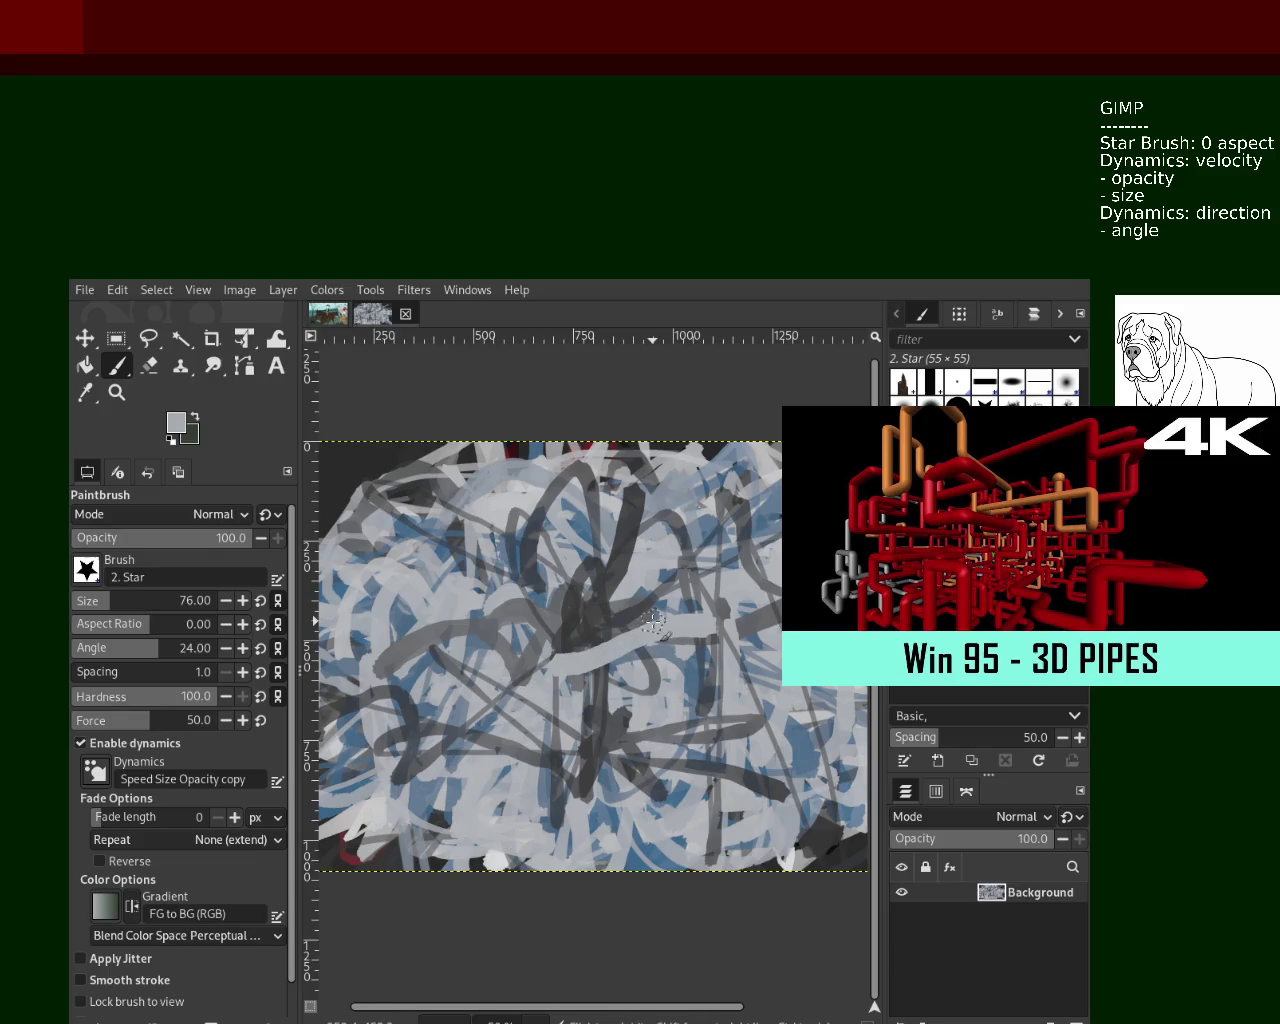
pyautogui.keyDown('ctrl'); pyautogui.click(612, 621); pyautogui.keyUp('ctrl')
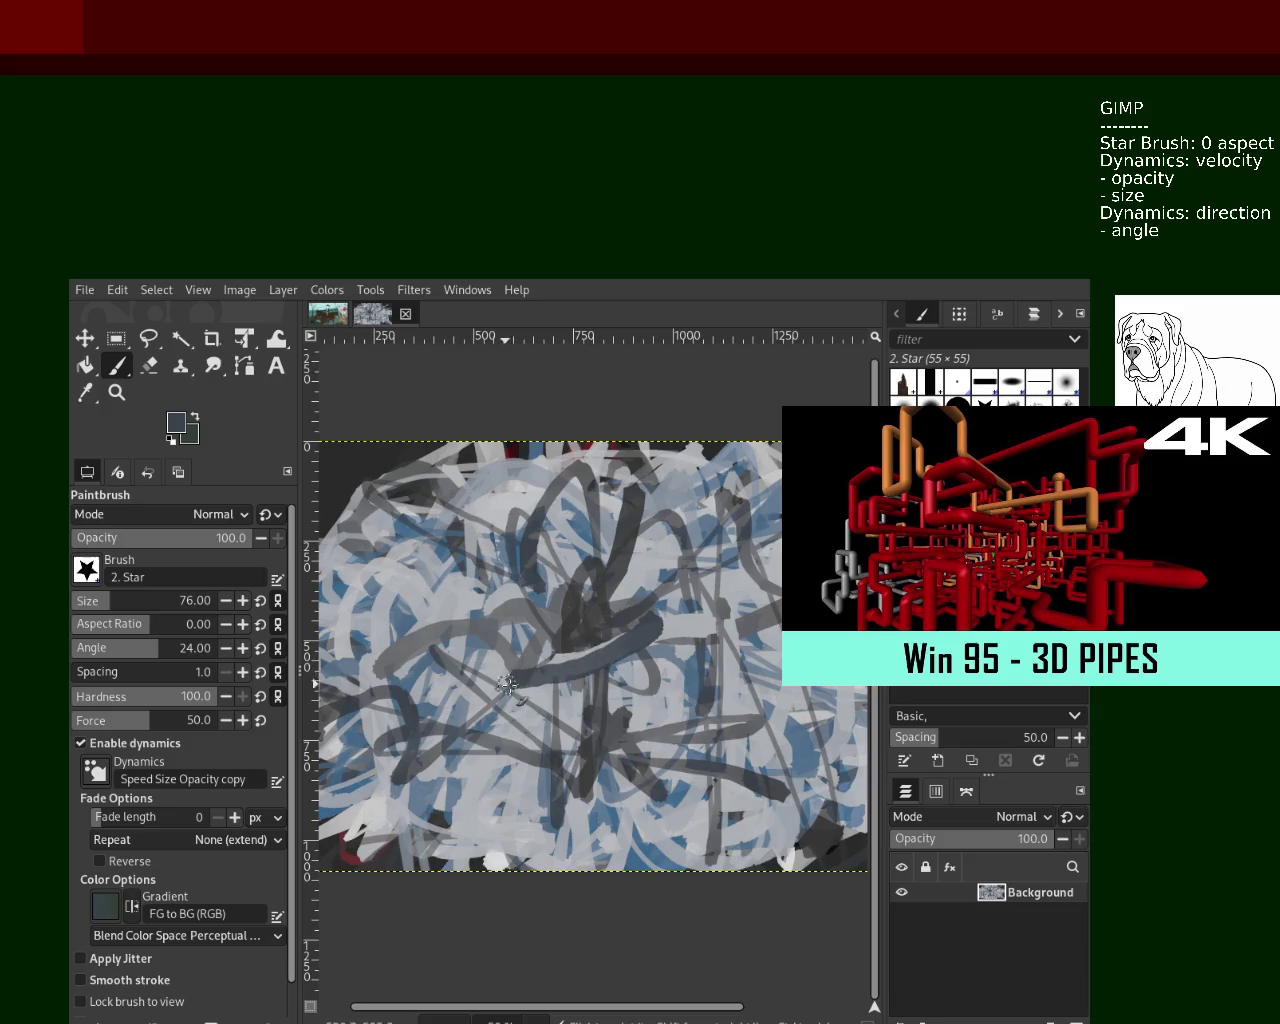
pyautogui.keyDown('ctrl'); pyautogui.click(672, 572); pyautogui.keyUp('ctrl')
pyautogui.moveTo(675, 585); pyautogui.dragTo(558, 662)
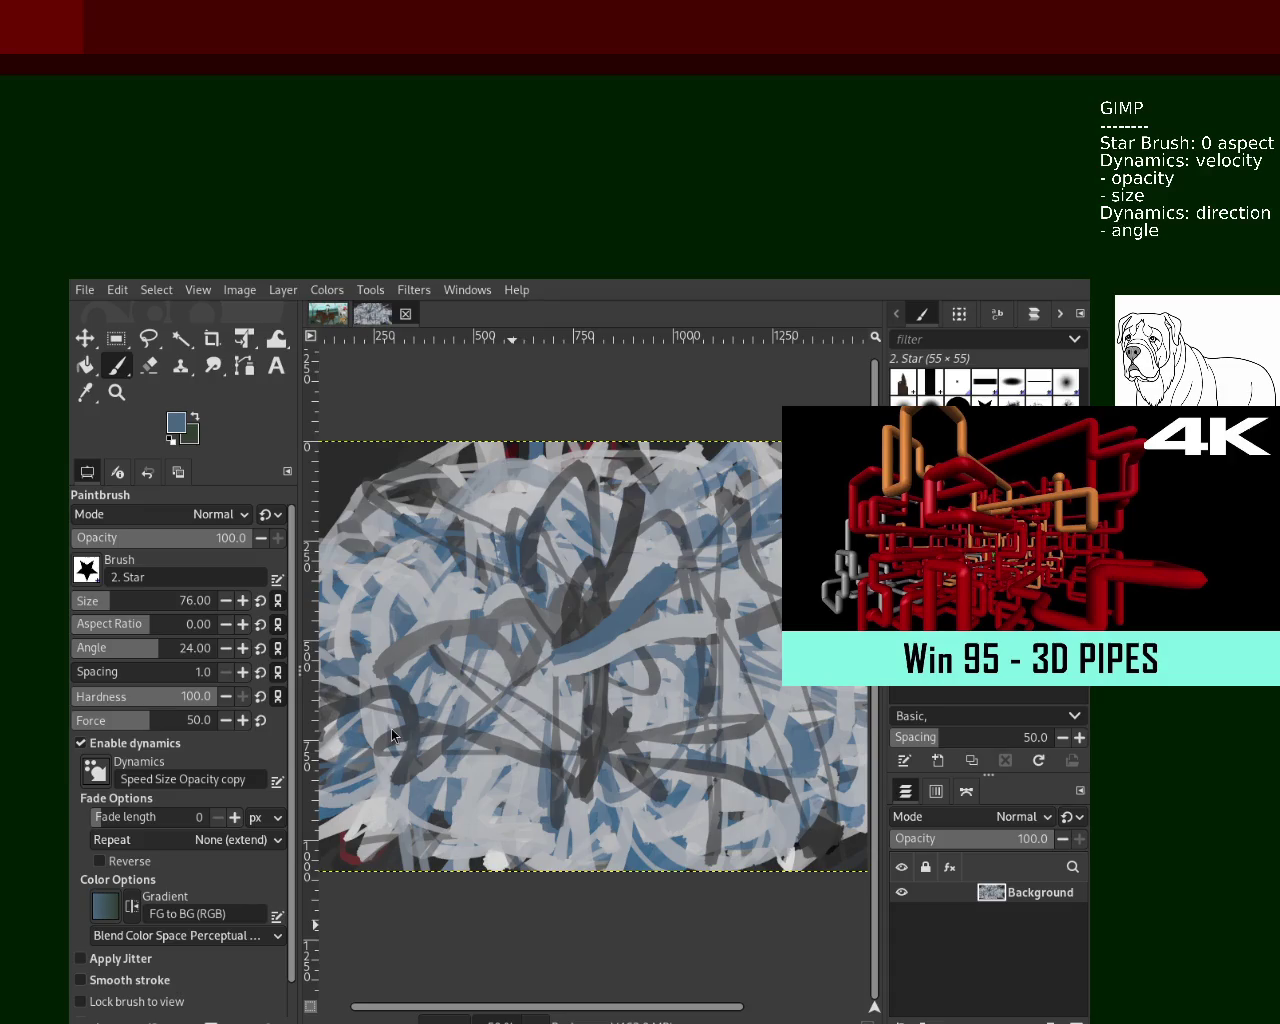
pyautogui.moveTo(578, 692)
pyautogui.mouseDown()
pyautogui.moveTo(445, 704)
pyautogui.moveTo(430, 620)
pyautogui.moveTo(515, 540)
pyautogui.moveTo(520, 700)
pyautogui.moveTo(485, 786)
pyautogui.moveTo(560, 700)
pyautogui.moveTo(450, 680)
pyautogui.moveTo(653, 641)
pyautogui.moveTo(700, 650)
pyautogui.moveTo(690, 545)
pyautogui.moveTo(545, 490)
pyautogui.moveTo(622, 600)
pyautogui.moveTo(415, 610)
pyautogui.moveTo(575, 610)
pyautogui.moveTo(670, 645)
pyautogui.mouseUp()
pyautogui.keyDown('ctrl'); pyautogui.click(485, 786); pyautogui.keyUp('ctrl')
pyautogui.keyDown('ctrl'); pyautogui.click(581, 643); pyautogui.keyUp('ctrl')
pyautogui.moveTo(581, 643)
pyautogui.mouseDown()
pyautogui.moveTo(600, 445)
pyautogui.moveTo(595, 638)
pyautogui.mouseUp()
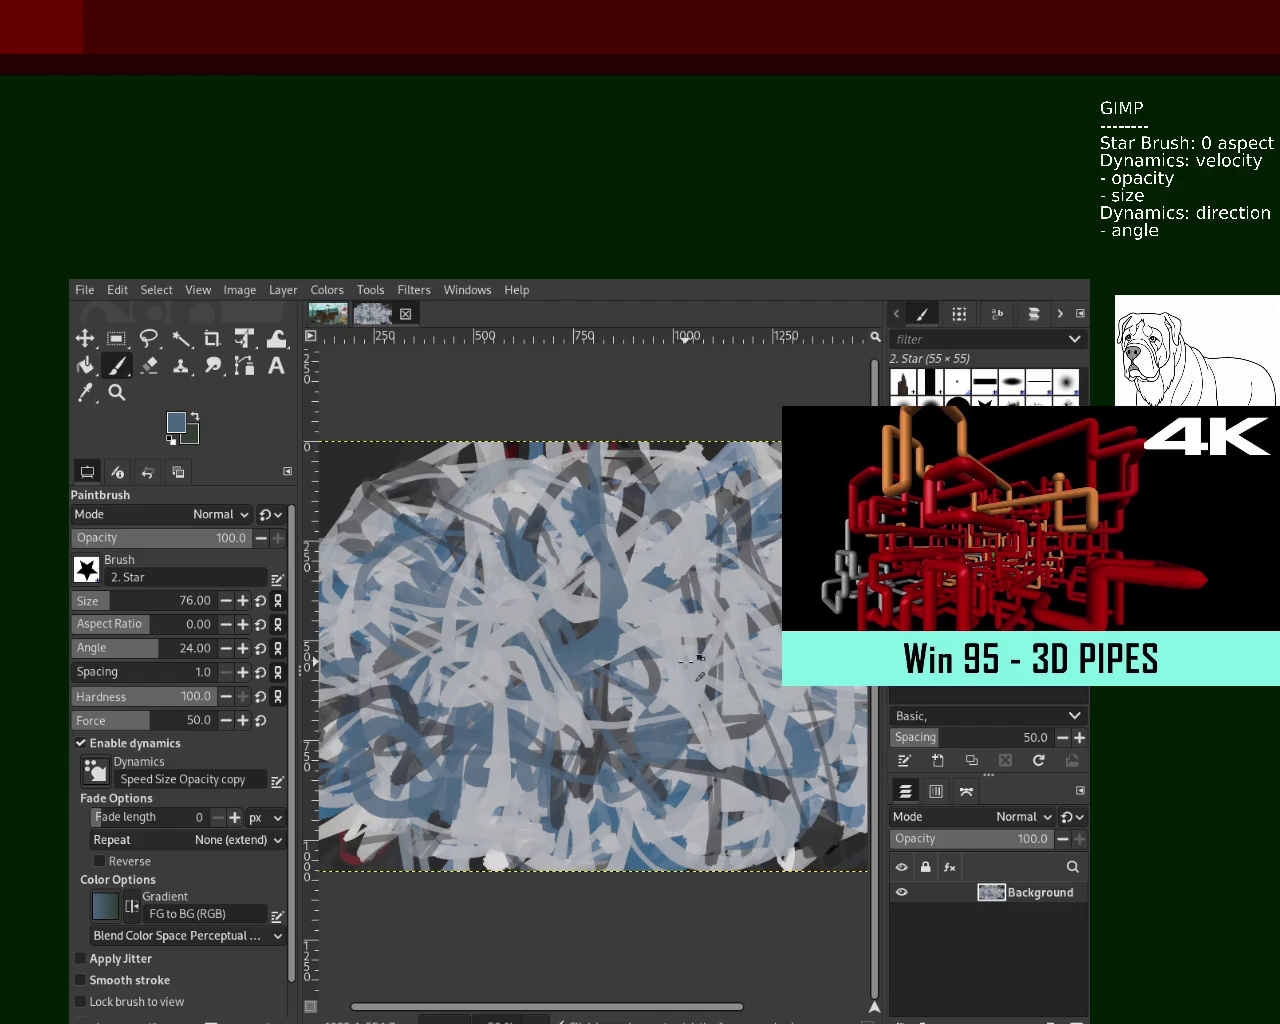
# Sample a light grey and sweep pale strokes over the lower-left canvas
pyautogui.keyDown('ctrl'); pyautogui.click(690, 662); pyautogui.keyUp('ctrl')
pyautogui.moveTo(690, 662)
pyautogui.mouseDown()
pyautogui.moveTo(548, 656)
pyautogui.moveTo(380, 745)
pyautogui.mouseUp()
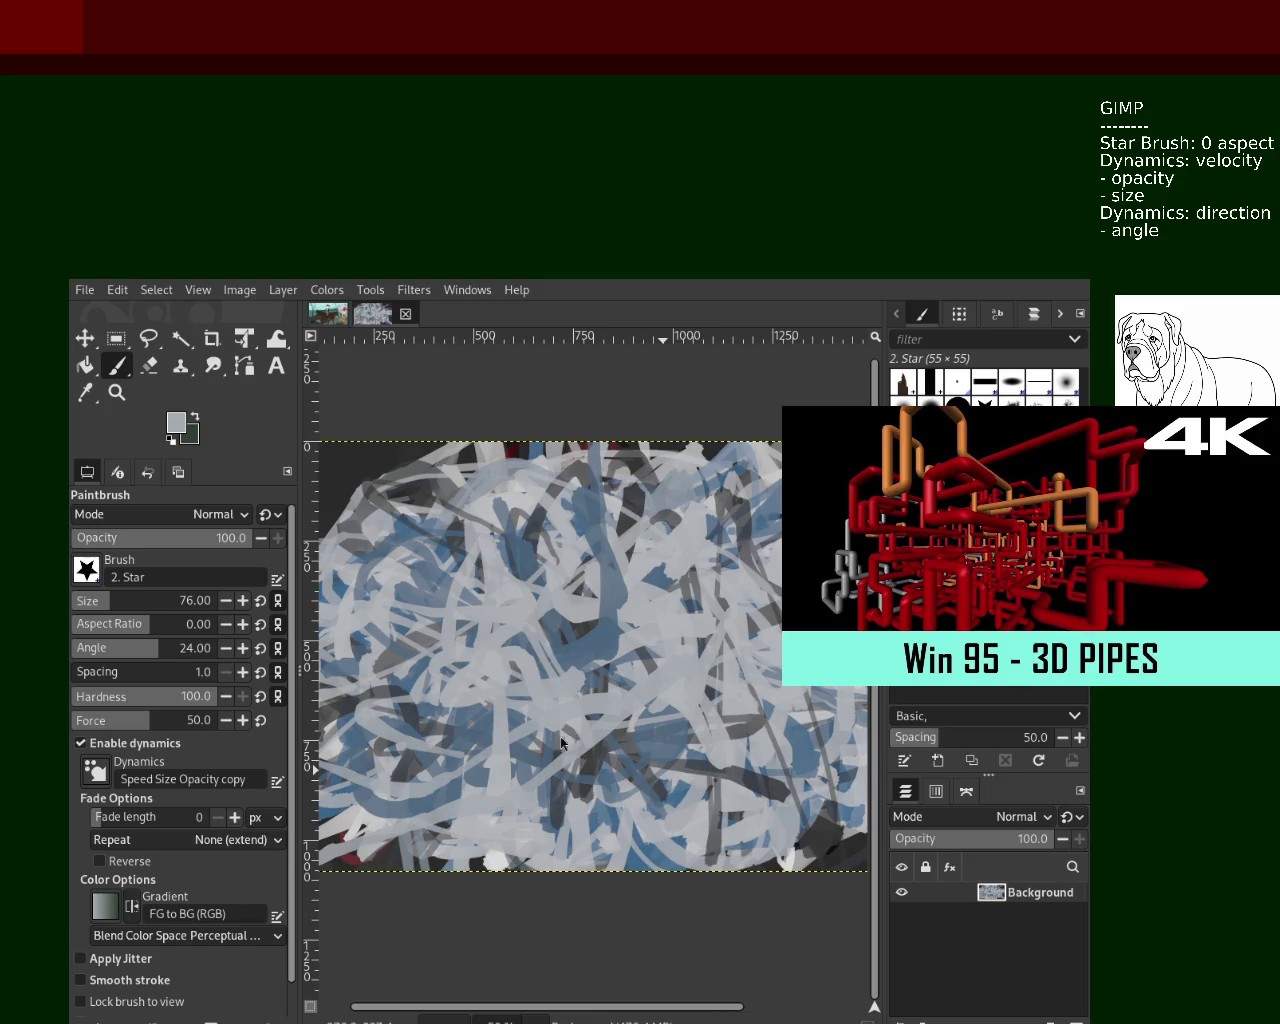
# Paint blue-grey and light-grey strokes, finishing with a long horizontal blue-grey band across the middle
pyautogui.keyDown('ctrl'); pyautogui.click(588, 660); pyautogui.keyUp('ctrl')
pyautogui.moveTo(560, 750)
pyautogui.mouseDown()
pyautogui.moveTo(672, 713)
pyautogui.moveTo(550, 710)
pyautogui.mouseUp()
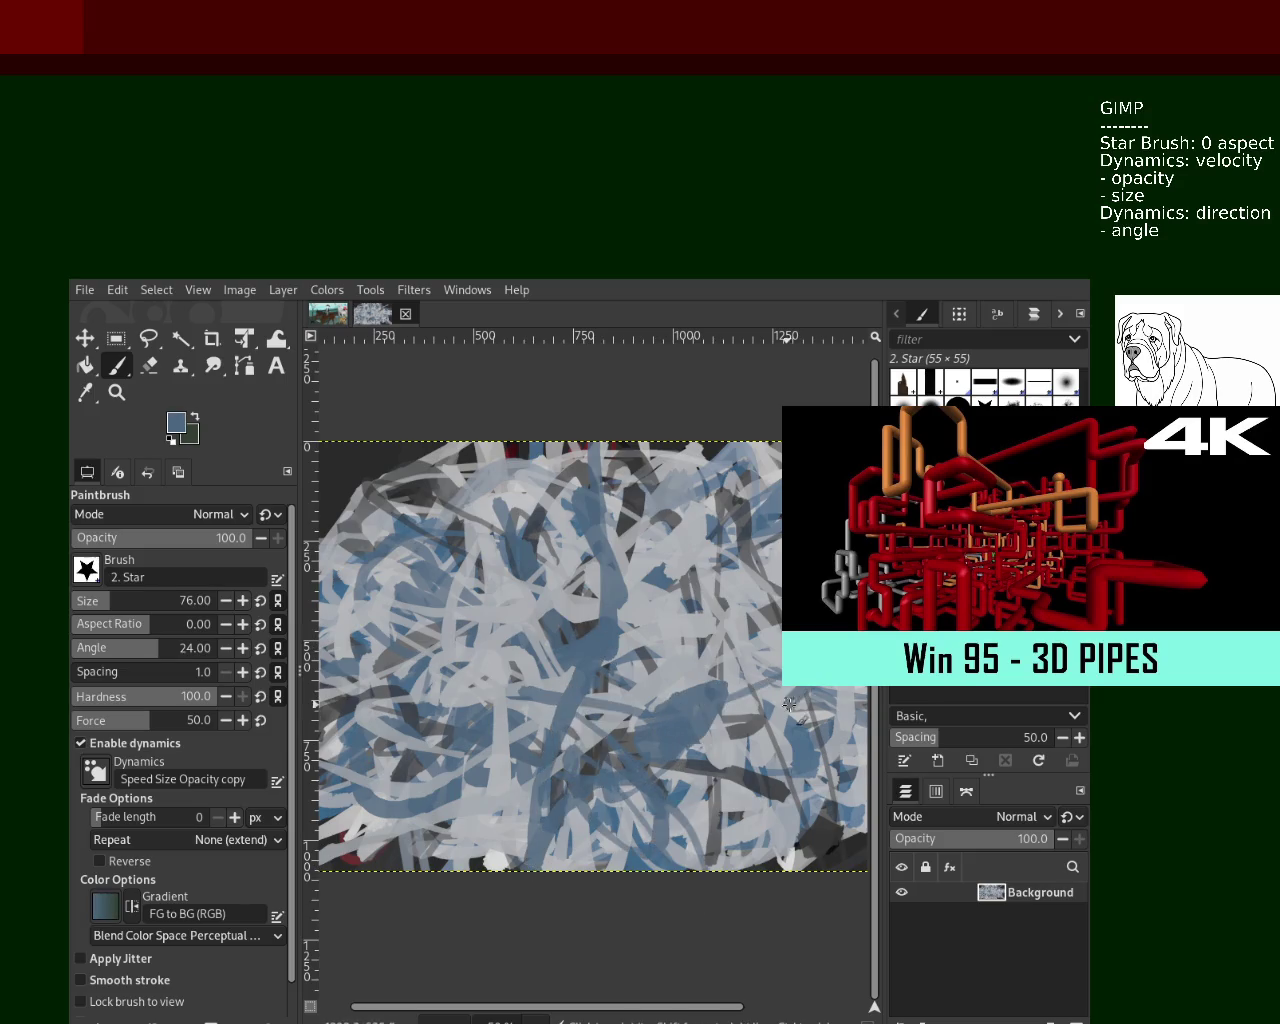
pyautogui.keyDown('ctrl'); pyautogui.click(710, 672); pyautogui.keyUp('ctrl')
pyautogui.moveTo(672, 672)
pyautogui.mouseDown()
pyautogui.moveTo(697, 697)
pyautogui.moveTo(667, 773)
pyautogui.mouseUp()
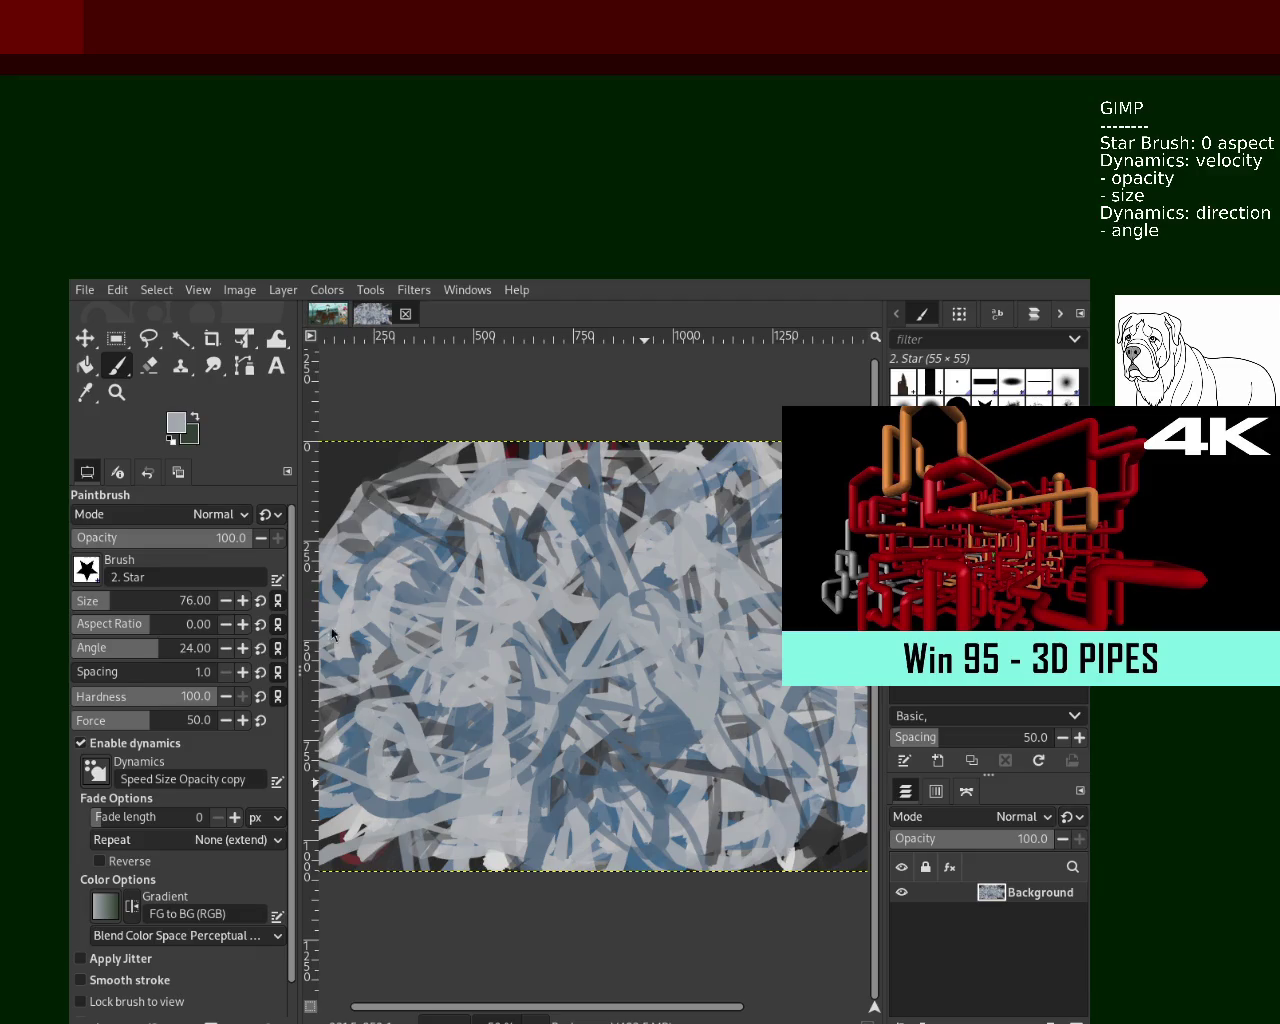
pyautogui.keyDown('ctrl'); pyautogui.click(562, 650); pyautogui.keyUp('ctrl')
pyautogui.moveTo(562, 650)
pyautogui.mouseDown()
pyautogui.moveTo(480, 680)
pyautogui.moveTo(412, 684)
pyautogui.mouseUp()
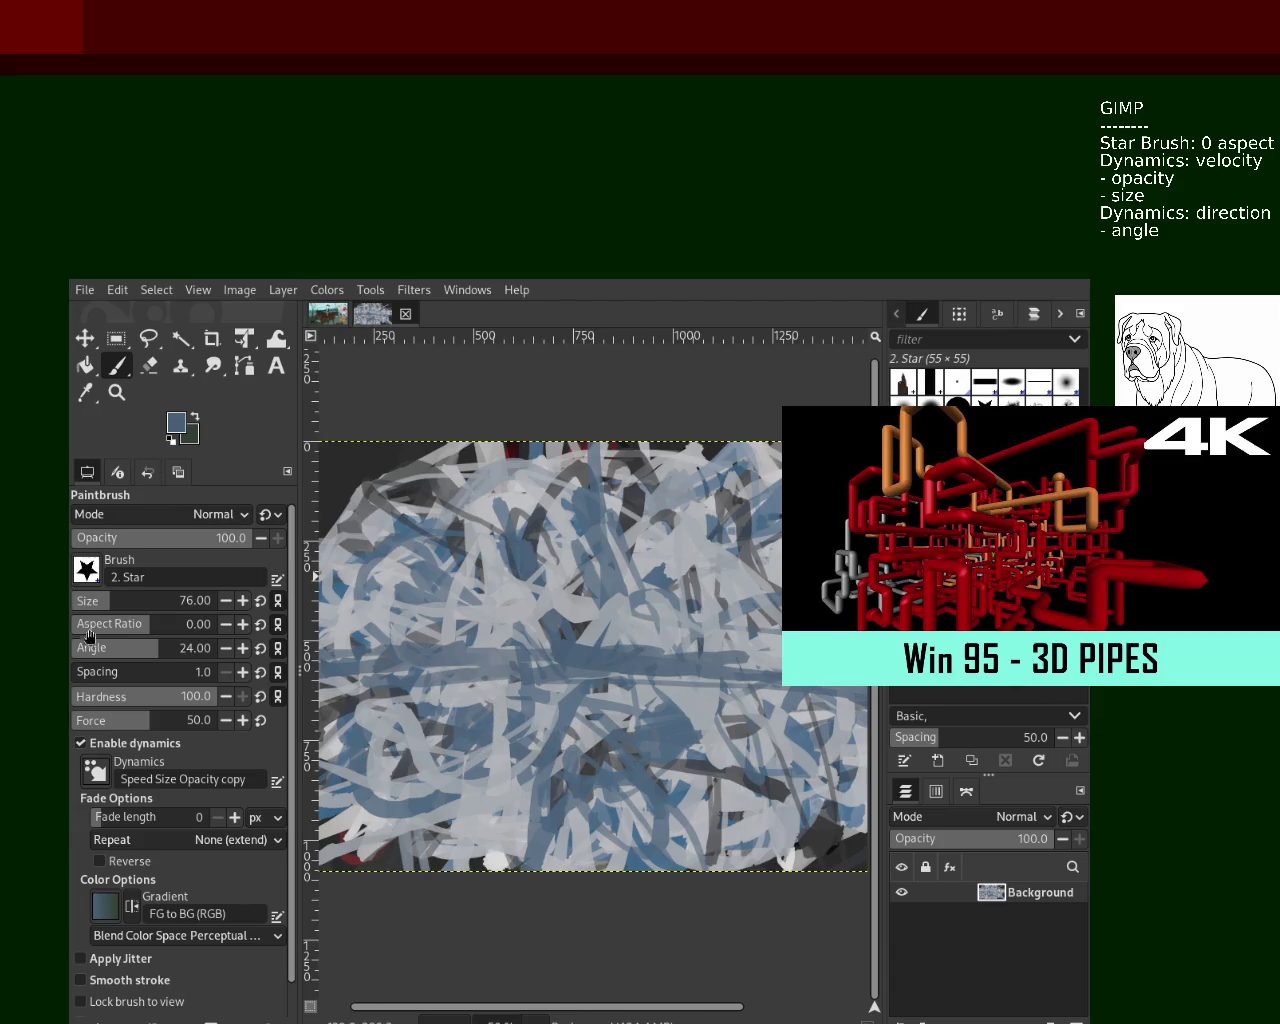
# Set the Star brush to size 110 and paint wide blue strokes, including a long down-left arc
pyautogui.click(117, 601)
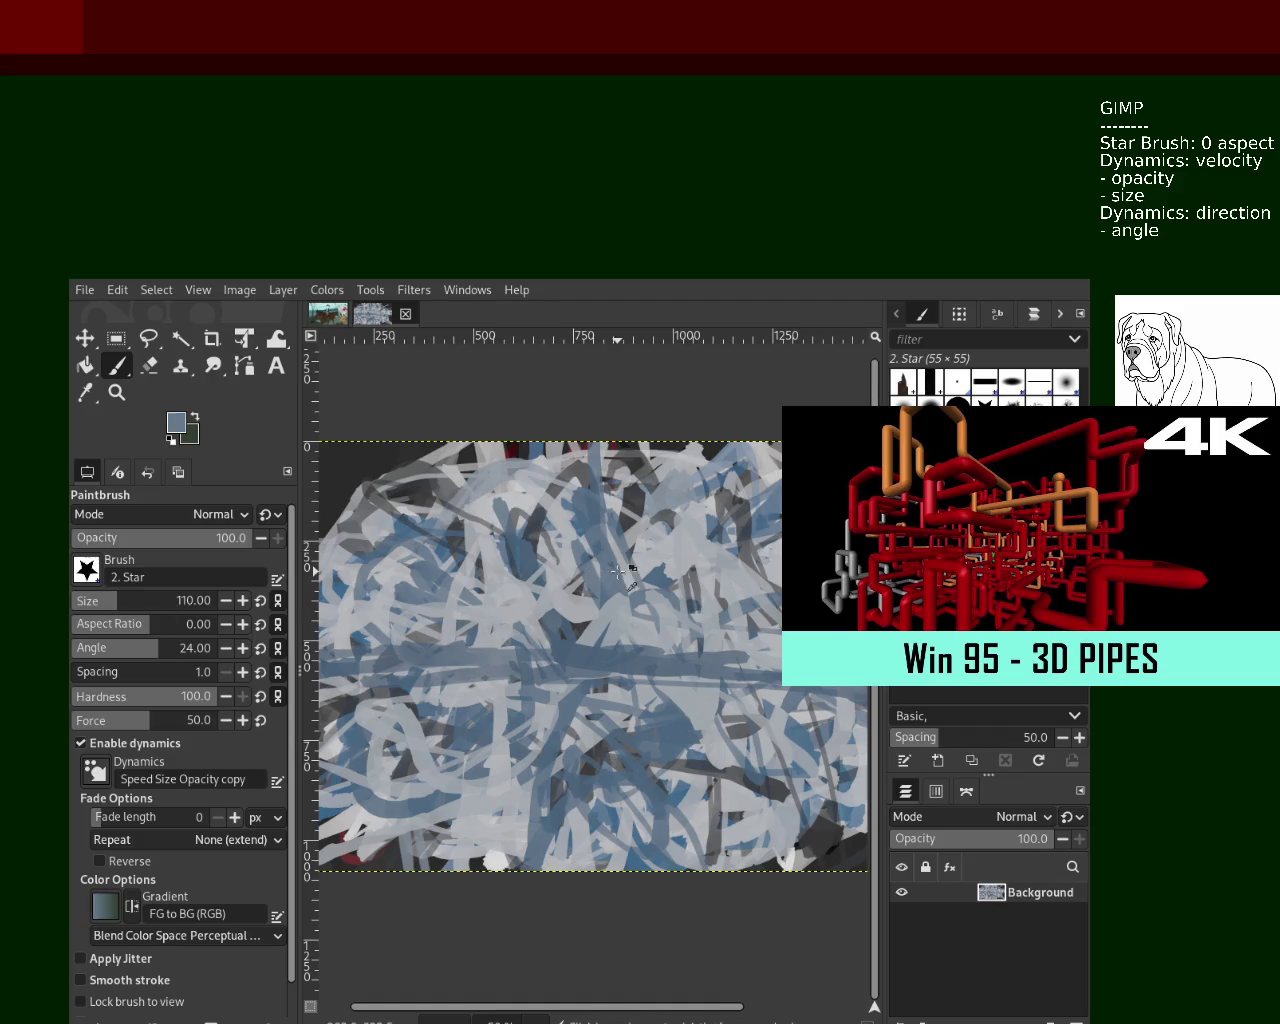
pyautogui.moveTo(625, 572); pyautogui.dragTo(545, 715)
pyautogui.moveTo(667, 580); pyautogui.dragTo(385, 870)
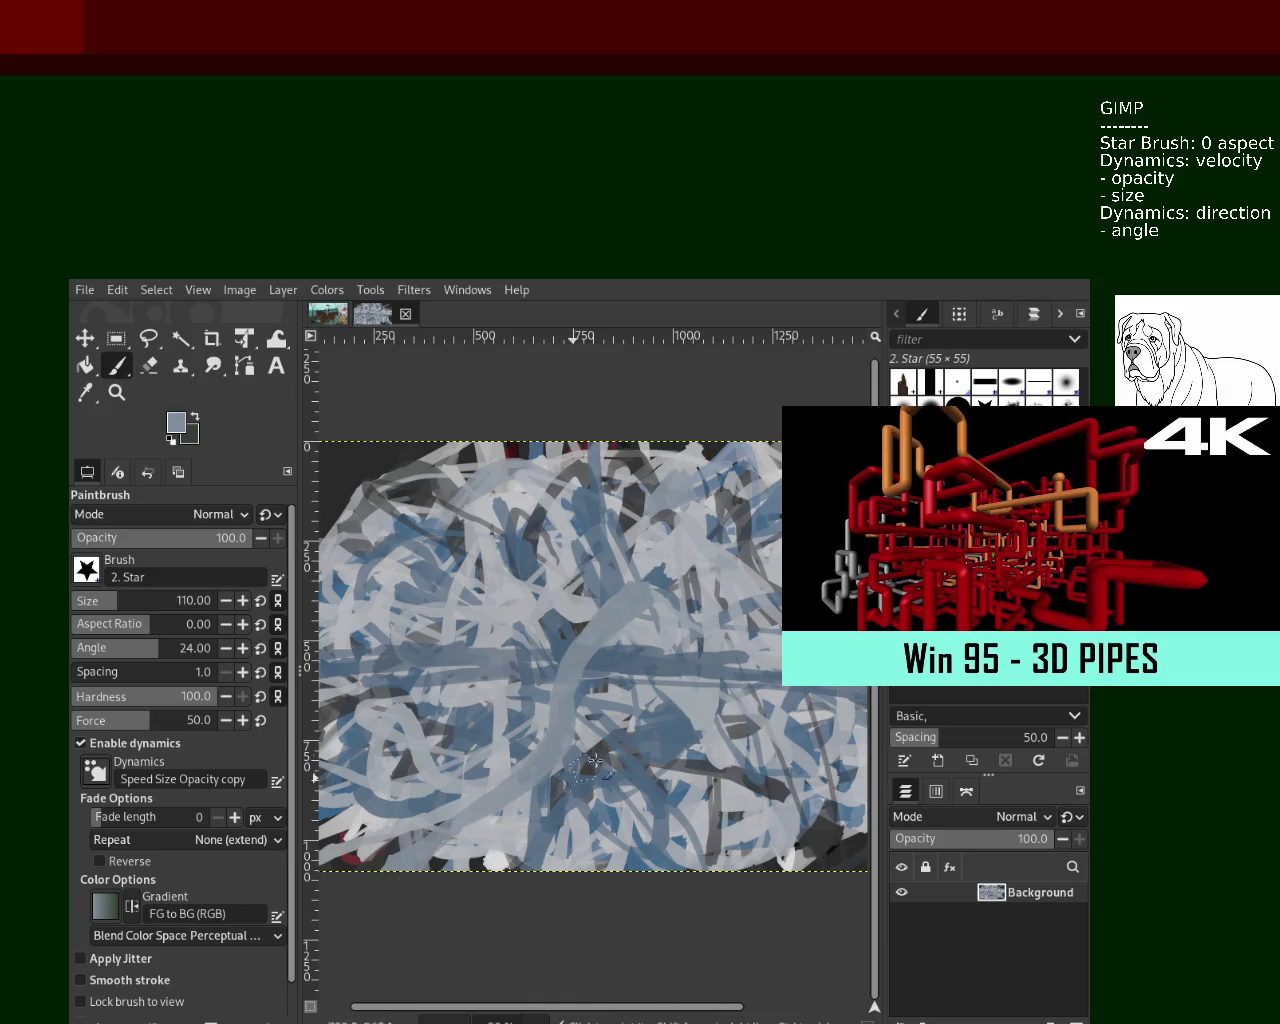
pyautogui.moveTo(615, 588); pyautogui.dragTo(650, 730)
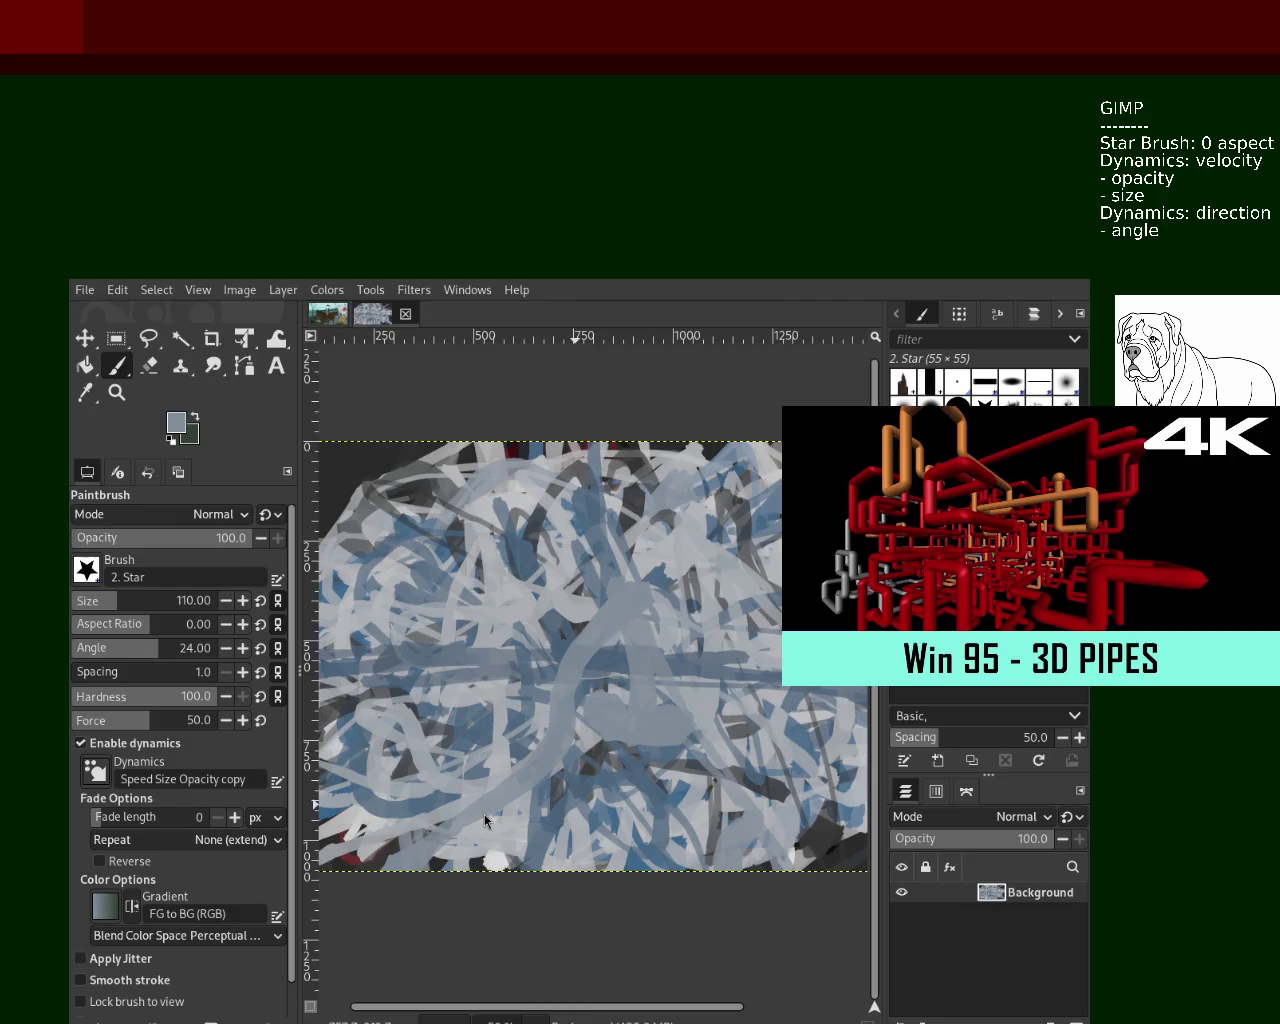
# Sample a lighter grey and paint wide light grey loops across the lower and central canvas
pyautogui.keyDown('ctrl'); pyautogui.click(783, 822); pyautogui.keyUp('ctrl')
pyautogui.moveTo(783, 822)
pyautogui.mouseDown()
pyautogui.moveTo(526, 810)
pyautogui.moveTo(700, 688)
pyautogui.mouseUp()
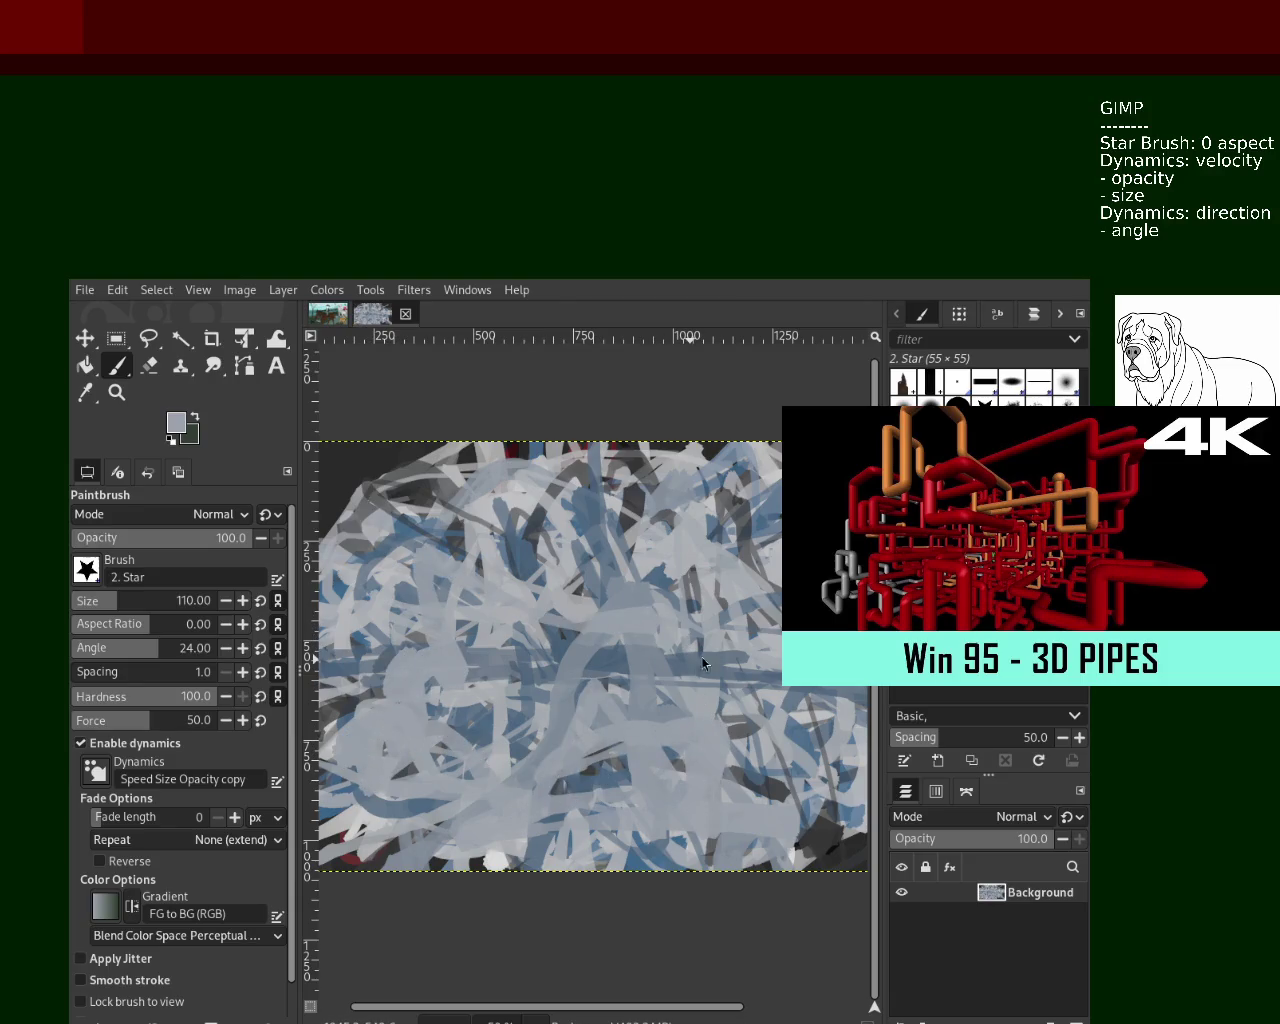
pyautogui.moveTo(618, 850); pyautogui.dragTo(607, 670)
pyautogui.keyDown('ctrl'); pyautogui.click(610, 660); pyautogui.keyUp('ctrl')
# Paint two dark blue-grey loops through the centre, undoing a trial light grey loop
pyautogui.moveTo(615, 662)
pyautogui.mouseDown()
pyautogui.moveTo(620, 685)
pyautogui.moveTo(531, 753)
pyautogui.mouseUp()
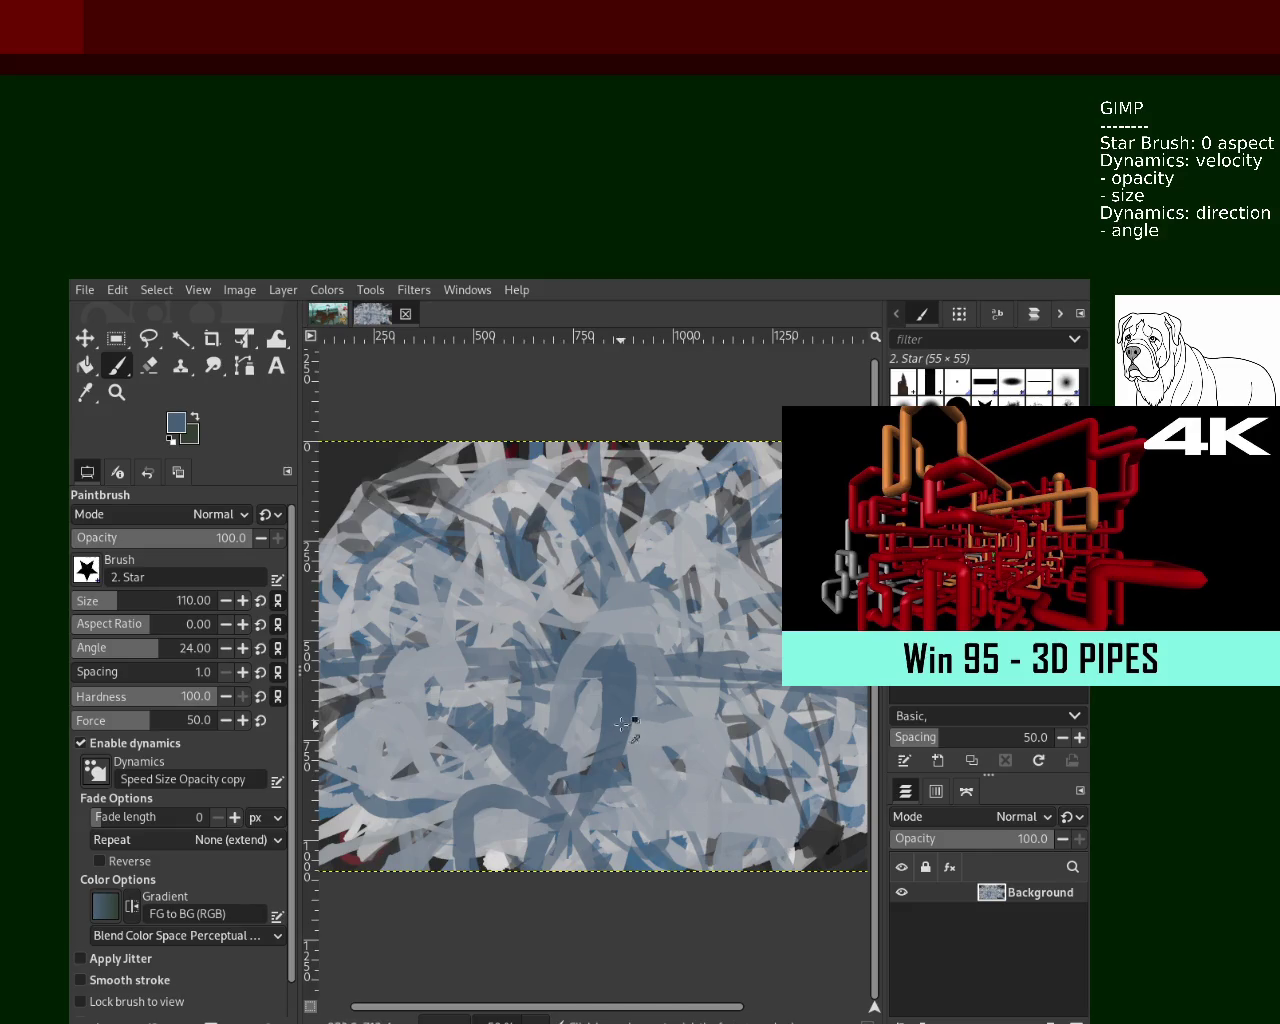
pyautogui.moveTo(626, 722)
pyautogui.mouseDown()
pyautogui.moveTo(729, 621)
pyautogui.moveTo(387, 684)
pyautogui.mouseUp()
pyautogui.keyDown('ctrl'); pyautogui.click(729, 620); pyautogui.keyUp('ctrl')
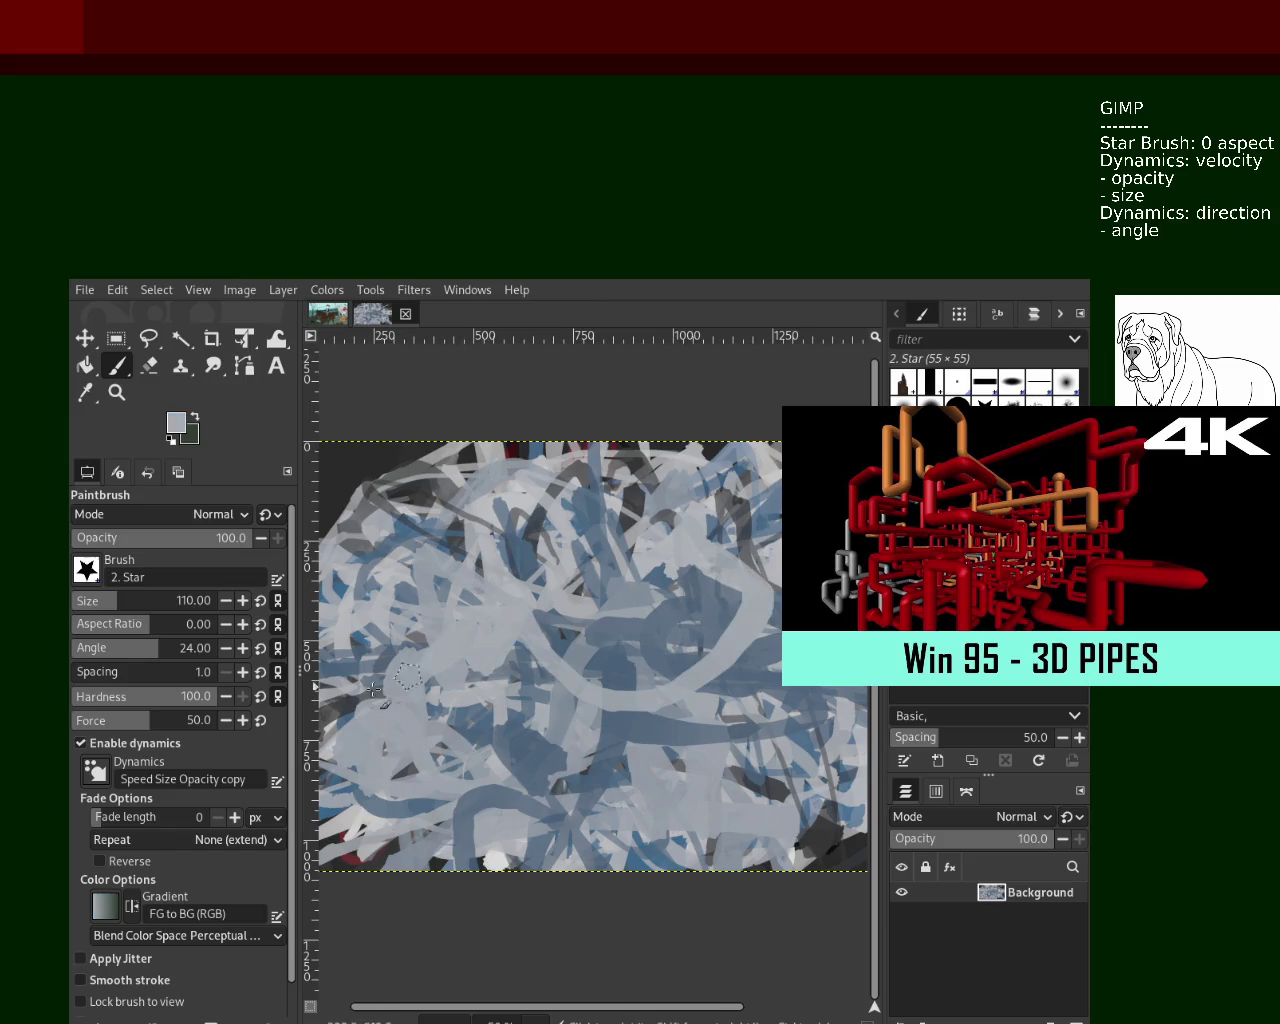
pyautogui.hotkey('ctrl', 'z')
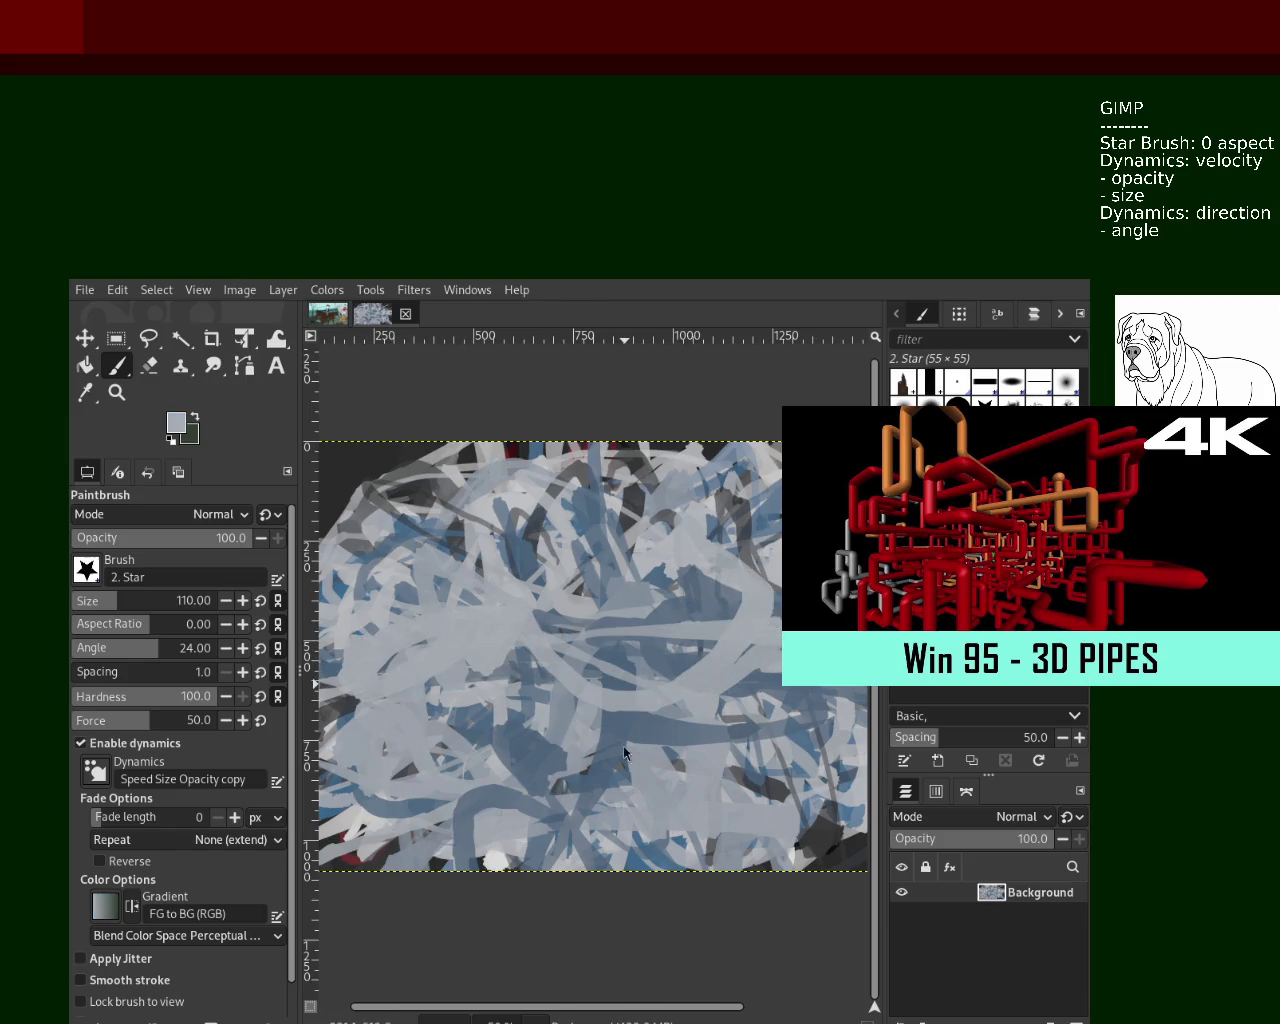